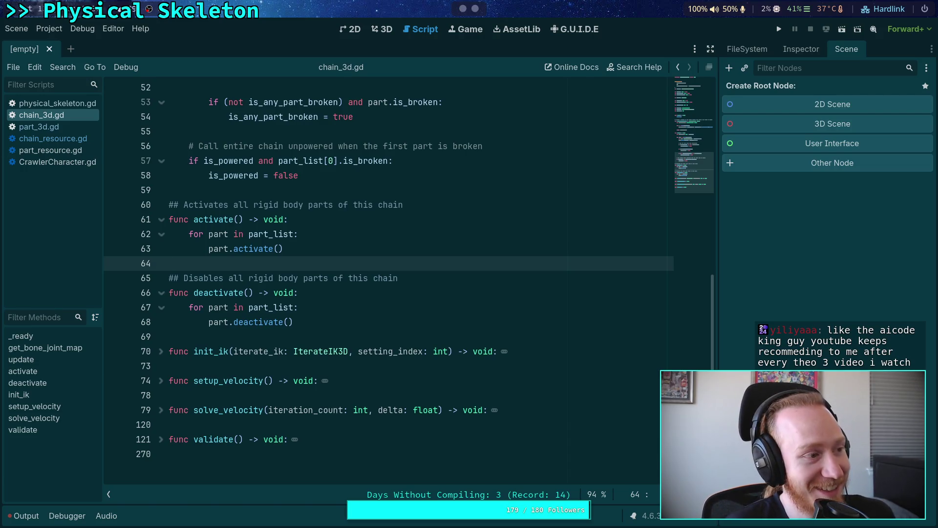
# Leave chain_3d.gd at line 69 for the terminal workspace running git status.
pyautogui.click(346, 330)
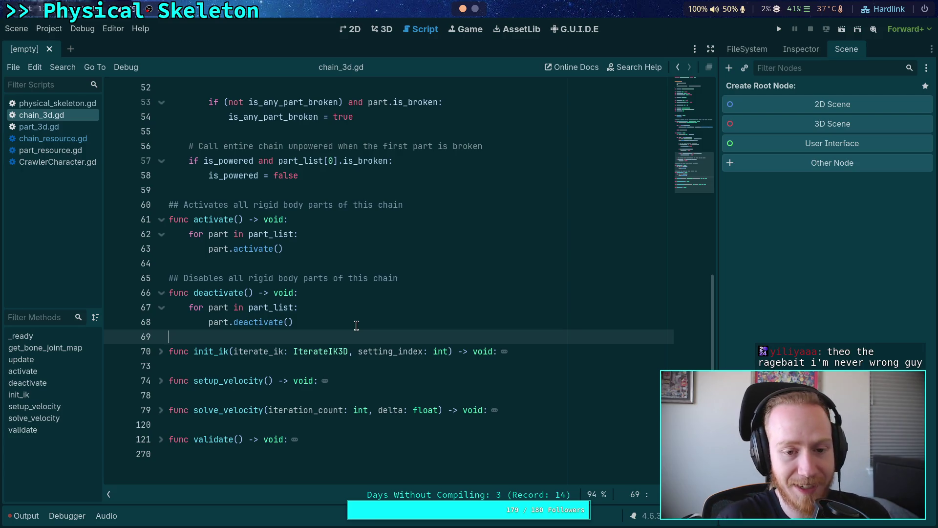
pyautogui.click(476, 9)
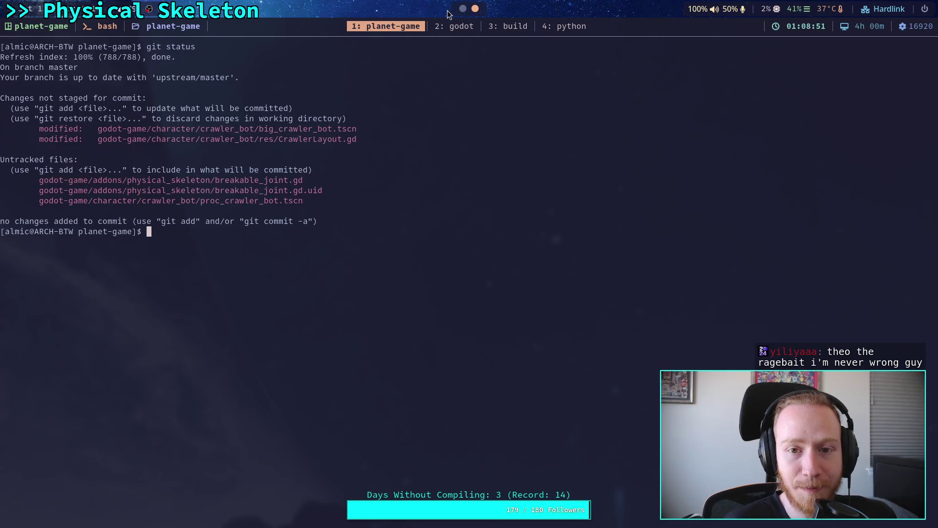
# Return from the git status terminal to the Godot script editor.
pyautogui.click(462, 8)
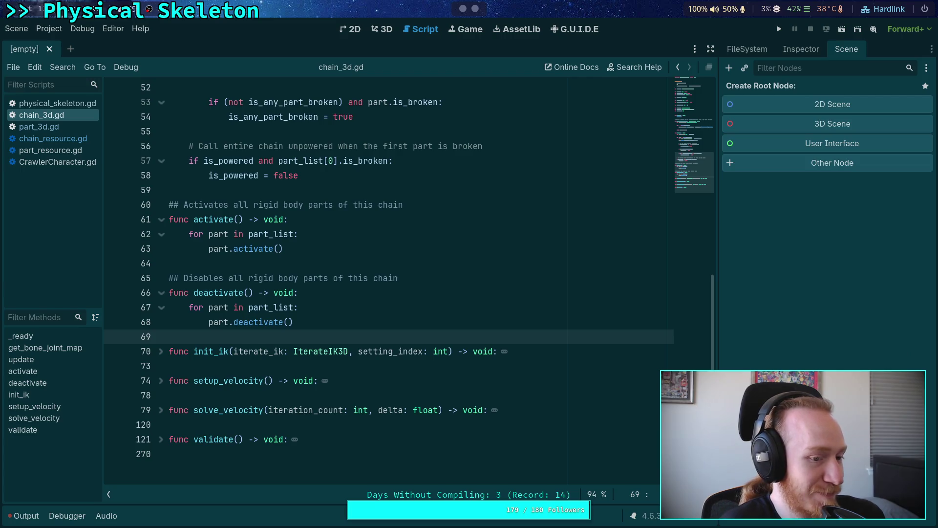
# Browse chain_3d.gd around get_bone_joint_map and lines 26–73.
pyautogui.click(551, 364)
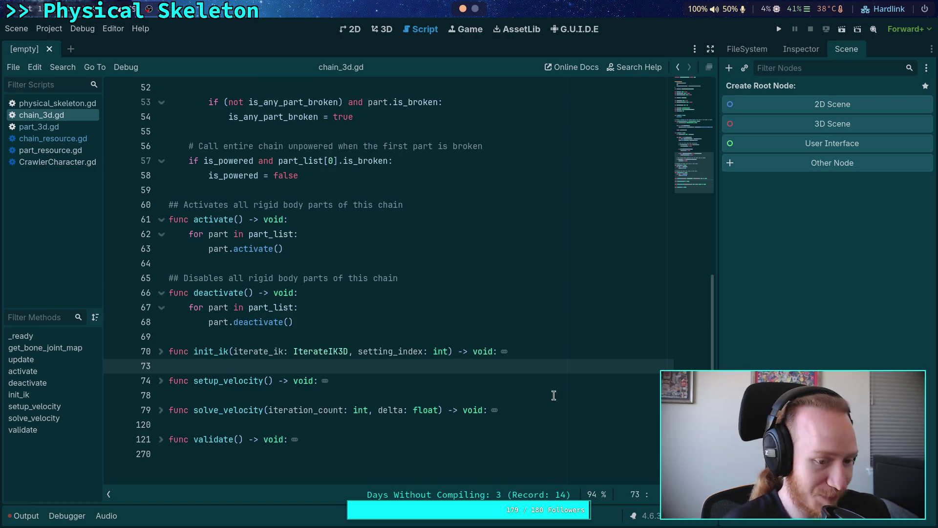
pyautogui.click(352, 338)
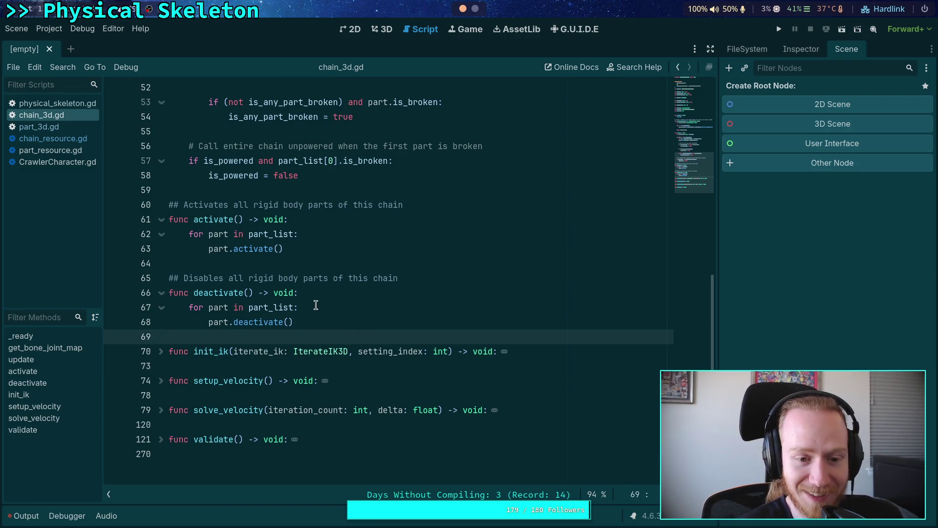
pyautogui.click(372, 258)
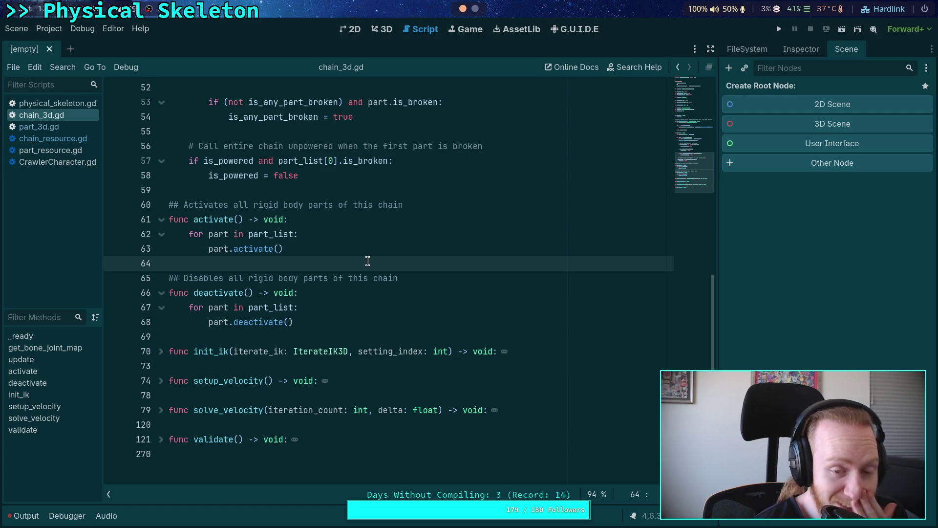
pyautogui.click(336, 337)
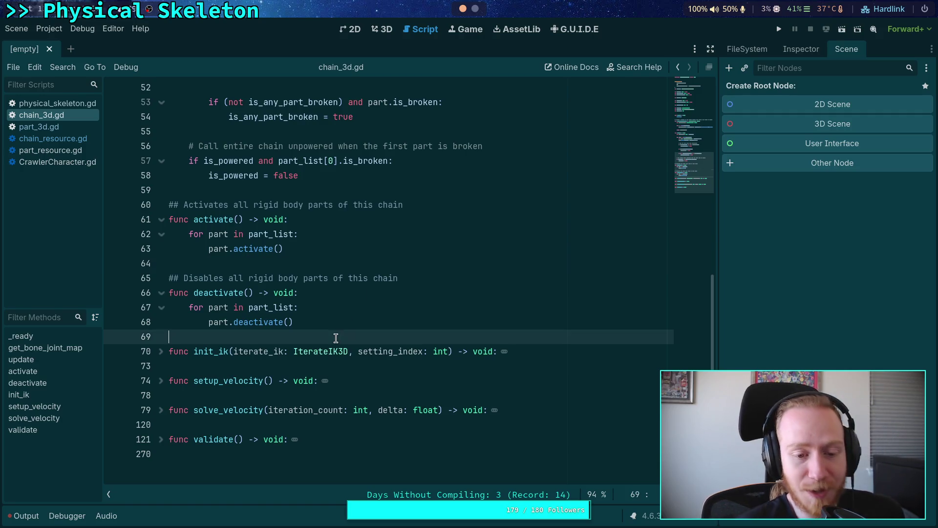
pyautogui.scroll(13, 335, 336)
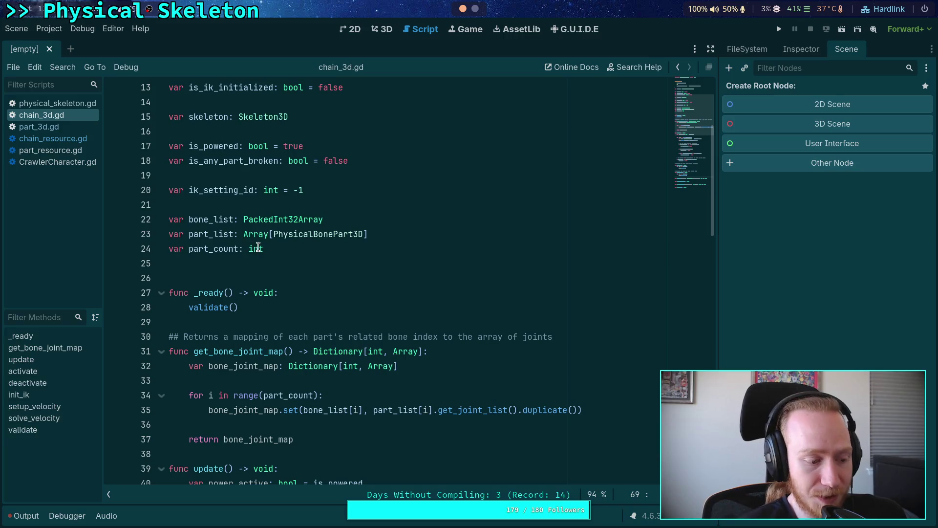
pyautogui.click(256, 278)
pyautogui.scroll(-4, 257, 283)
pyautogui.click(270, 266)
pyautogui.click(267, 279)
pyautogui.scroll(-9, 268, 283)
pyautogui.click(348, 267)
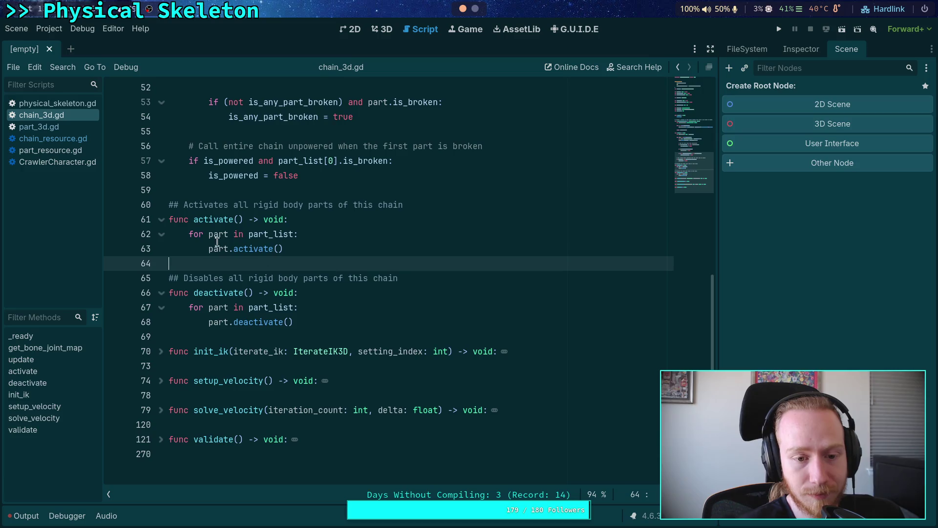
pyautogui.click(341, 254)
# Open physical_skeleton.gd and start a new line inside deactivate_bodies().
pyautogui.click(43, 101)
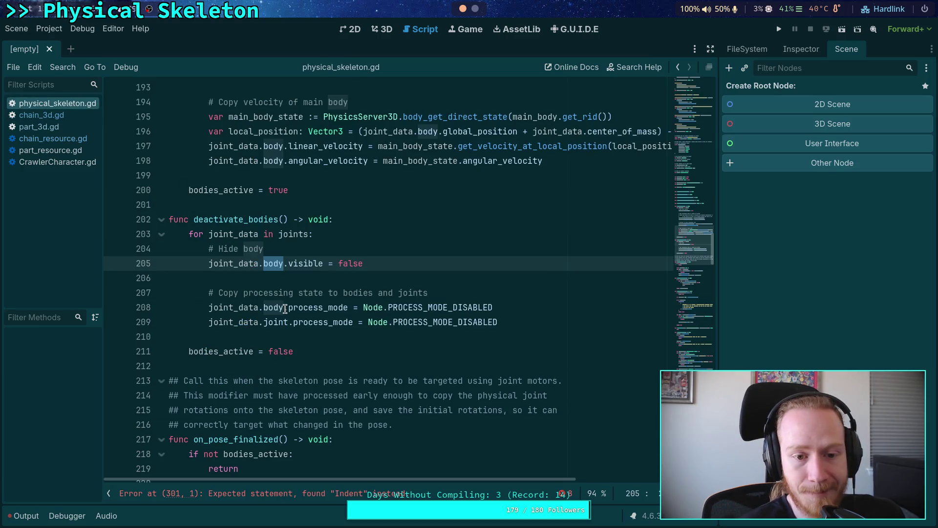
pyautogui.click(341, 351)
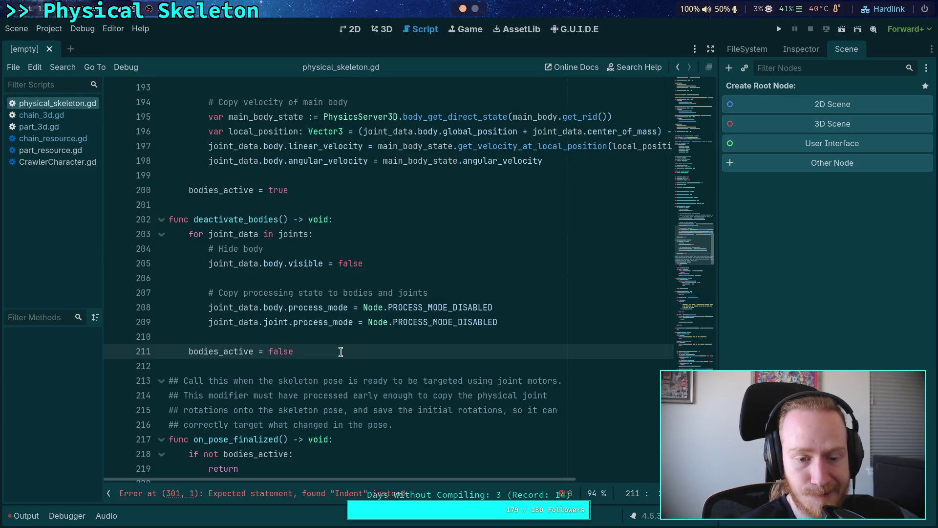
pyautogui.click(213, 352)
pyautogui.click(399, 219)
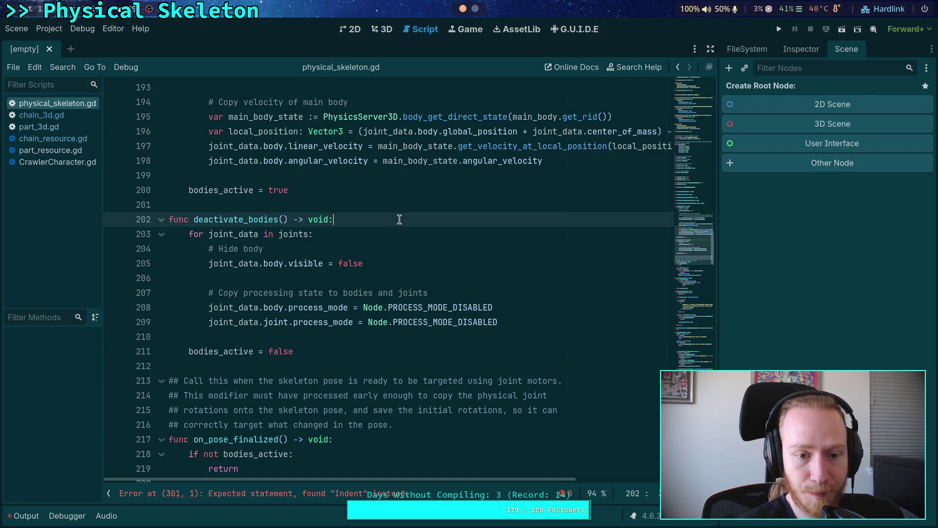
pyautogui.press('Return')
# Write 'for chain in chain_list: chain.deactivate()' in deactivate_bodies().
pyautogui.write('for ')
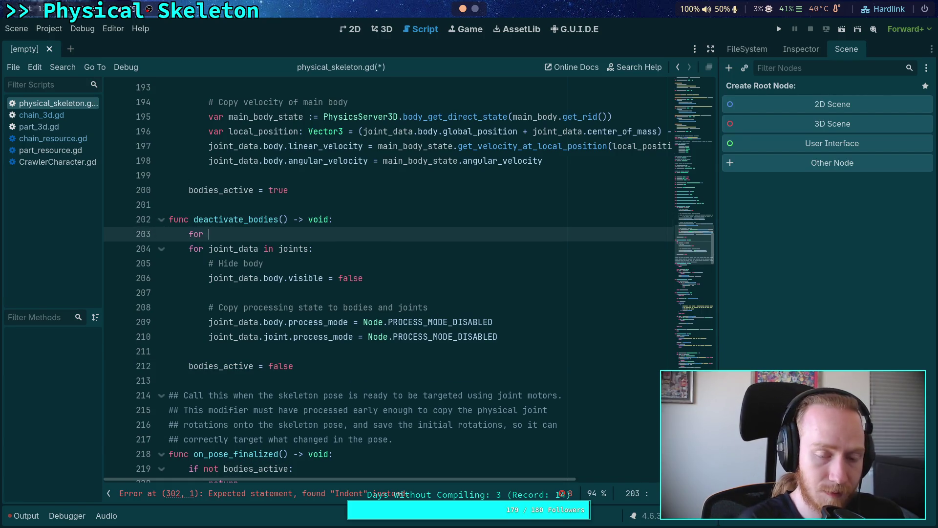
pyautogui.write('chain in chai')
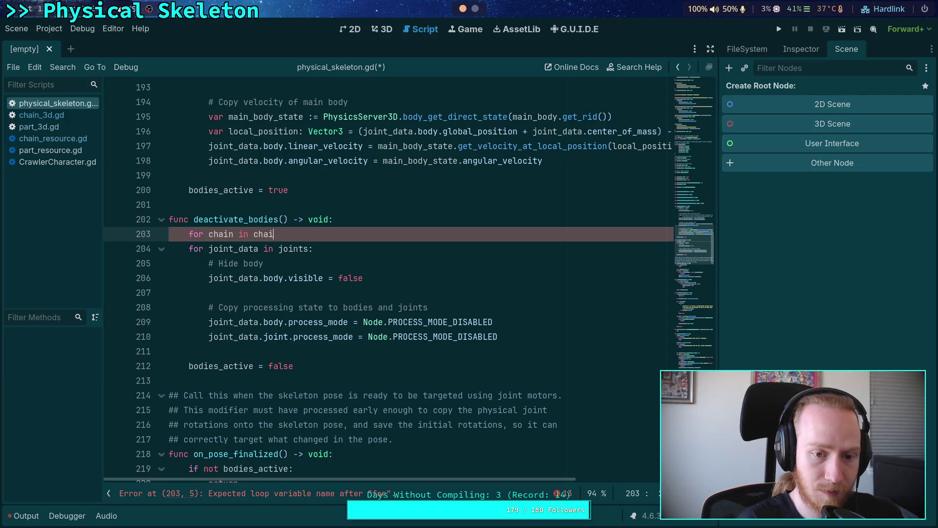
pyautogui.press('Return')
pyautogui.write(':')
pyautogui.press('Return')
pyautogui.write('ain.de')
pyautogui.press('Return')
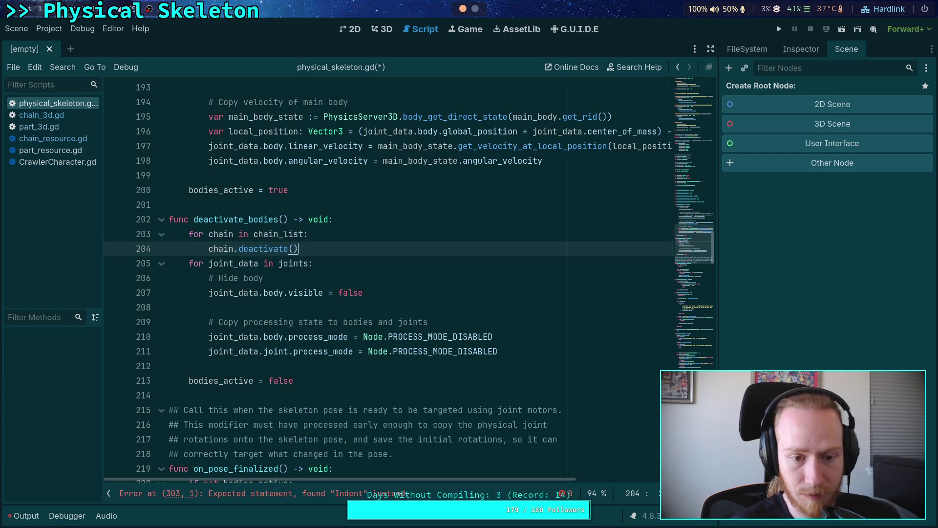
# Delete the old per-joint hide-and-disable loop from deactivate_bodies().
pyautogui.moveTo(529, 350); pyautogui.dragTo(456, 251)
pyautogui.press('BackSpace')
pyautogui.click(342, 266)
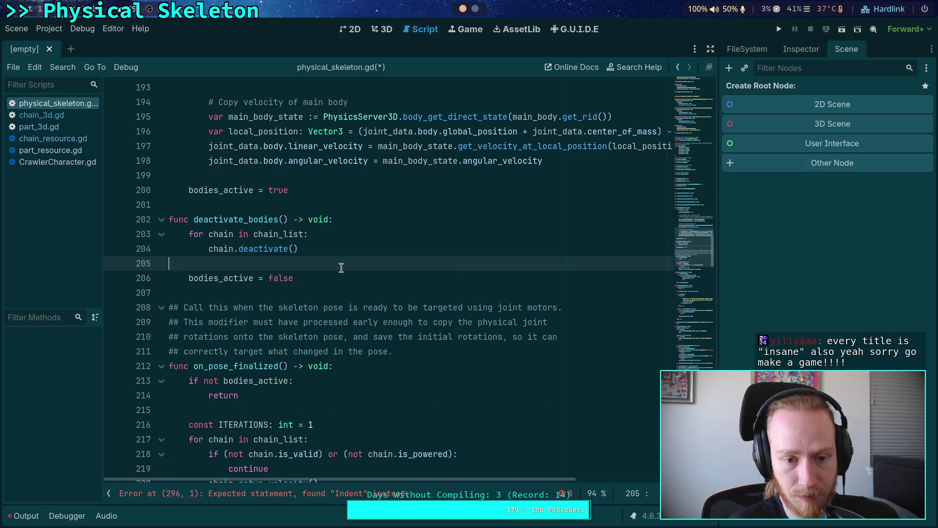
pyautogui.scroll(4, 349, 308)
pyautogui.scroll(1, 352, 313)
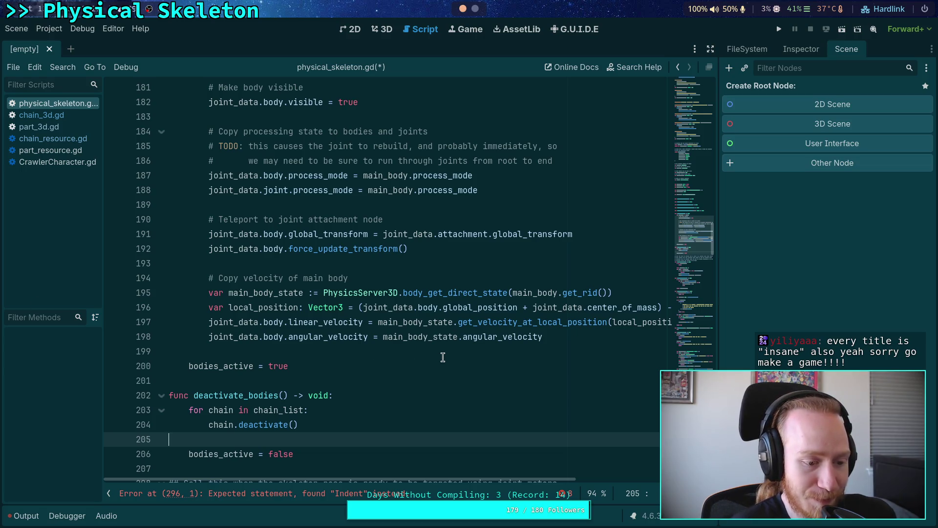
pyautogui.click(424, 361)
pyautogui.scroll(4, 424, 360)
pyautogui.scroll(-2, 393, 349)
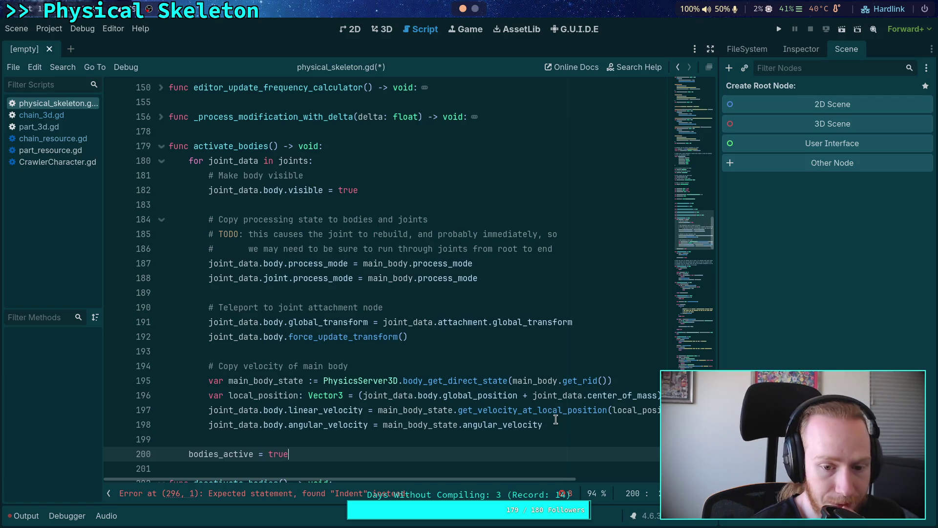
# Start activate_bodies() with a 'for chain in chain_list' loop calling chain.activate().
pyautogui.doubleClick(284, 384)
pyautogui.scroll(-1, 440, 430)
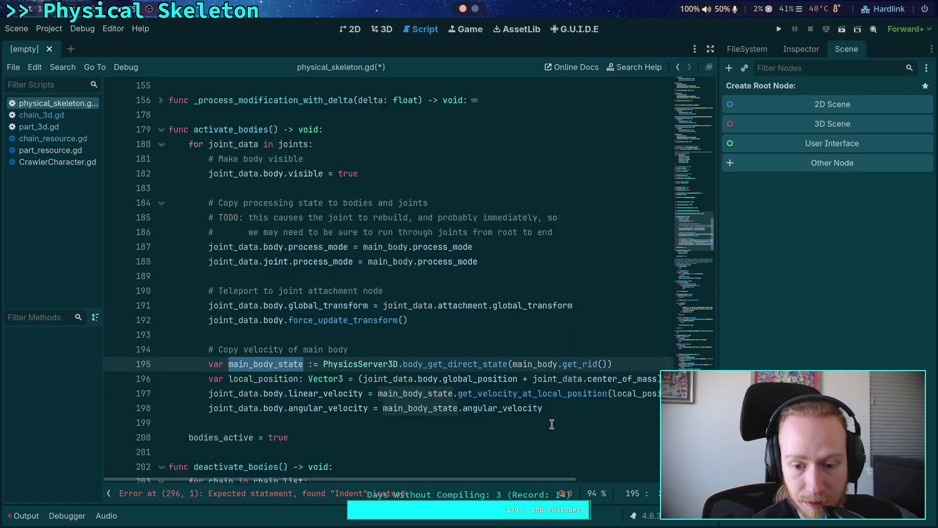
pyautogui.moveTo(539, 479)
pyautogui.mouseDown()
pyautogui.moveTo(632, 481)
pyautogui.moveTo(458, 471)
pyautogui.mouseUp()
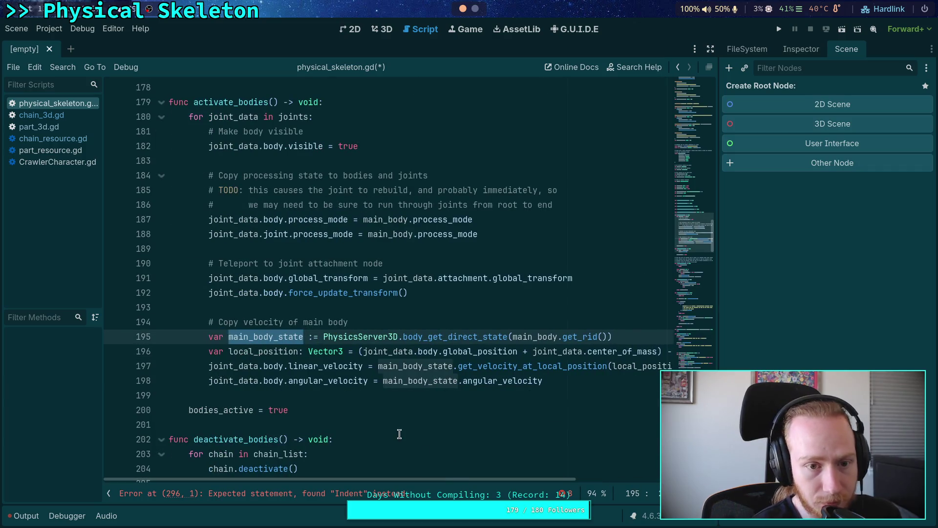
pyautogui.click(333, 101)
pyautogui.press('Return')
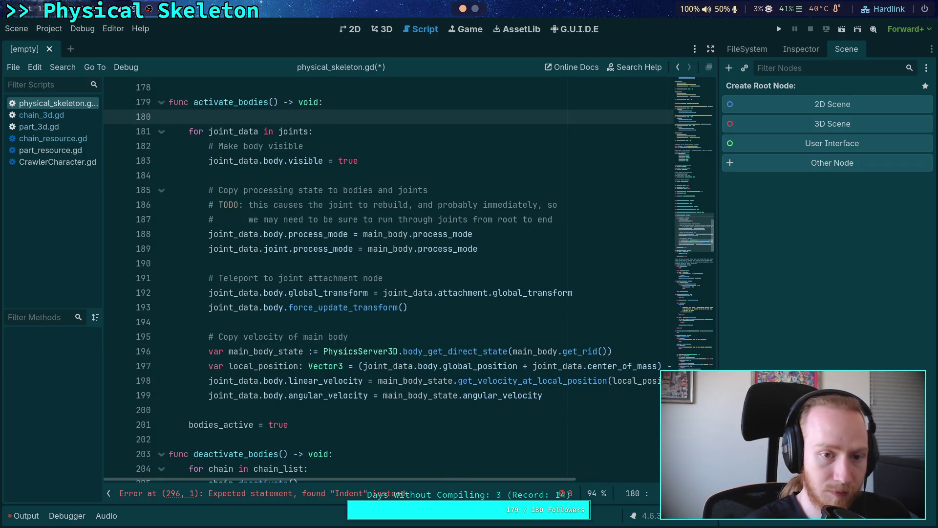
pyautogui.write('for chai')
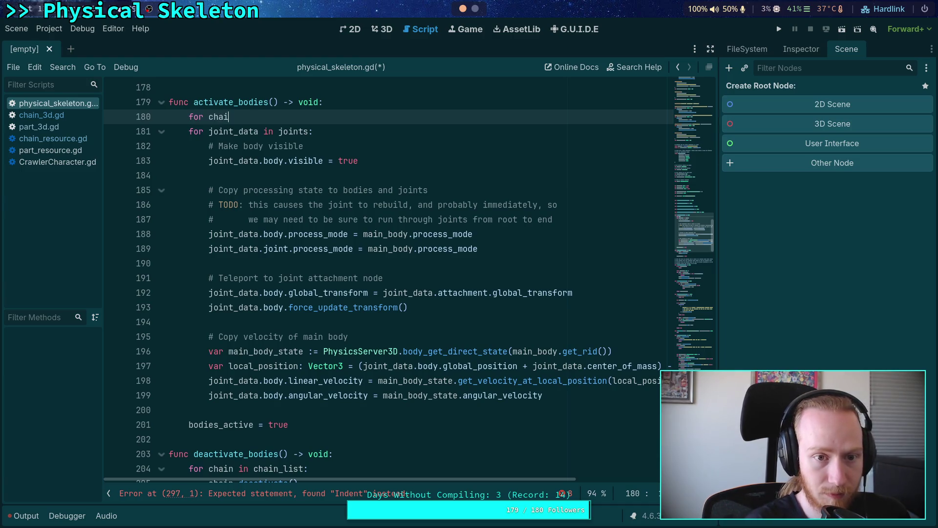
pyautogui.write('n in chain_list:')
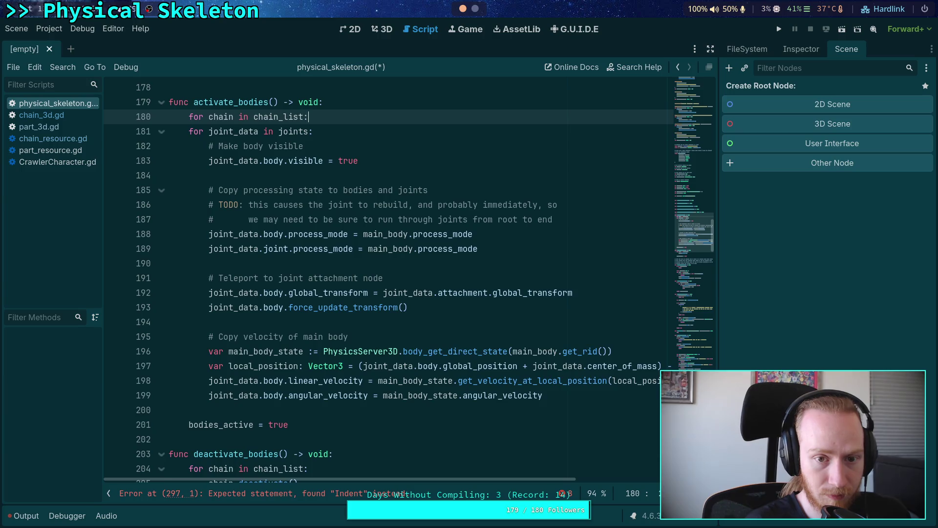
pyautogui.press('Return')
pyautogui.write('chain.activate(')
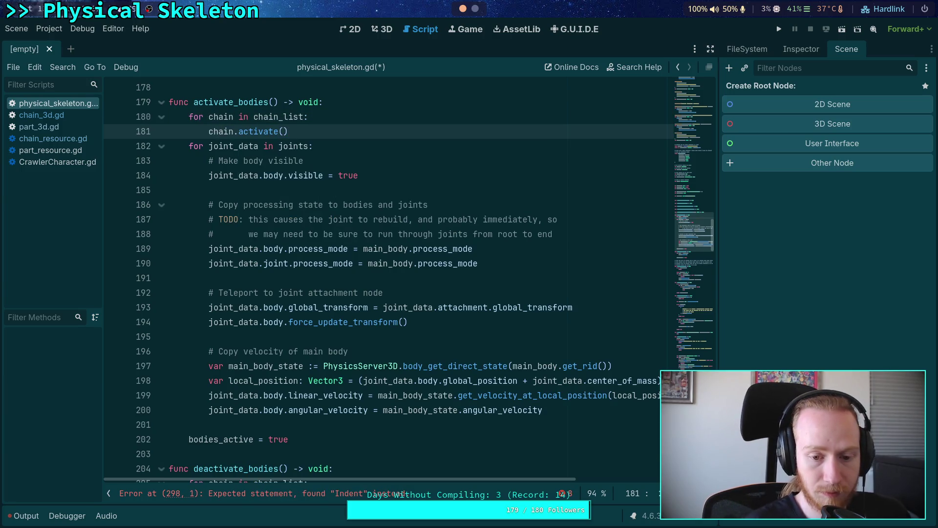
# Move the velocity comment and main_body_state lines to the top of activate_bodies(), dedented.
pyautogui.scroll(2, 268, 409)
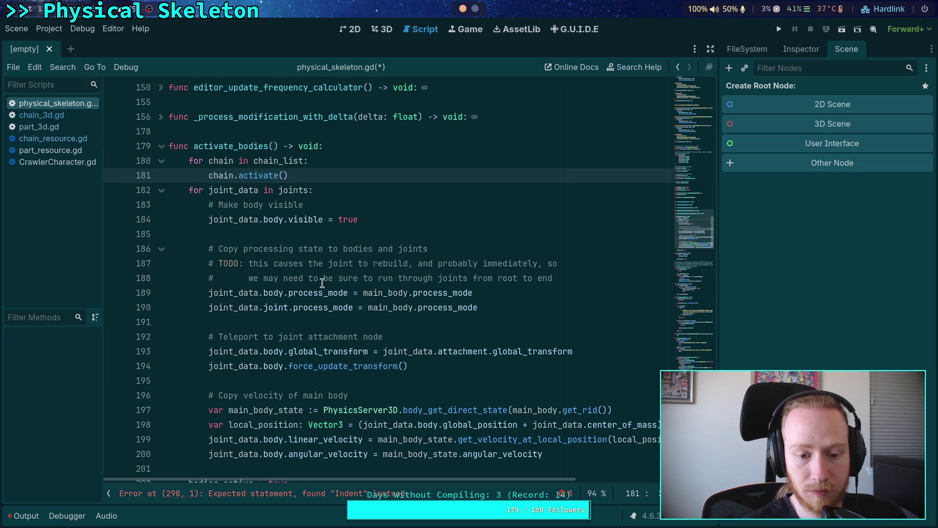
pyautogui.click(267, 409)
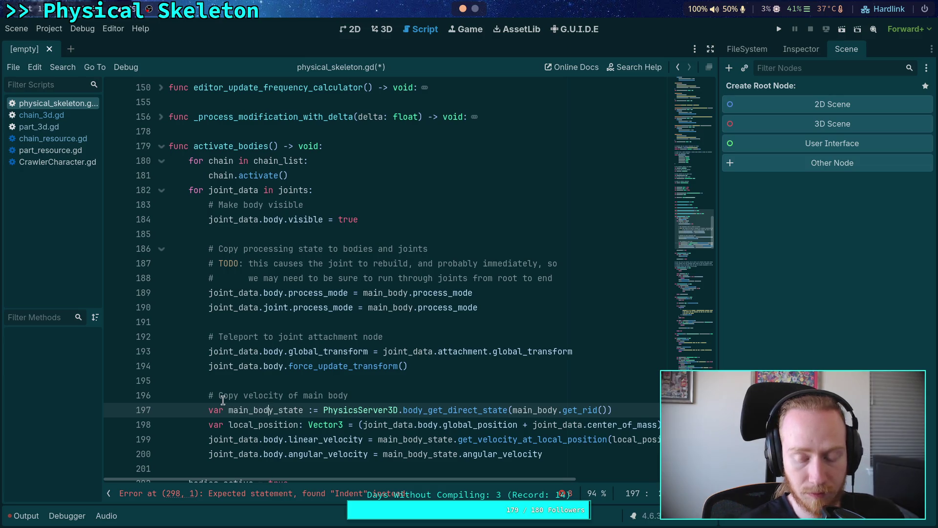
pyautogui.moveTo(463, 480)
pyautogui.mouseDown()
pyautogui.moveTo(617, 485)
pyautogui.moveTo(361, 465)
pyautogui.mouseUp()
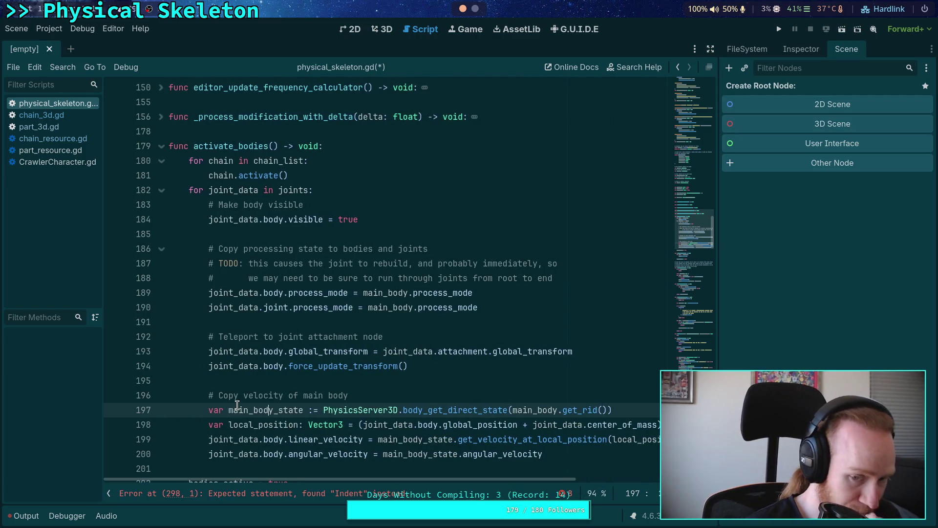
pyautogui.moveTo(243, 395); pyautogui.dragTo(250, 406)
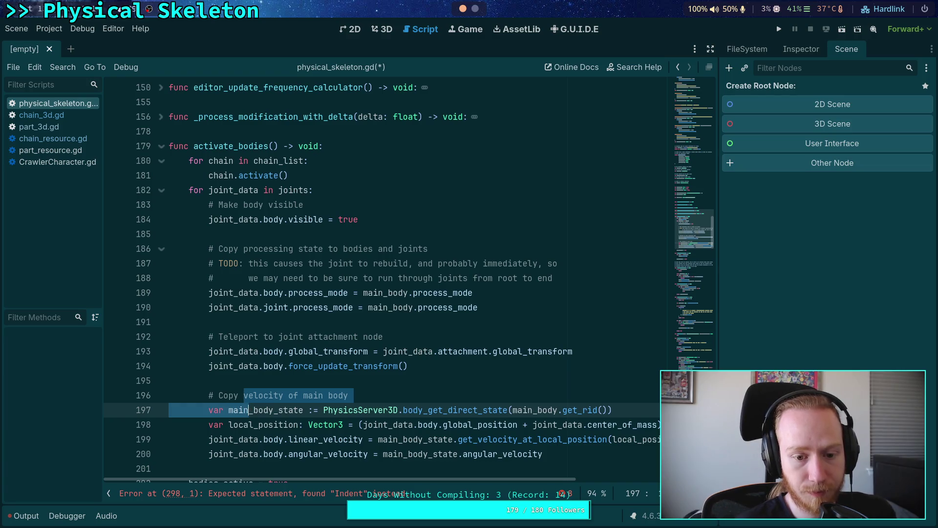
pyautogui.hotkey('alt', 'Up')
pyautogui.hotkey('alt', 'Up')
pyautogui.hotkey('alt', 'Up')
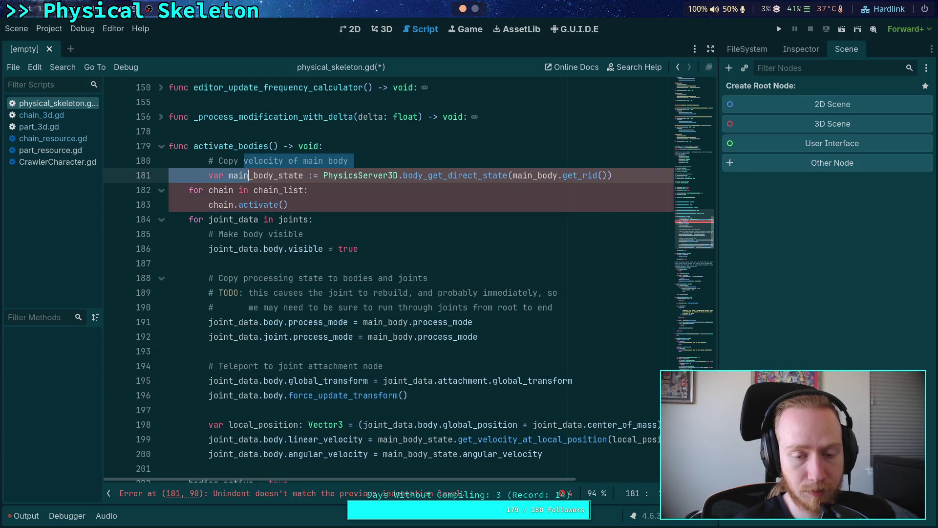
pyautogui.hotkey('shift', 'Tab')
# Surround the chain loop with blank lines and pass main_body_state to chain.activate().
pyautogui.click(296, 206)
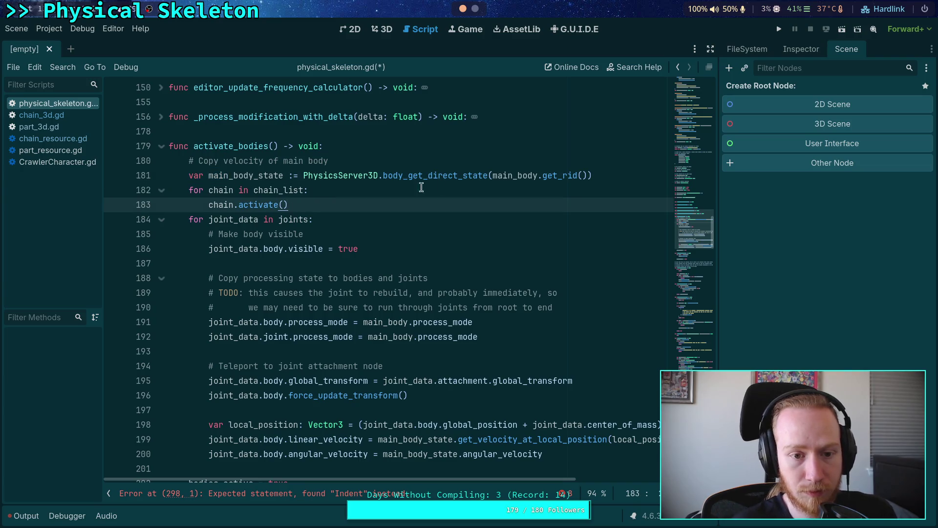
pyautogui.click(606, 175)
pyautogui.press('Return')
pyautogui.click(282, 220)
pyautogui.press('Return')
pyautogui.click(283, 220)
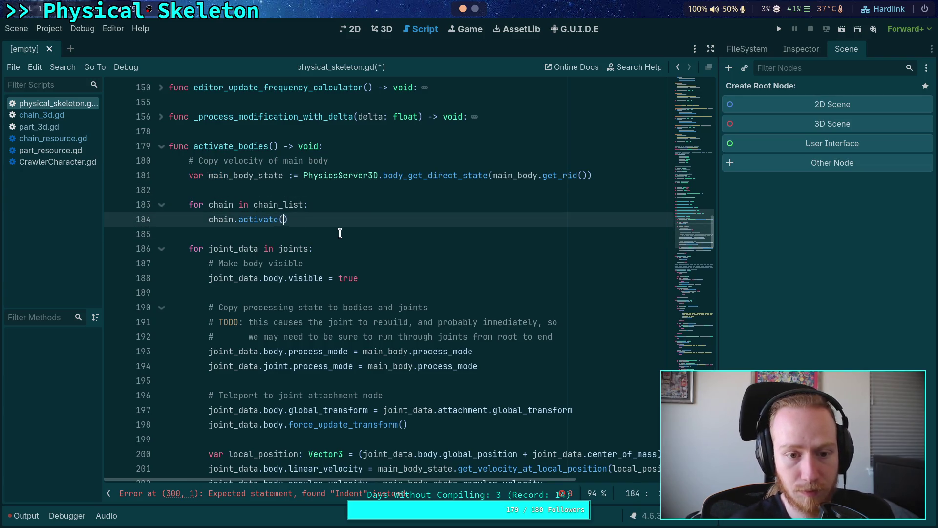
pyautogui.write('main')
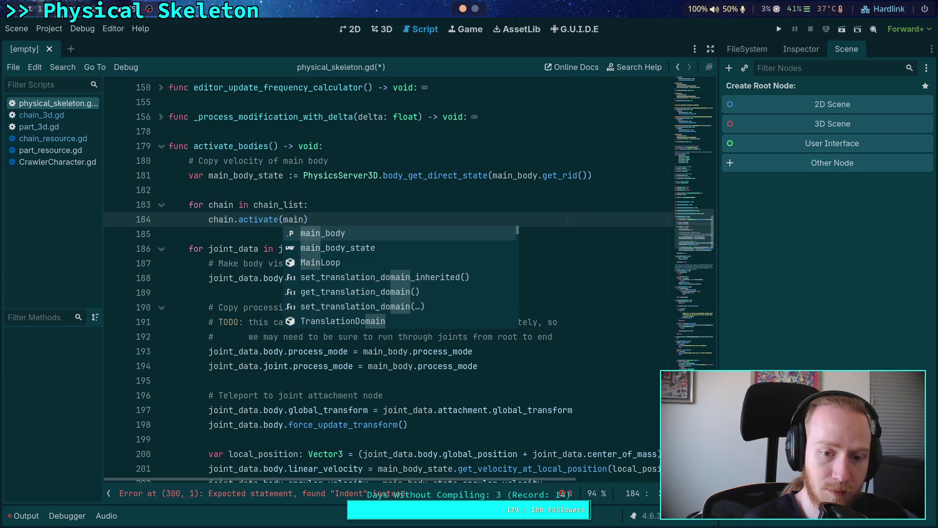
pyautogui.press('Down')
pyautogui.press('Return')
pyautogui.press('Down')
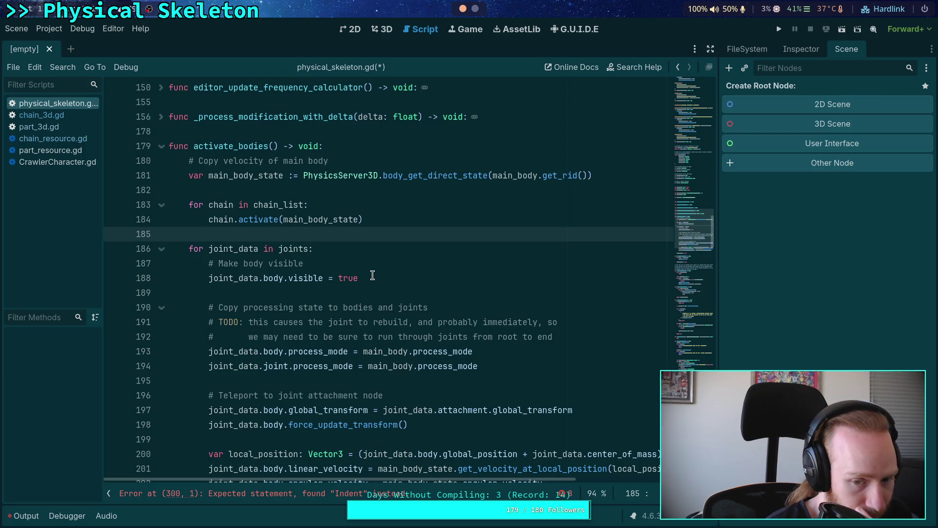
pyautogui.scroll(-1, 421, 318)
# Add main_body.process_mode as an extra argument to chain.activate().
pyautogui.moveTo(503, 479)
pyautogui.mouseDown()
pyautogui.moveTo(637, 478)
pyautogui.moveTo(493, 480)
pyautogui.mouseUp()
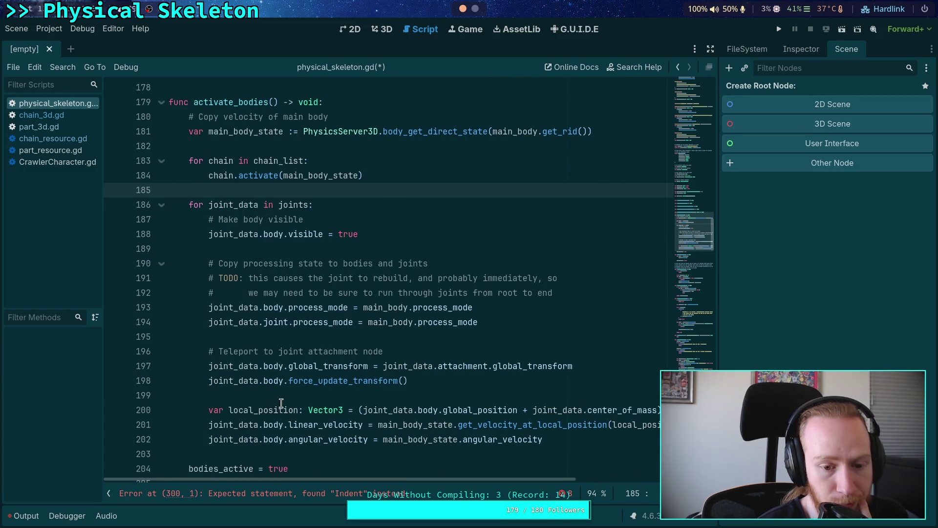
pyautogui.doubleClick(230, 132)
pyautogui.moveTo(428, 479)
pyautogui.mouseDown()
pyautogui.moveTo(490, 482)
pyautogui.moveTo(382, 468)
pyautogui.mouseUp()
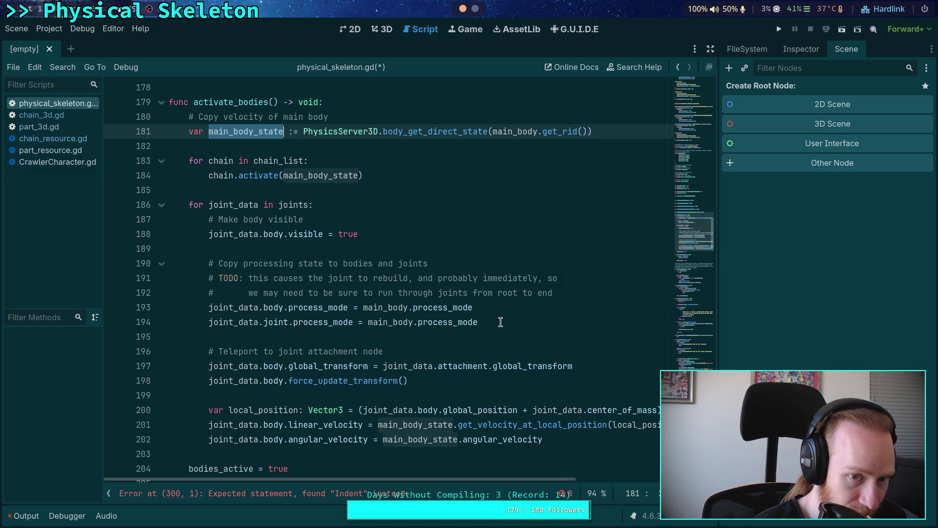
pyautogui.click(279, 176)
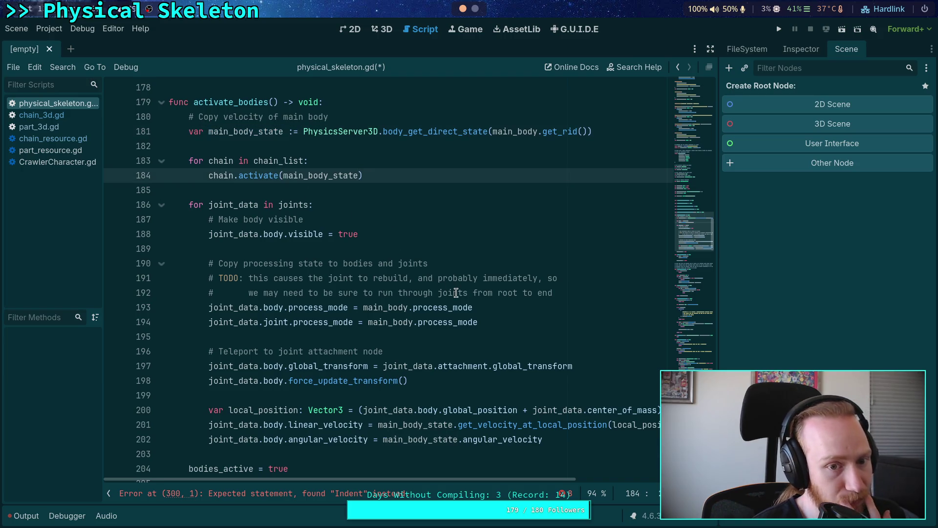
pyautogui.write('main_body.proc')
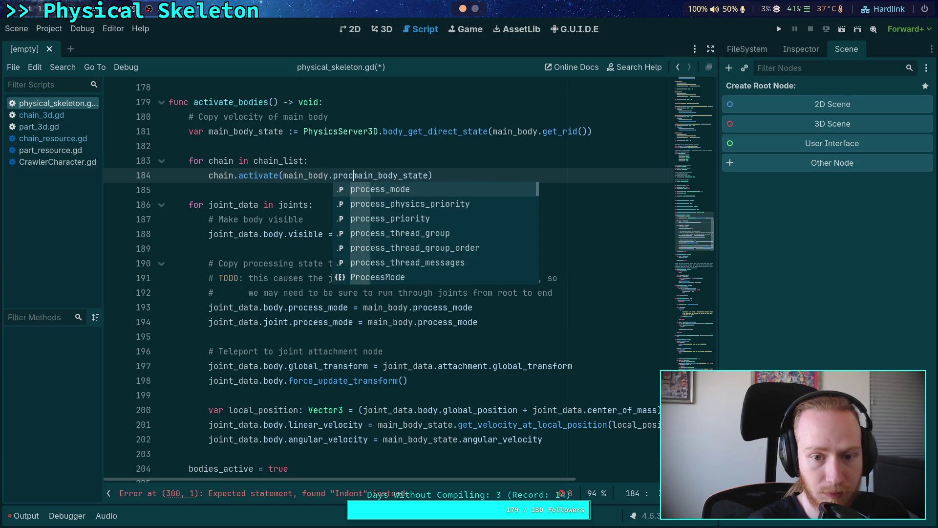
pyautogui.write('ess_mode')
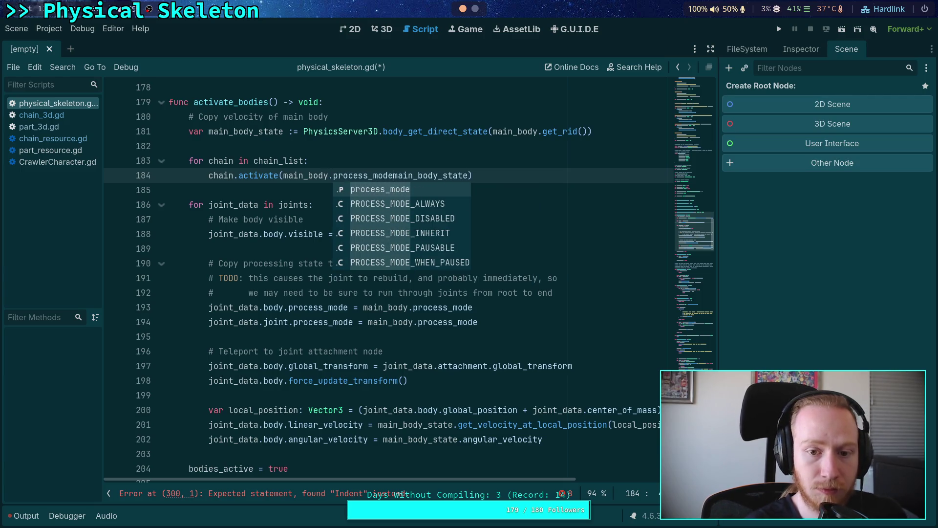
pyautogui.write(',')
pyautogui.click(275, 205)
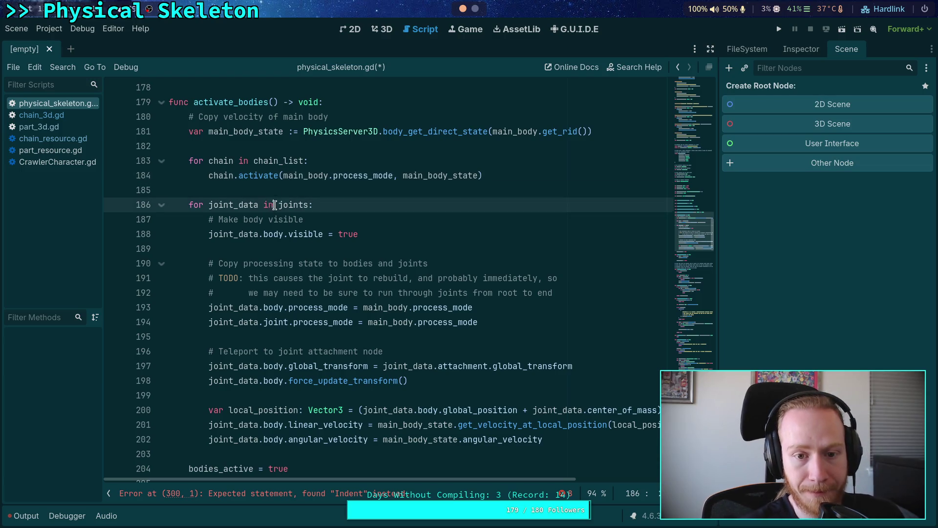
# Remove the process_mode argument again and open chain_3d.gd at its activate() function.
pyautogui.click(333, 160)
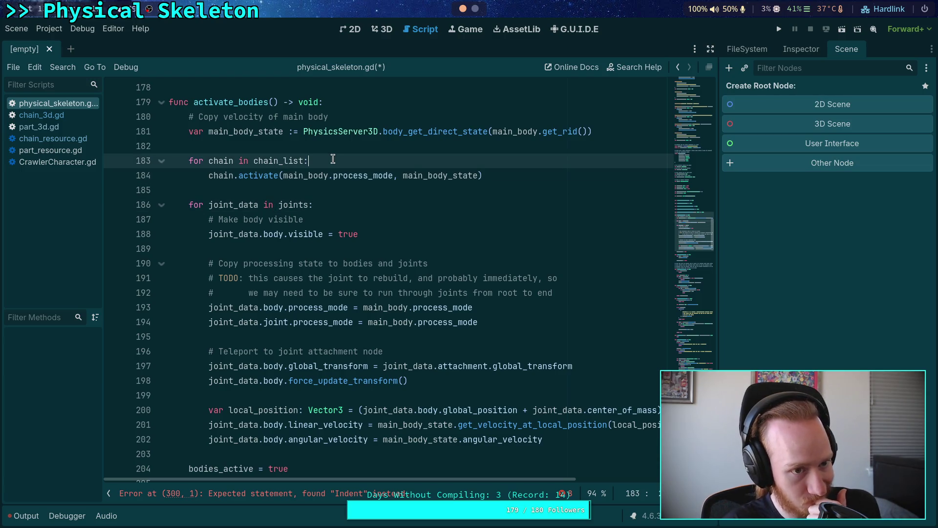
pyautogui.moveTo(284, 176); pyautogui.dragTo(403, 176)
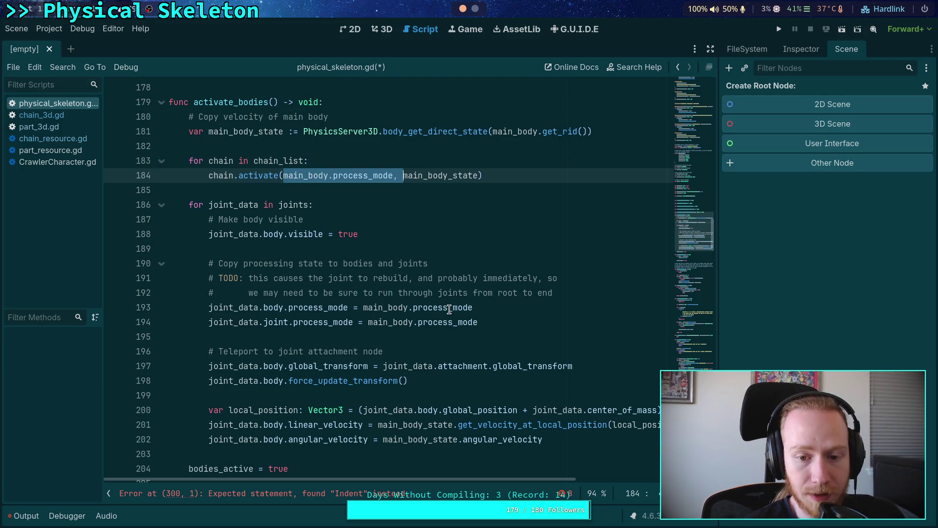
pyautogui.moveTo(449, 309)
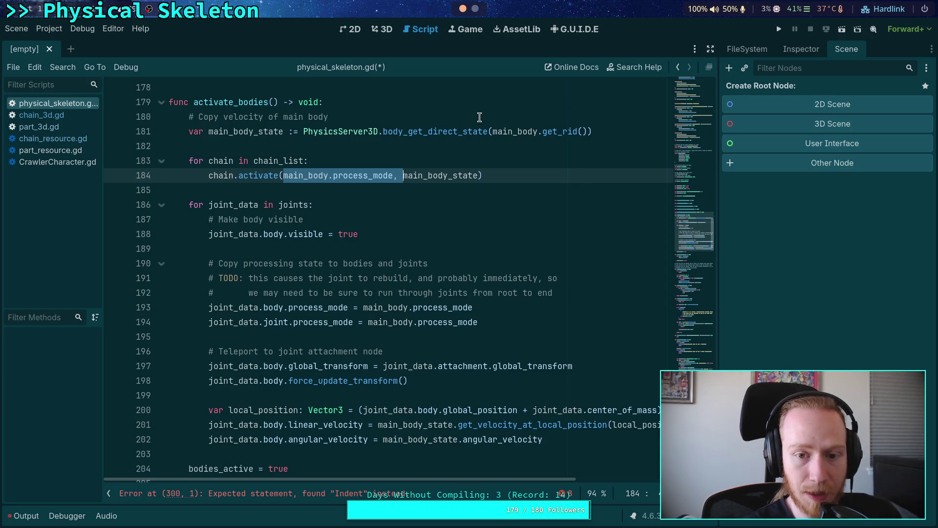
pyautogui.press('BackSpace')
pyautogui.click(420, 174)
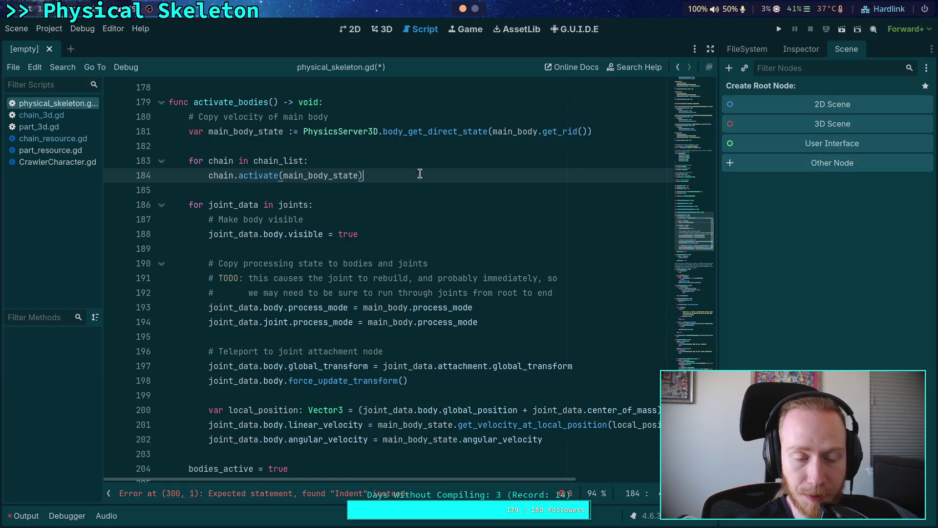
pyautogui.click(73, 118)
pyautogui.click(238, 220)
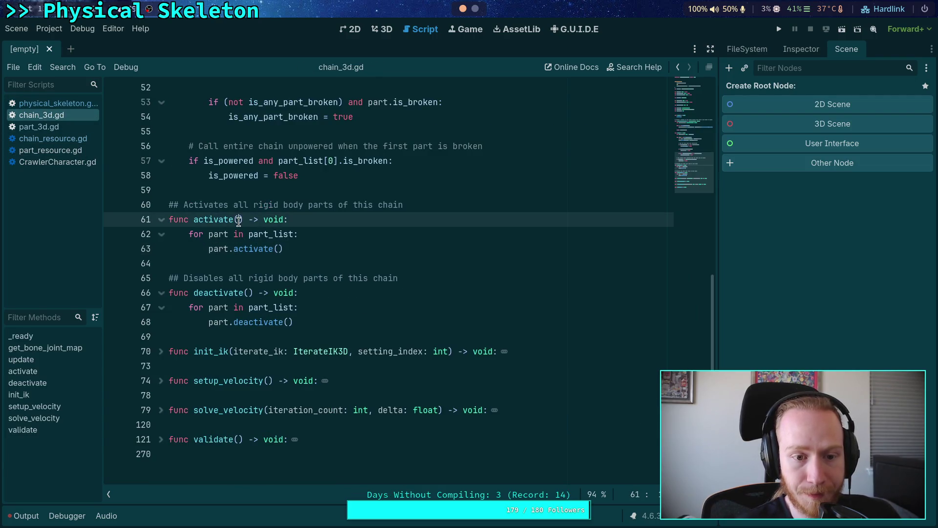
# Give activate() an 'initial_state: PhysicsDirectBodyState3D' parameter and a blank line after part.activate().
pyautogui.write('initial_stat')
pyautogui.write('e: ')
pyautogui.write('Physical')
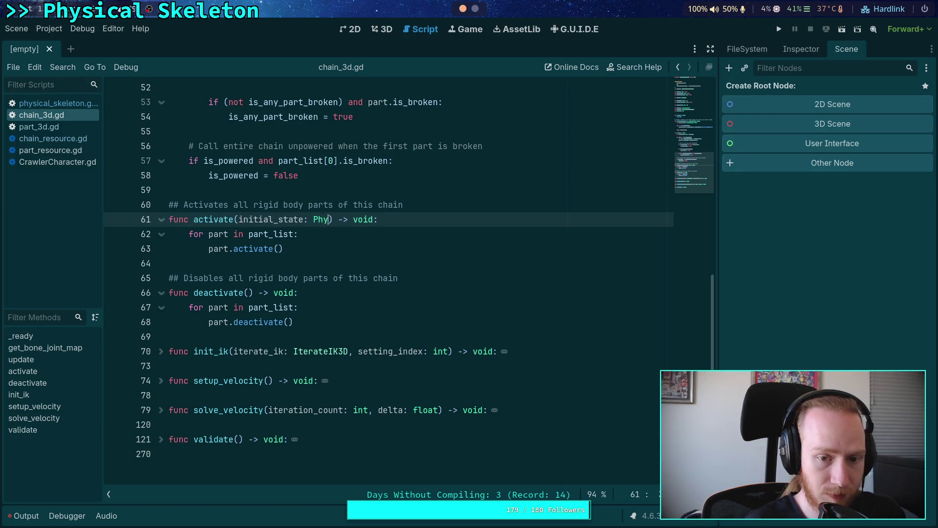
pyautogui.press('BackSpace')
pyautogui.press('BackSpace')
pyautogui.write('sSer')
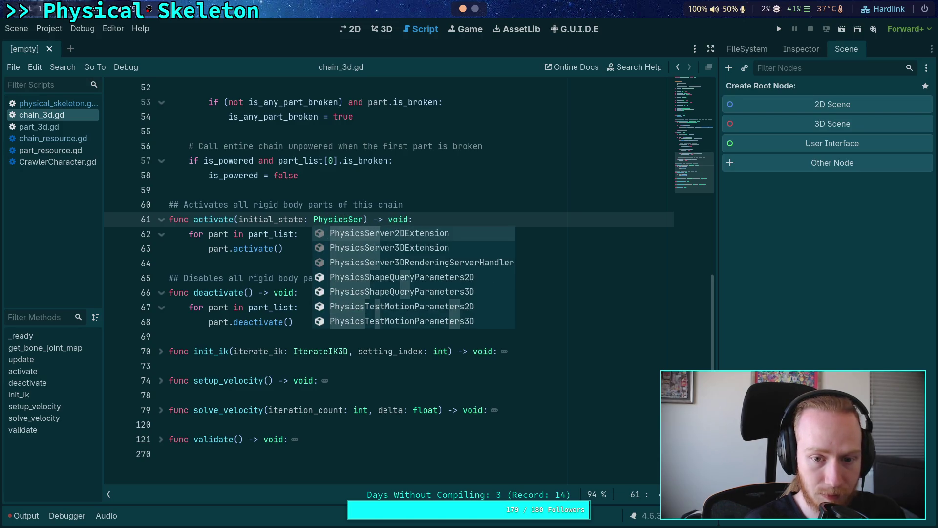
pyautogui.write('v3DR')
pyautogui.press('BackSpace')
pyautogui.press('BackSpace')
pyautogui.press('BackSpace')
pyautogui.press('BackSpace')
pyautogui.press('BackSpace')
pyautogui.press('BackSpace')
pyautogui.write('D')
pyautogui.write('e')
pyautogui.press('Down')
pyautogui.press('Down')
pyautogui.press('Return')
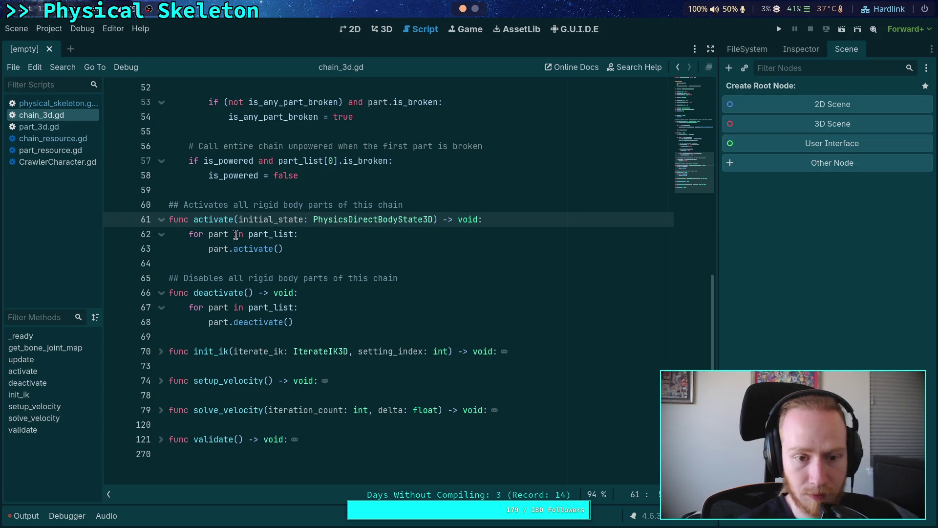
pyautogui.click(352, 249)
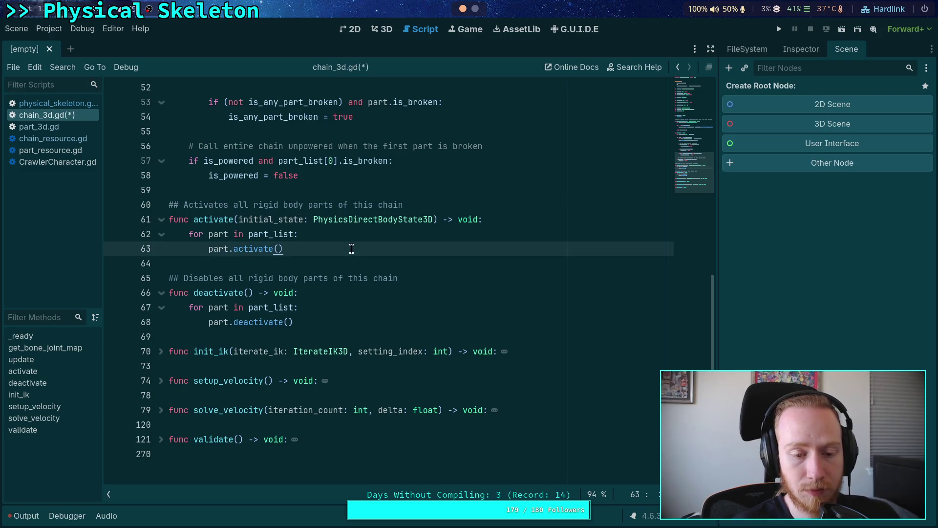
pyautogui.press('Return')
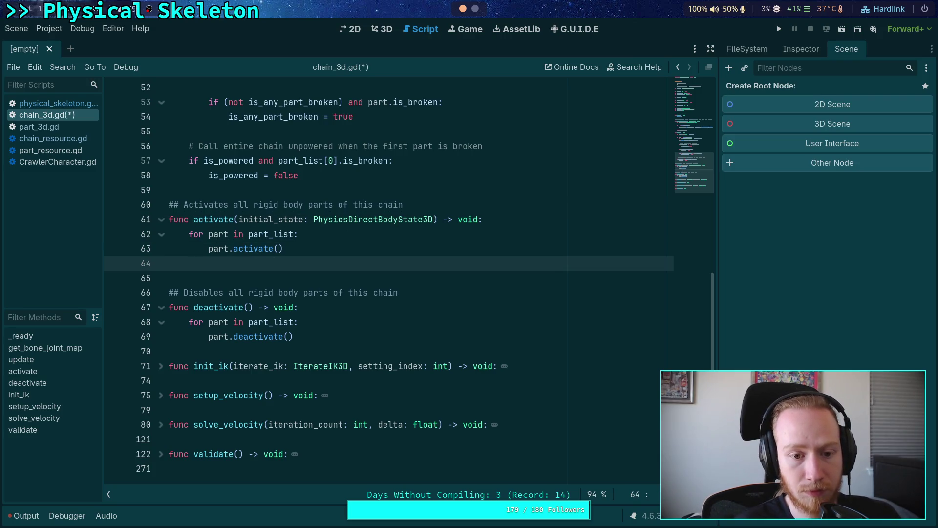
pyautogui.click(74, 104)
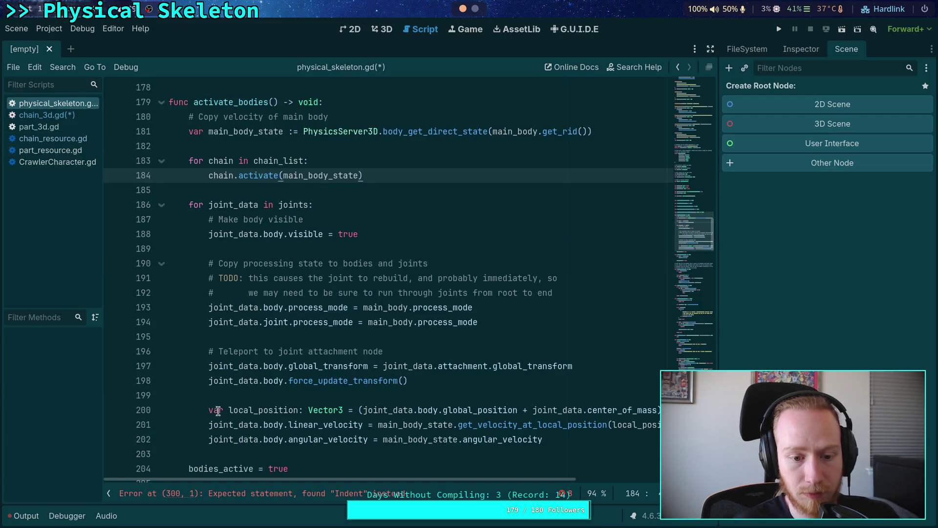
# Delete the visibility and process_mode lines from activate_bodies' joint loop, then select the teleport lines.
pyautogui.moveTo(209, 410)
pyautogui.mouseDown()
pyautogui.moveTo(597, 425)
pyautogui.moveTo(596, 440)
pyautogui.moveTo(210, 350)
pyautogui.mouseUp()
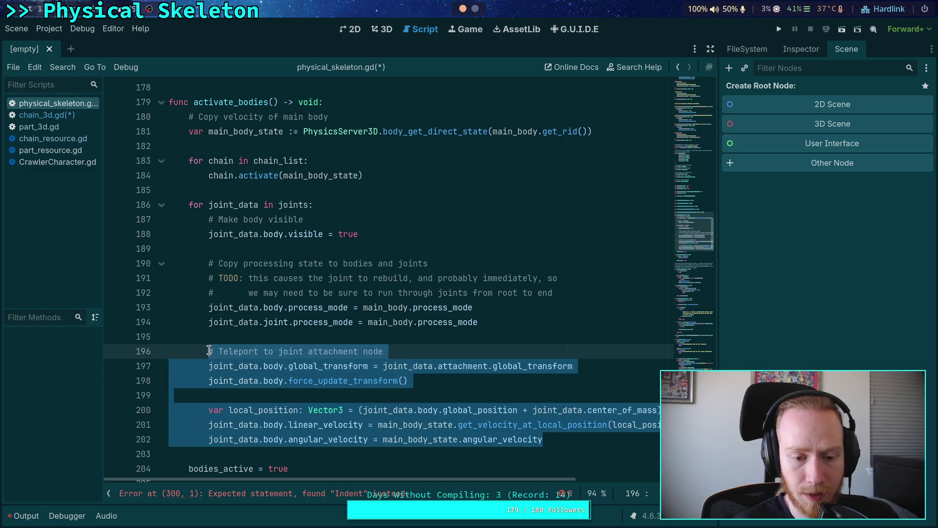
pyautogui.moveTo(285, 310)
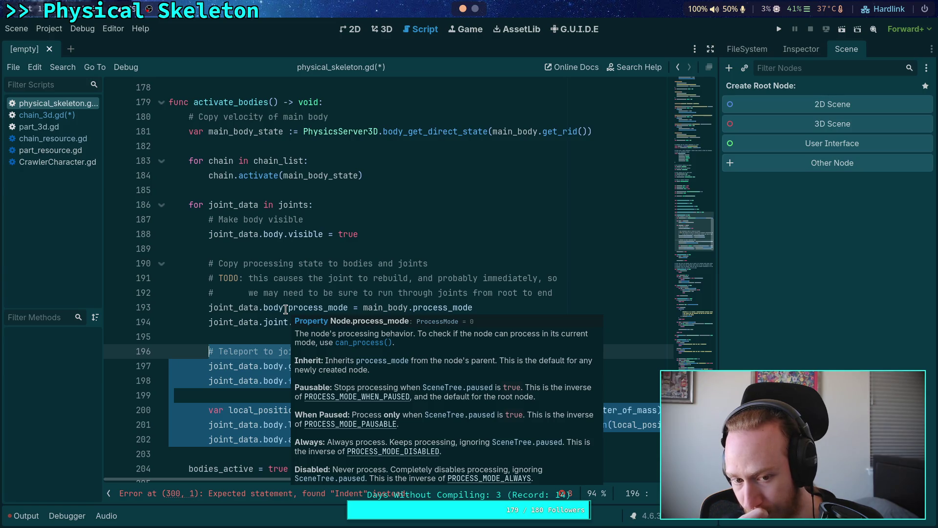
pyautogui.click(285, 310)
pyautogui.moveTo(476, 316); pyautogui.dragTo(443, 207)
pyautogui.press('BackSpace')
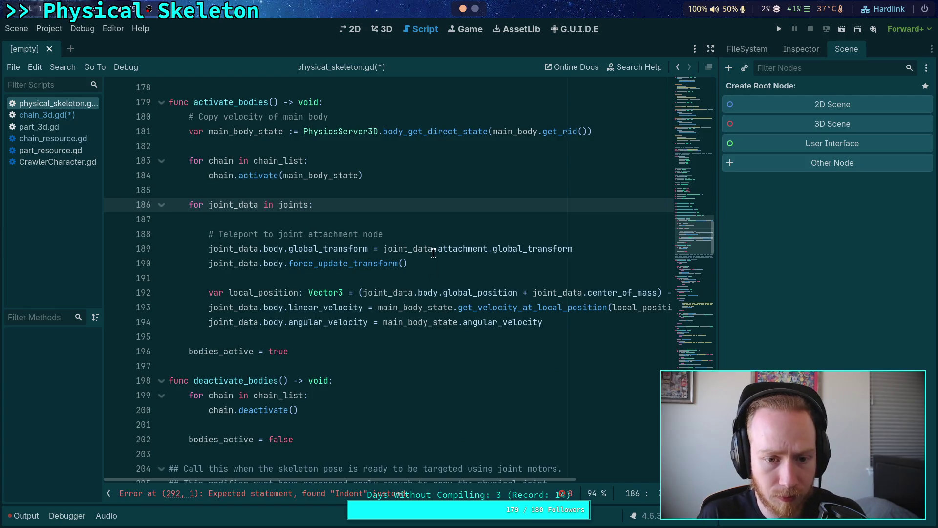
pyautogui.moveTo(428, 264)
pyautogui.mouseDown()
pyautogui.moveTo(257, 264)
pyautogui.moveTo(206, 245)
pyautogui.mouseUp()
pyautogui.rightClick(230, 245)
# Copy the teleport lines and paste them after process_mode in part_3d.gd's activate().
pyautogui.click(259, 294)
pyautogui.click(69, 127)
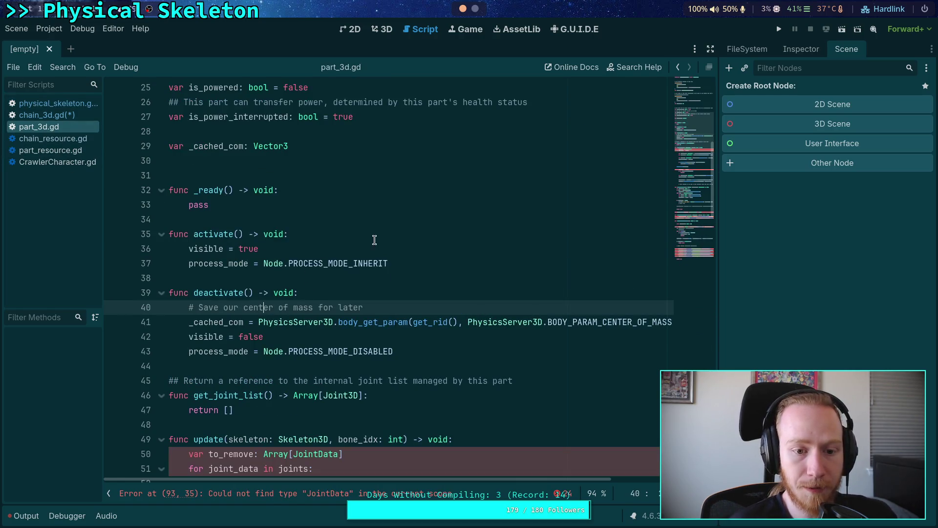
pyautogui.click(472, 263)
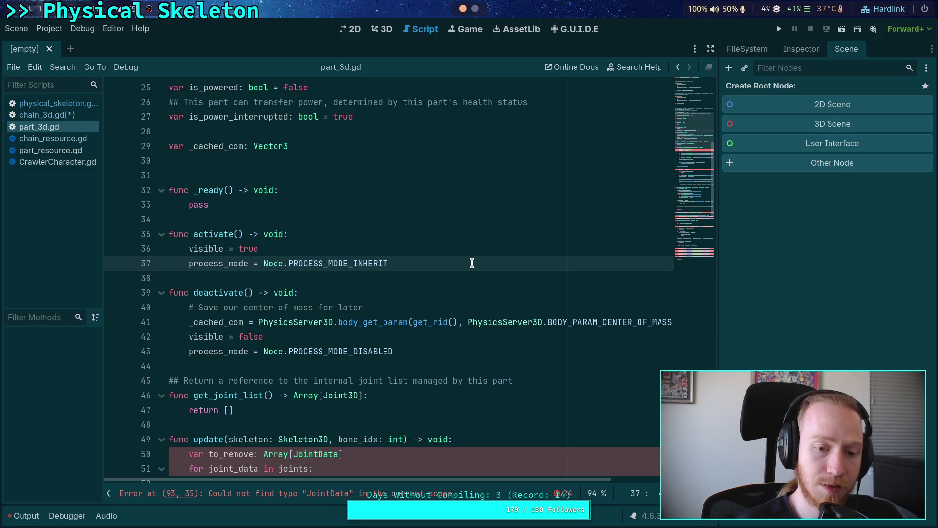
pyautogui.press('Return')
pyautogui.press('Return')
pyautogui.hotkey('ctrl', 'v')
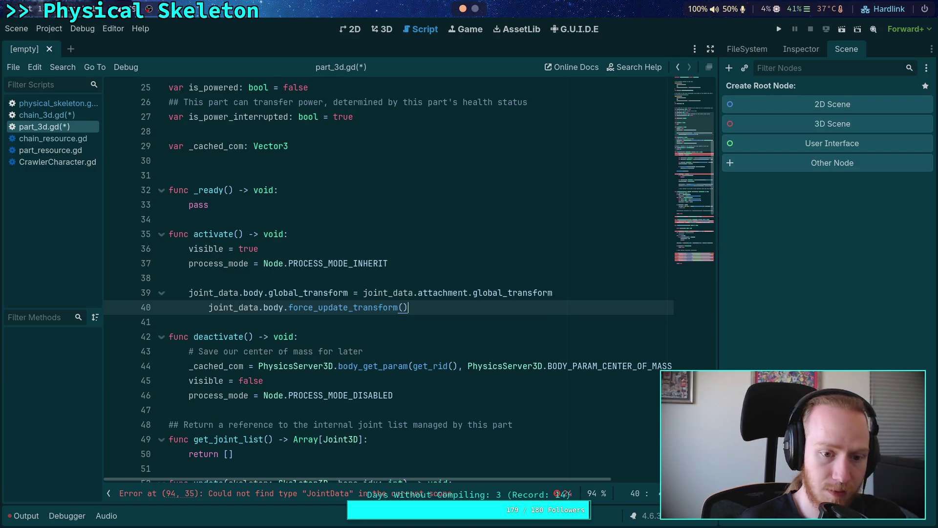
pyautogui.hotkey('shift', 'Tab')
# Add a '# Teleport to attachment point' comment, then delete that block and the extra blank lines.
pyautogui.moveTo(392, 299); pyautogui.dragTo(402, 280)
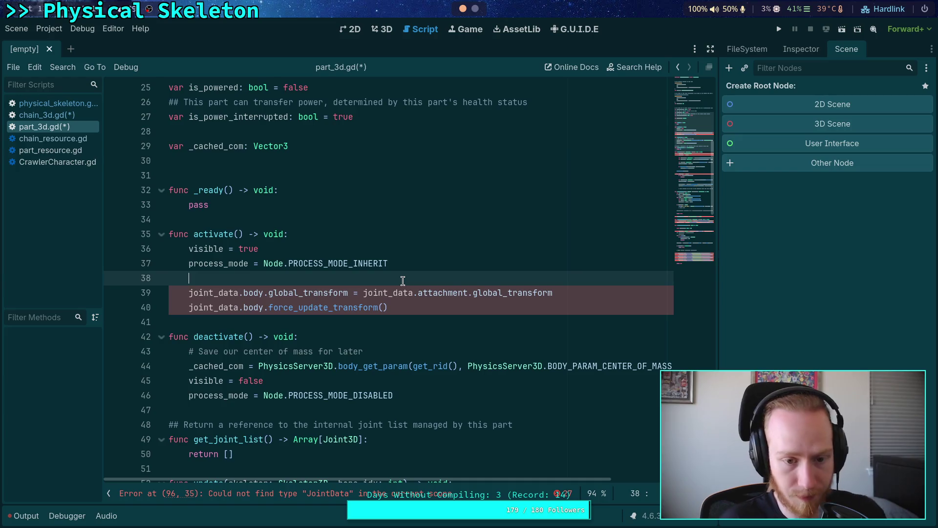
pyautogui.press('Return')
pyautogui.write('# Telet')
pyautogui.press('BackSpace')
pyautogui.write('port to attachment point')
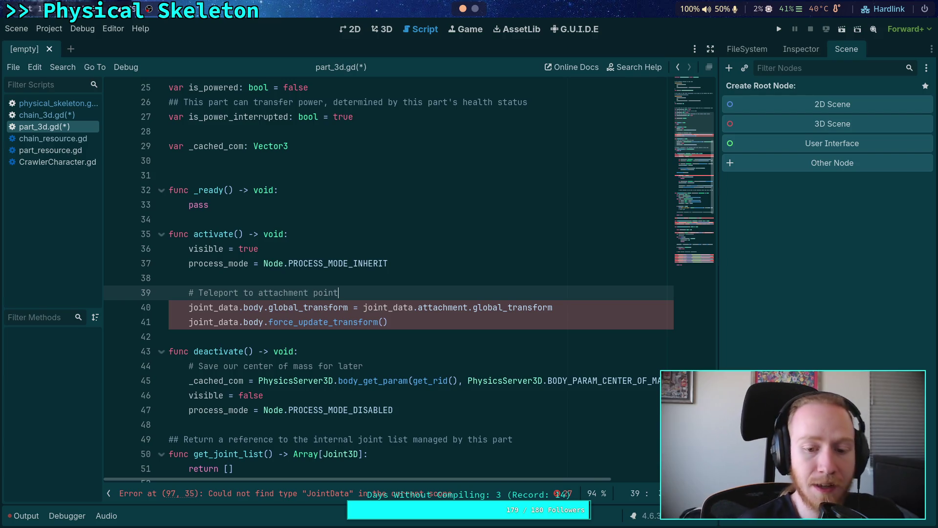
pyautogui.moveTo(404, 323); pyautogui.dragTo(119, 295)
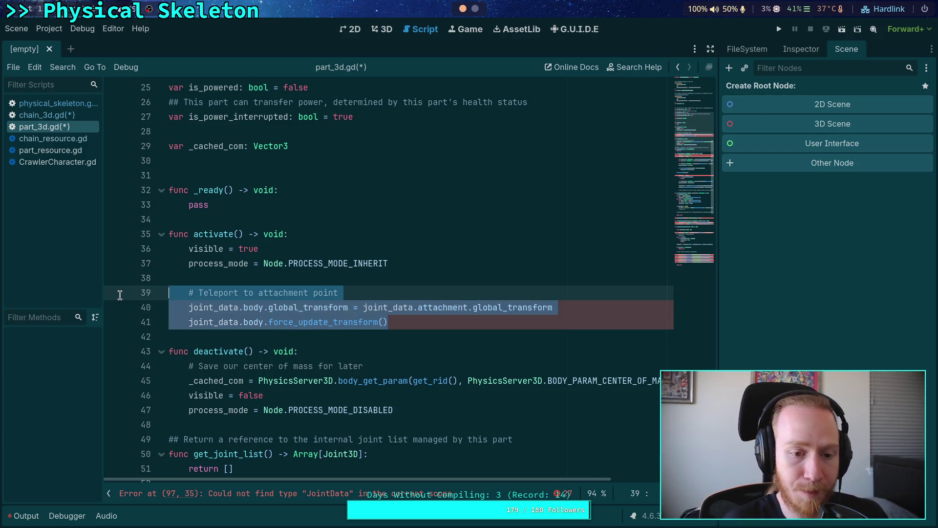
pyautogui.press('BackSpace')
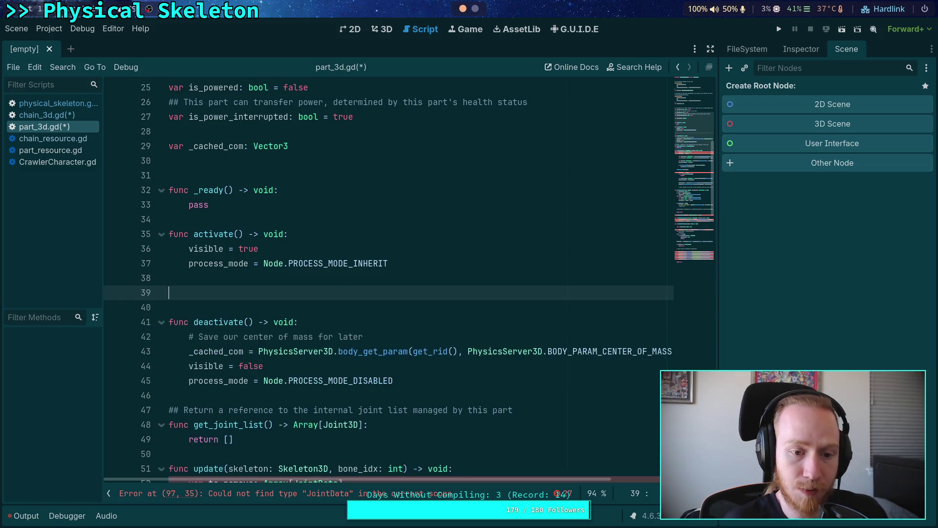
pyautogui.write(']')
pyautogui.press('BackSpace')
pyautogui.press('BackSpace')
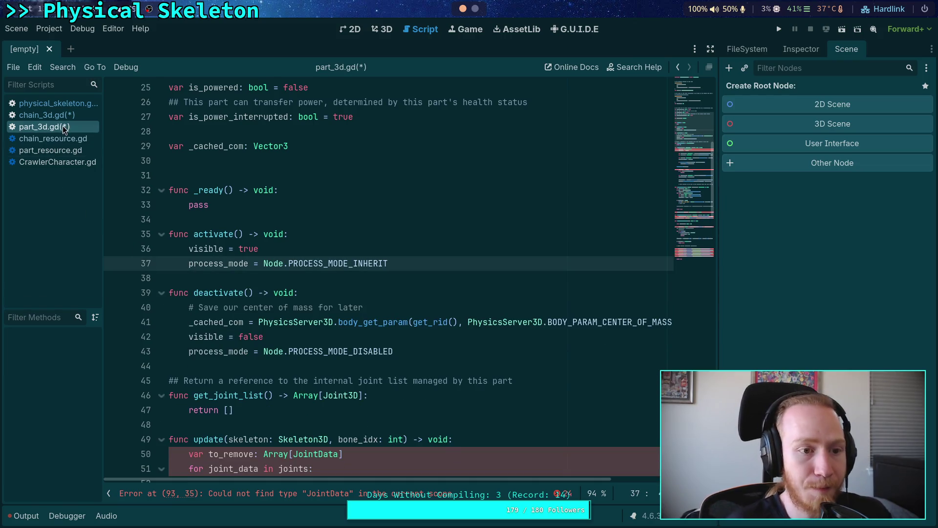
# Paste the teleport lines into chain_3d.gd's activate() loop, placed before part.activate().
pyautogui.click(46, 114)
pyautogui.press('Return')
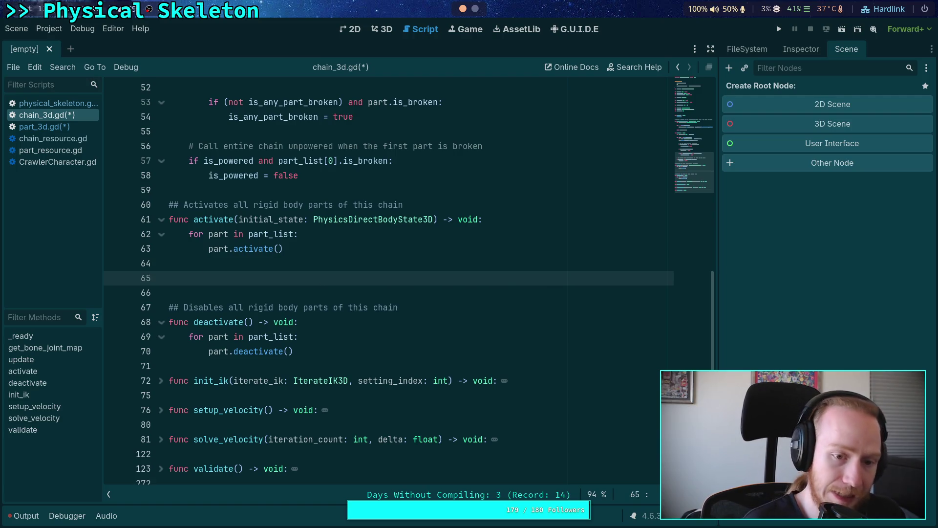
pyautogui.hotkey('ctrl', 'v')
pyautogui.moveTo(214, 292); pyautogui.dragTo(218, 307)
pyautogui.press('Tab')
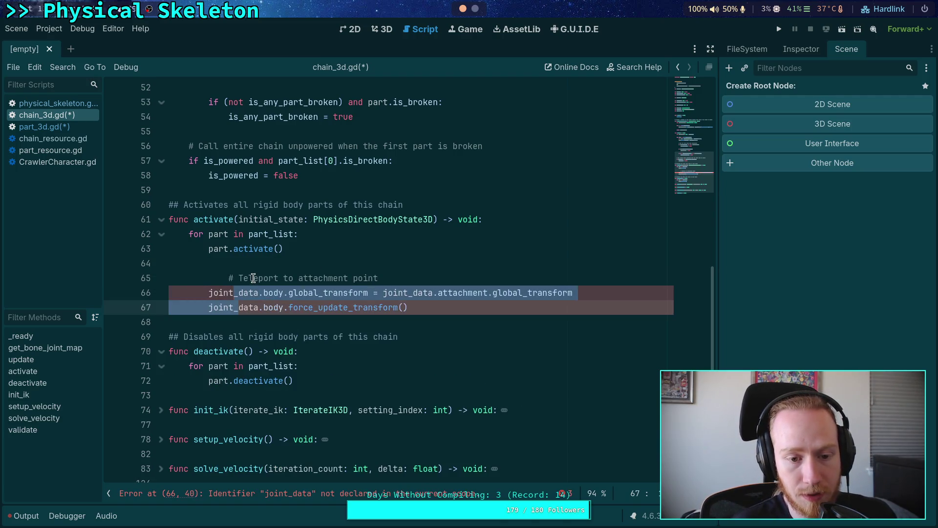
pyautogui.click(254, 277)
pyautogui.hotkey('shift', 'Tab')
pyautogui.press('Up')
pyautogui.press('Up')
pyautogui.hotkey('alt', 'Down')
pyautogui.hotkey('alt', 'Down')
pyautogui.hotkey('alt', 'Down')
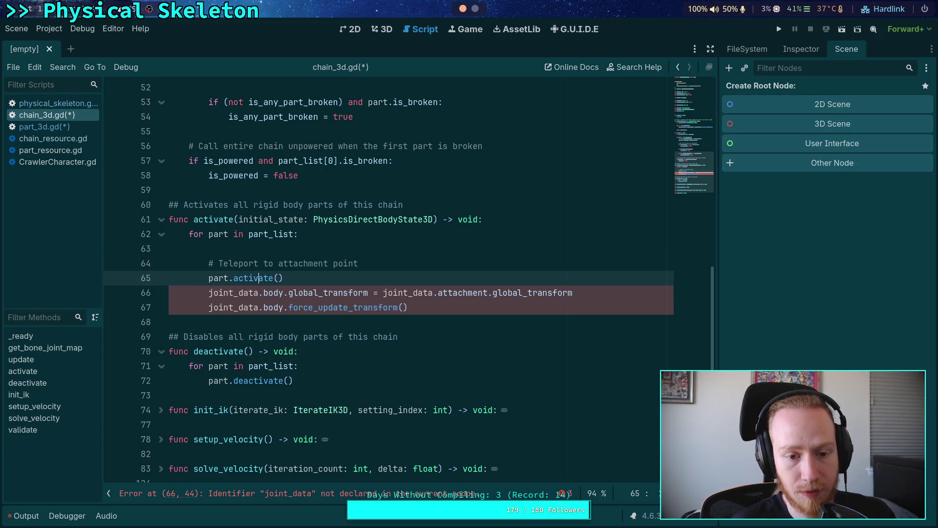
pyautogui.press('Up')
pyautogui.hotkey('shift', 'Up')
pyautogui.hotkey('shift', 'Up')
pyautogui.hotkey('alt', 'Up')
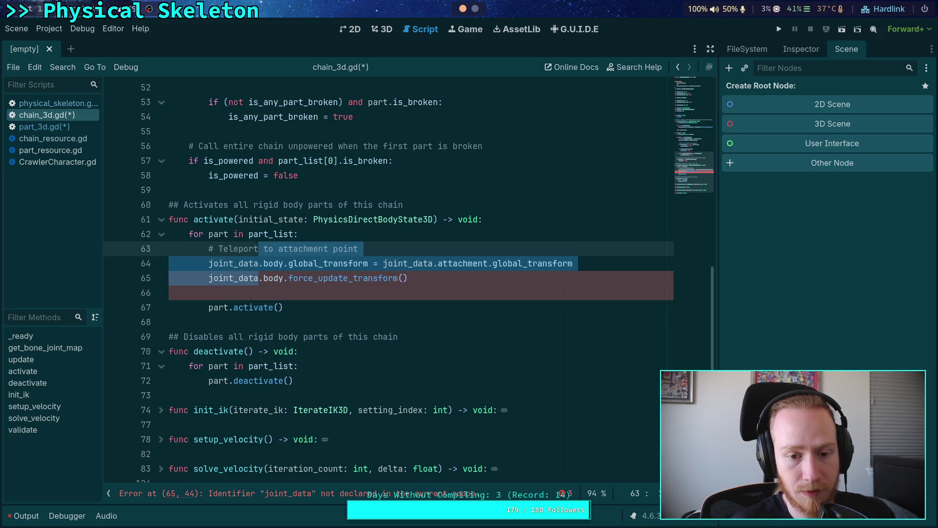
pyautogui.click(404, 293)
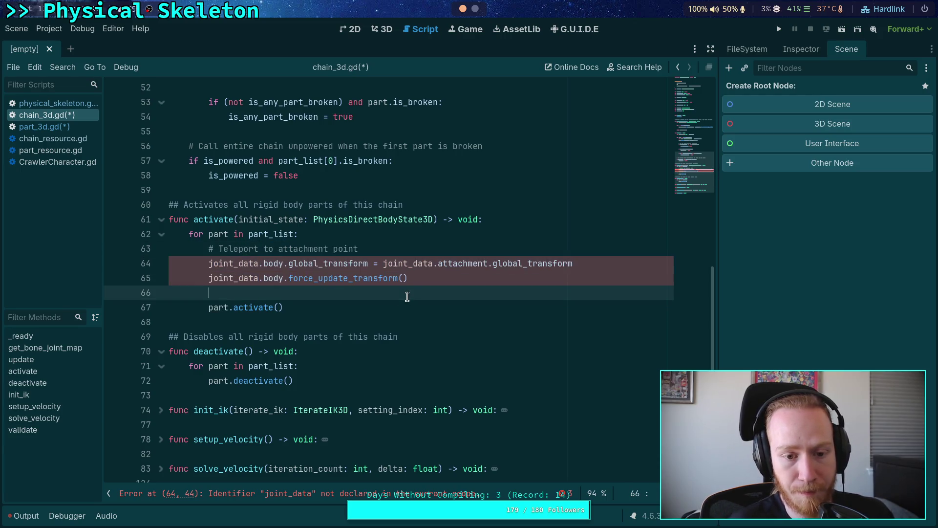
# Remove the teleport and velocity lines and the emptied joints loop from activate_bodies().
pyautogui.click(54, 103)
pyautogui.click(418, 263)
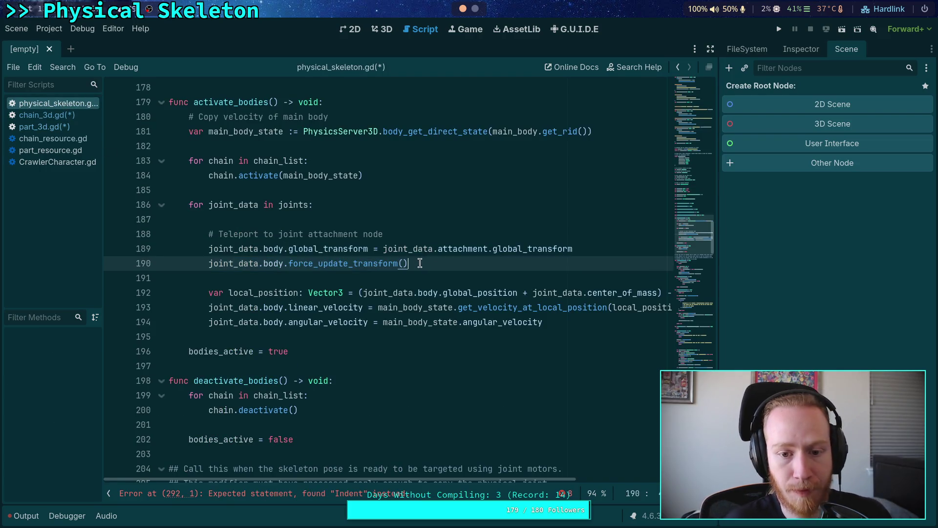
pyautogui.hotkey('shift', 'Up')
pyautogui.hotkey('shift', 'Up')
pyautogui.press('BackSpace')
pyautogui.press('BackSpace')
pyautogui.moveTo(548, 267); pyautogui.dragTo(413, 263)
pyautogui.keyDown('shift'); pyautogui.click(209, 234); pyautogui.keyUp('shift')
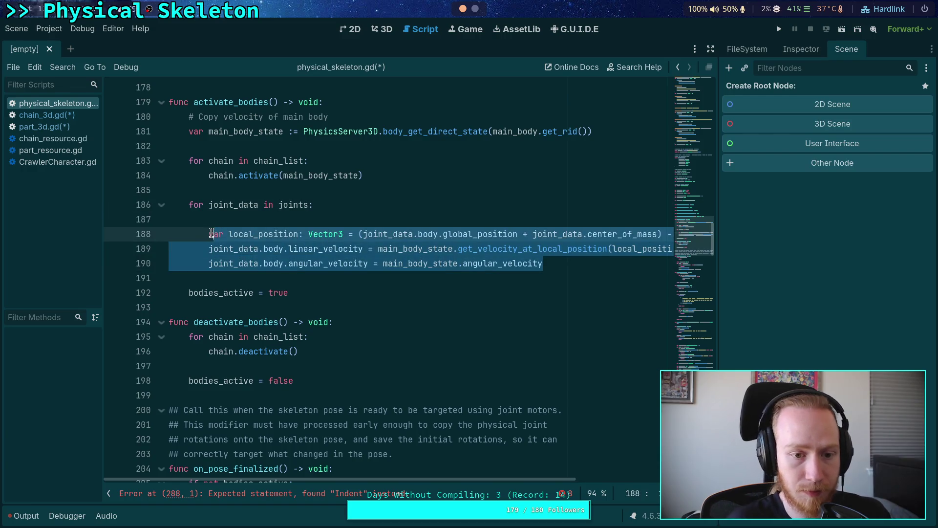
pyautogui.press('BackSpace')
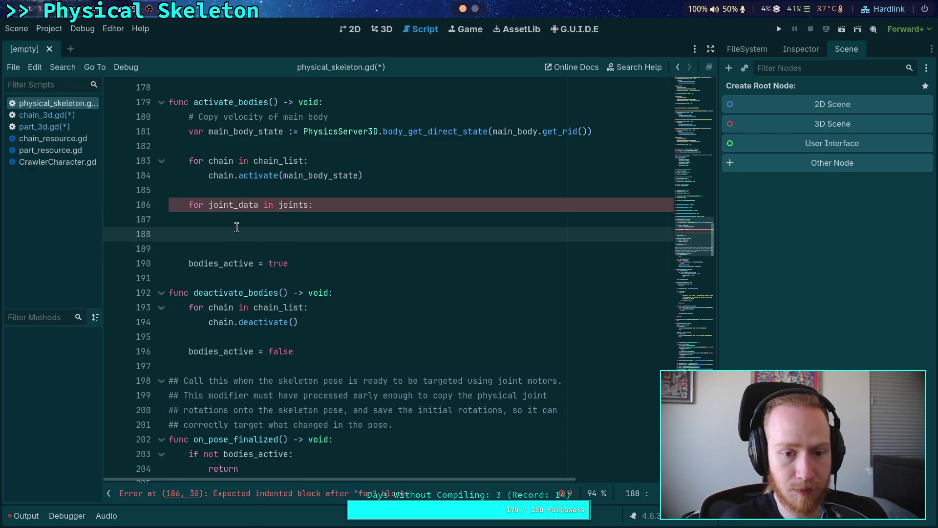
pyautogui.moveTo(233, 229); pyautogui.dragTo(224, 188)
pyautogui.press('BackSpace')
pyautogui.press('BackSpace')
pyautogui.scroll(2, 128, 172)
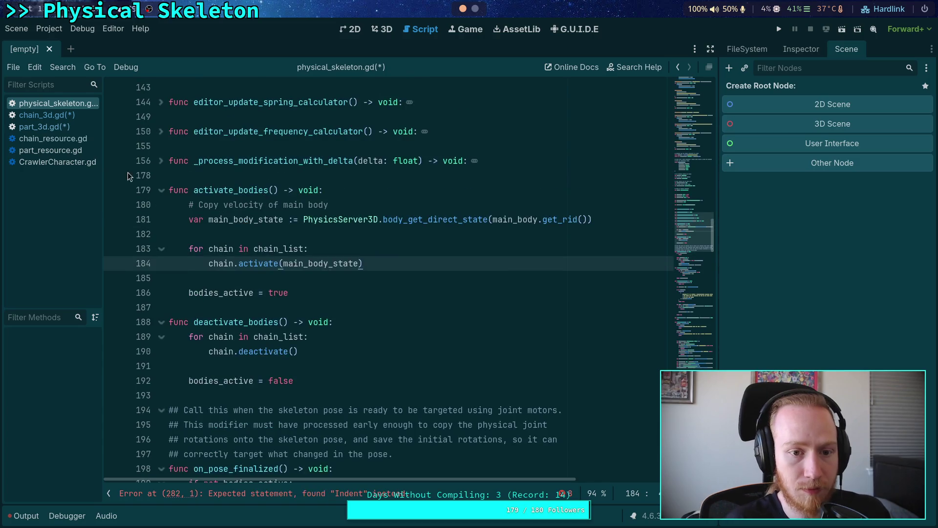
pyautogui.click(47, 115)
pyautogui.press('Return')
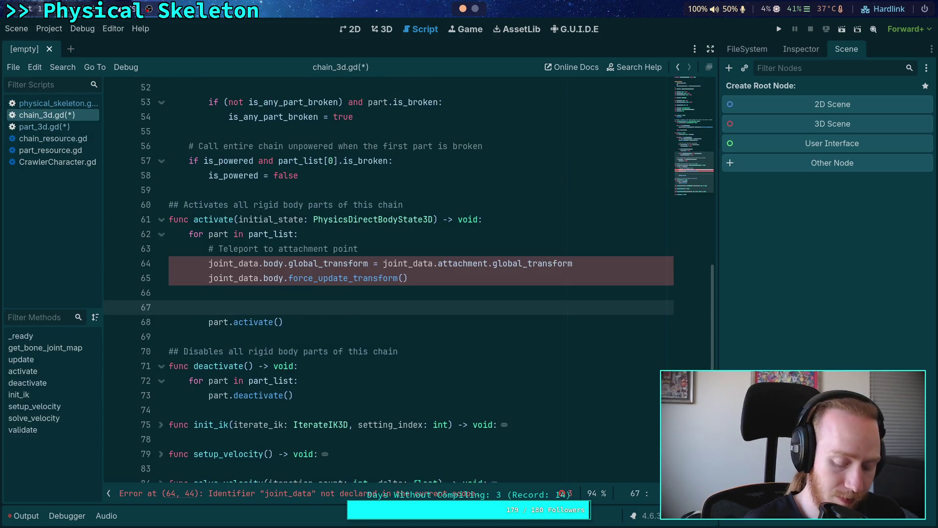
# Paste the velocity-copy lines into the loop under a new 'Copy state velocity' comment.
pyautogui.hotkey('ctrl', 'v')
pyautogui.click(229, 292)
pyautogui.press('Return')
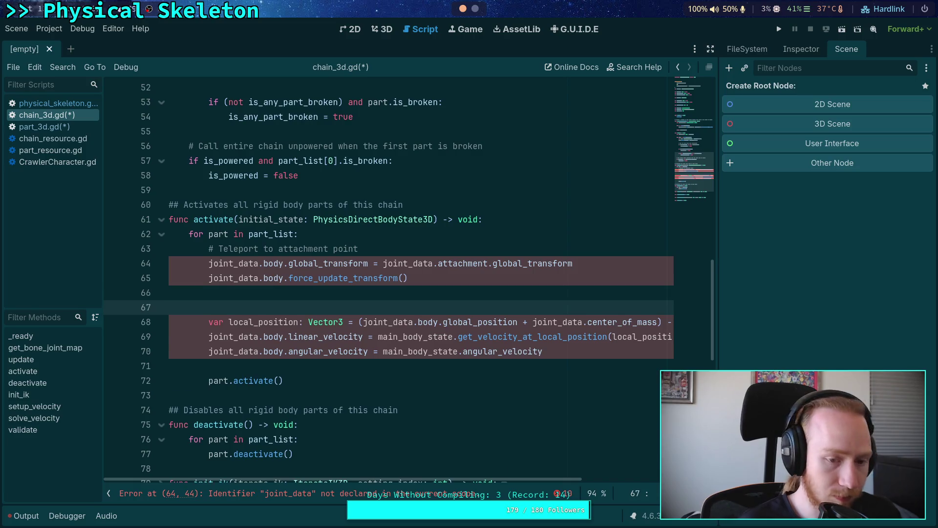
pyautogui.write('opy')
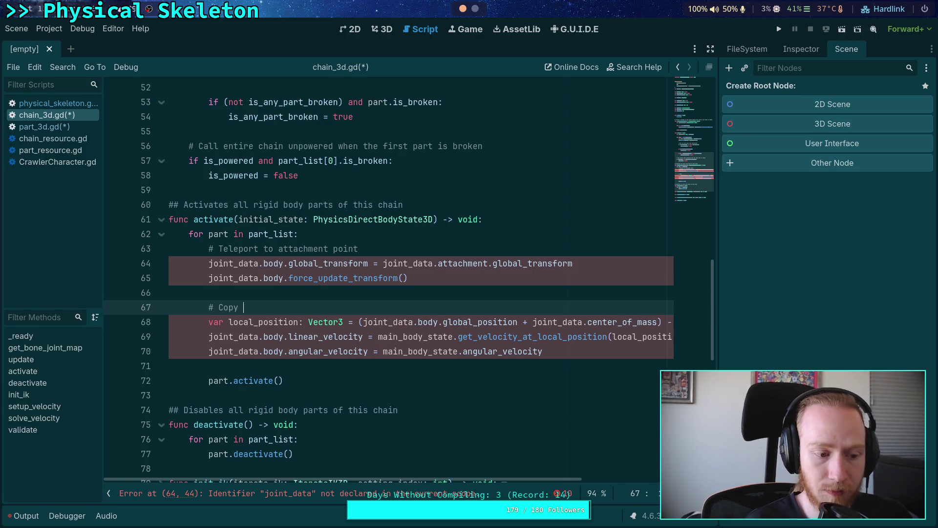
pyautogui.write(' stat')
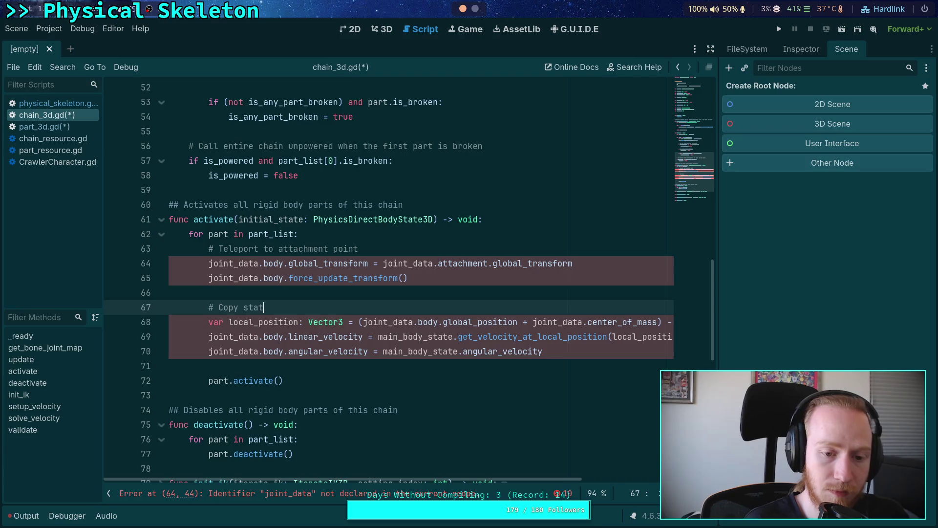
pyautogui.write('e velocity')
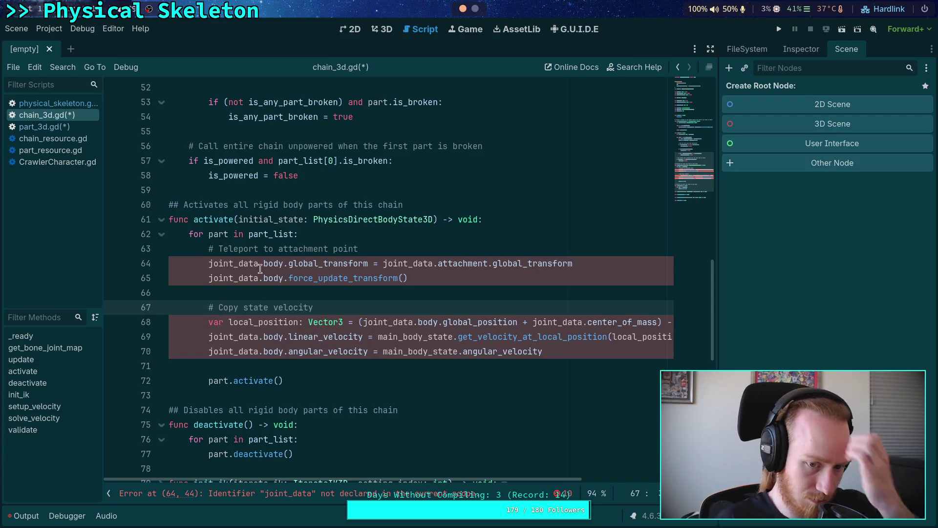
# On line 68, replace joint_data.body with part and joint_data.center_of_mass with part._cached_com.
pyautogui.click(410, 352)
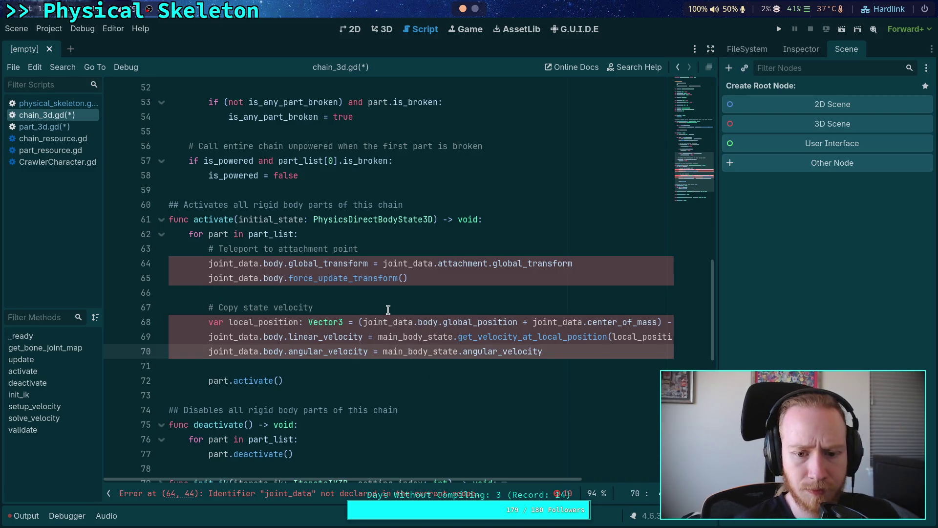
pyautogui.moveTo(363, 321); pyautogui.dragTo(438, 321)
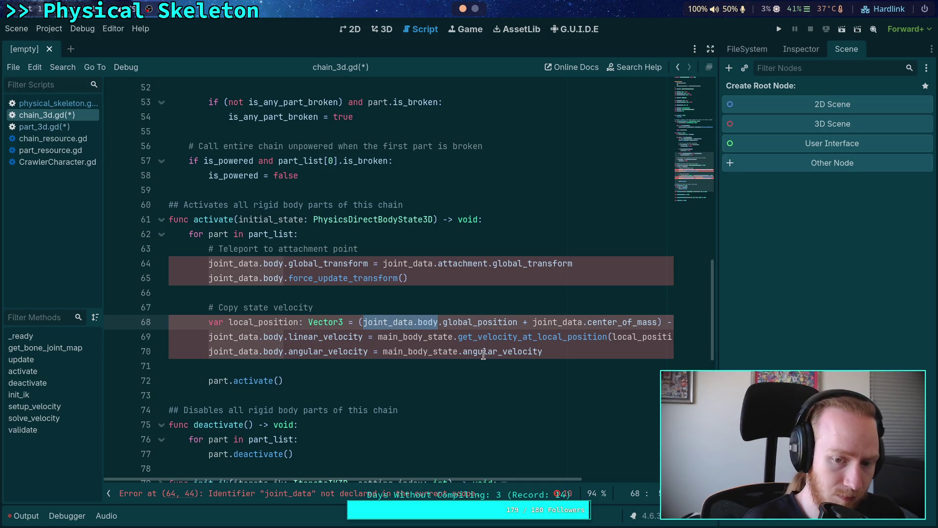
pyautogui.write('part')
pyautogui.click(503, 321)
pyautogui.moveTo(478, 322); pyautogui.dragTo(604, 322)
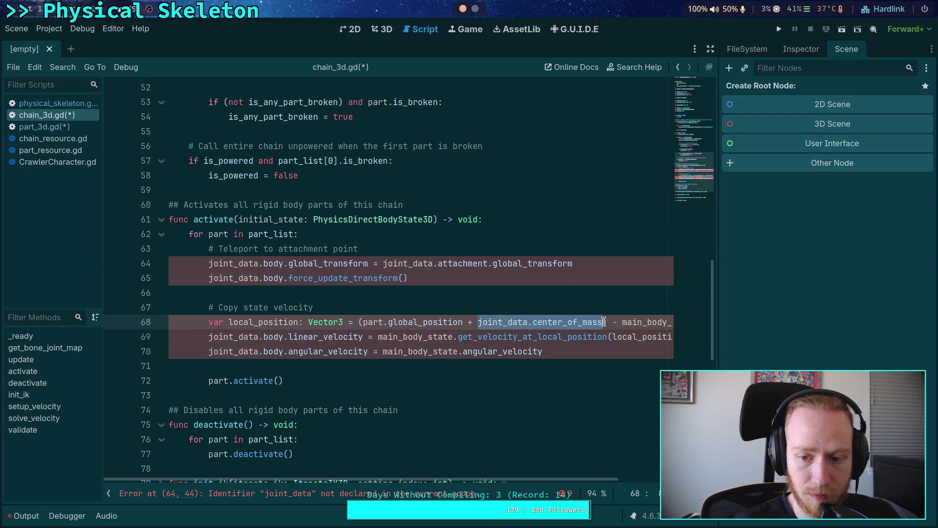
pyautogui.write('part._c')
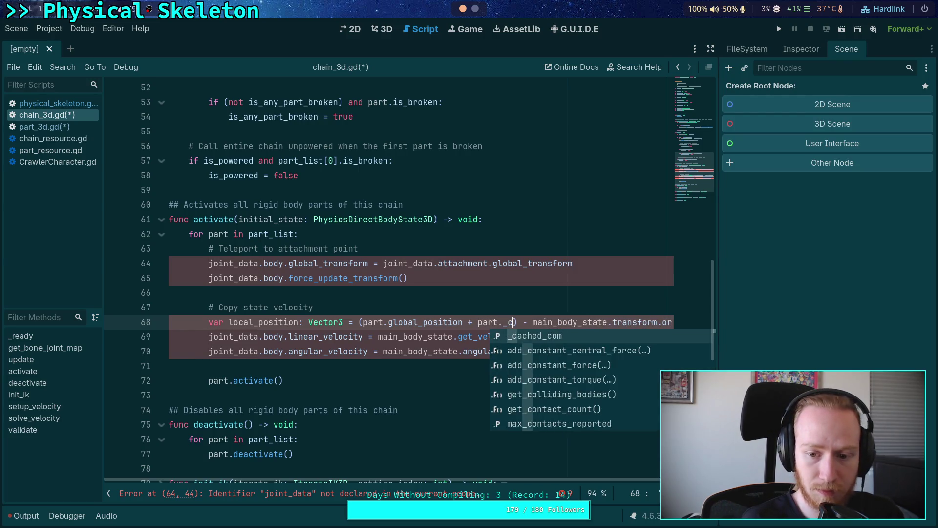
pyautogui.press('Return')
pyautogui.hscroll(3, 652, 478)
pyautogui.hscroll(-3, 652, 476)
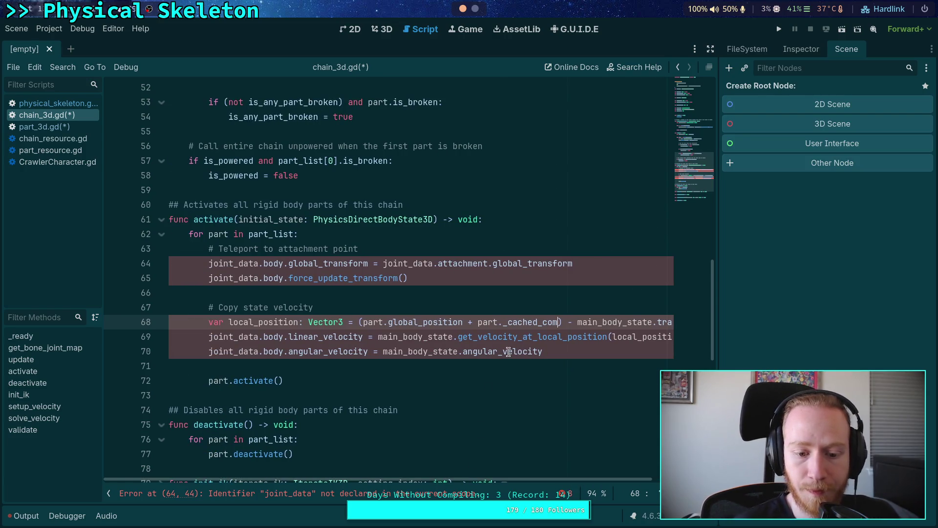
pyautogui.hscroll(2, 576, 480)
pyautogui.hscroll(-2, 576, 480)
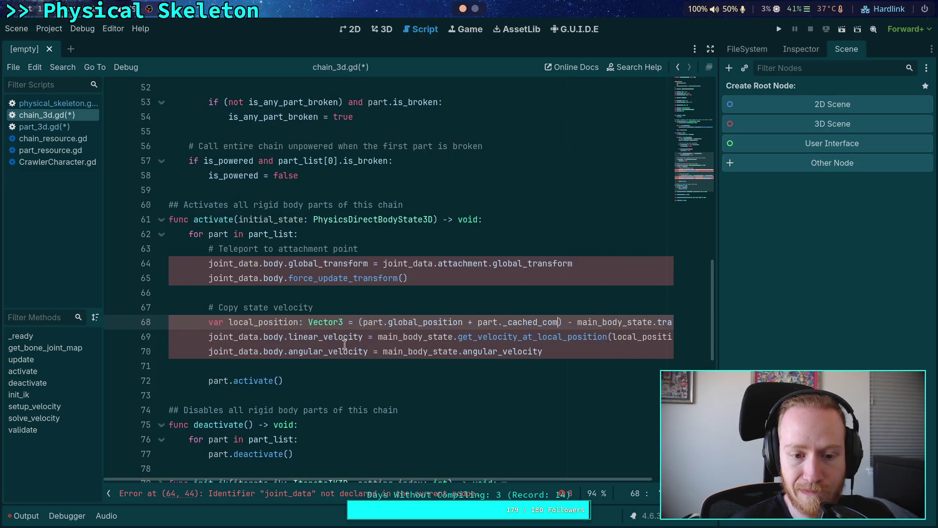
# Replace main_body_state with initial_state on line 68.
pyautogui.click(334, 308)
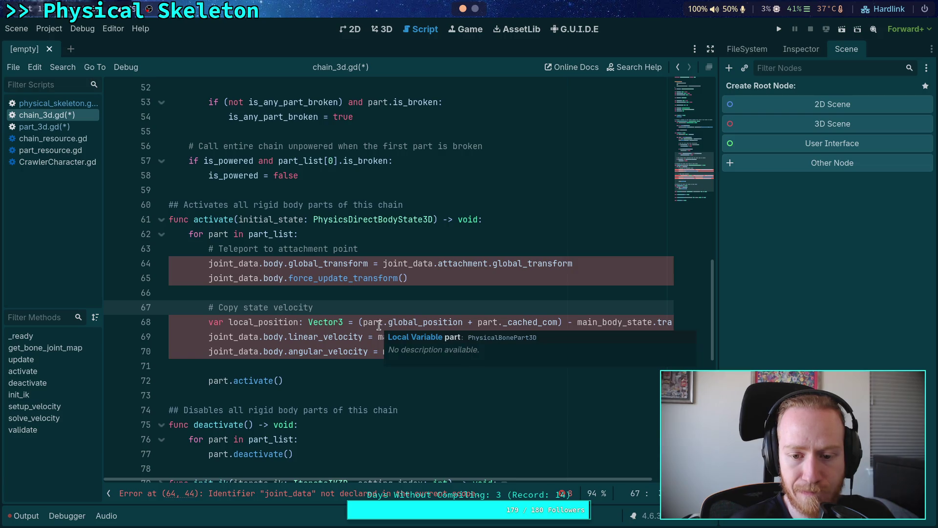
pyautogui.moveTo(427, 322)
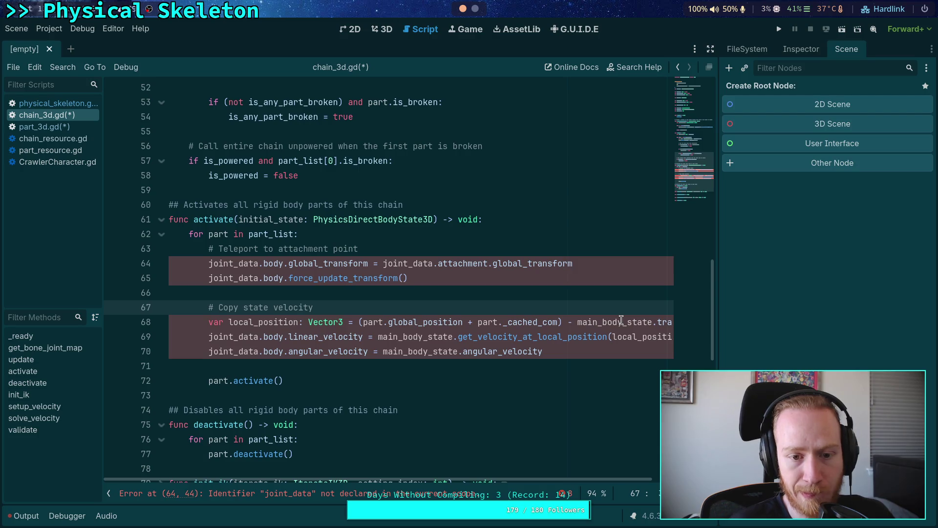
pyautogui.doubleClick(593, 321)
pyautogui.write('init')
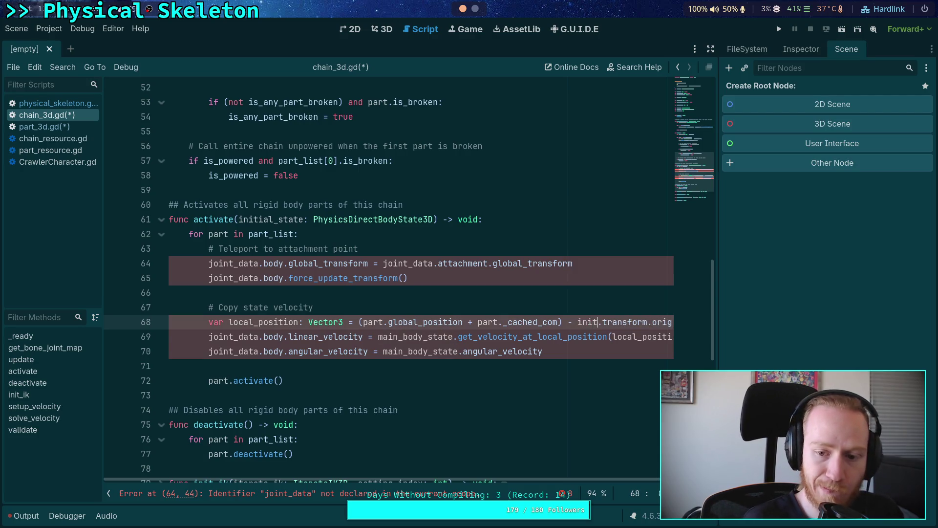
pyautogui.press('Down')
pyautogui.press('Return')
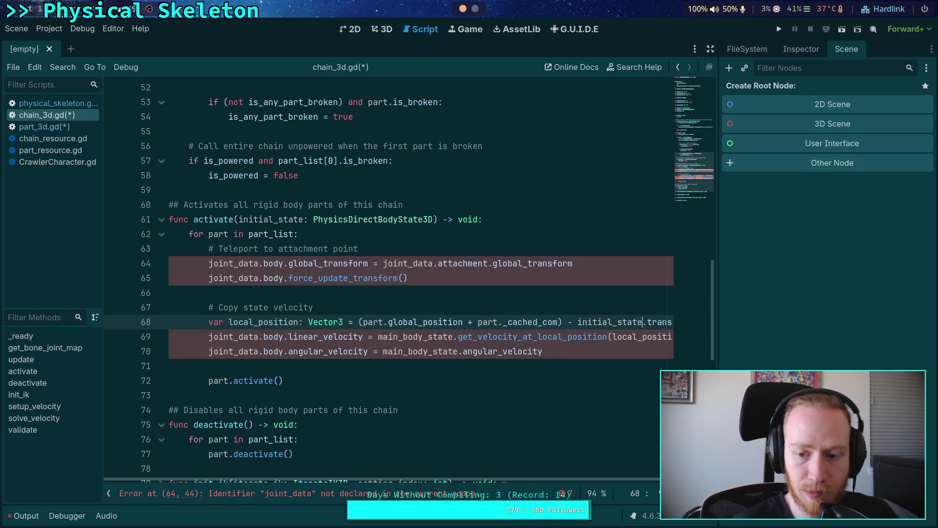
# Replace joint_data.body with part on velocity lines 69 and 70.
pyautogui.click(533, 367)
pyautogui.moveTo(209, 337); pyautogui.dragTo(236, 339)
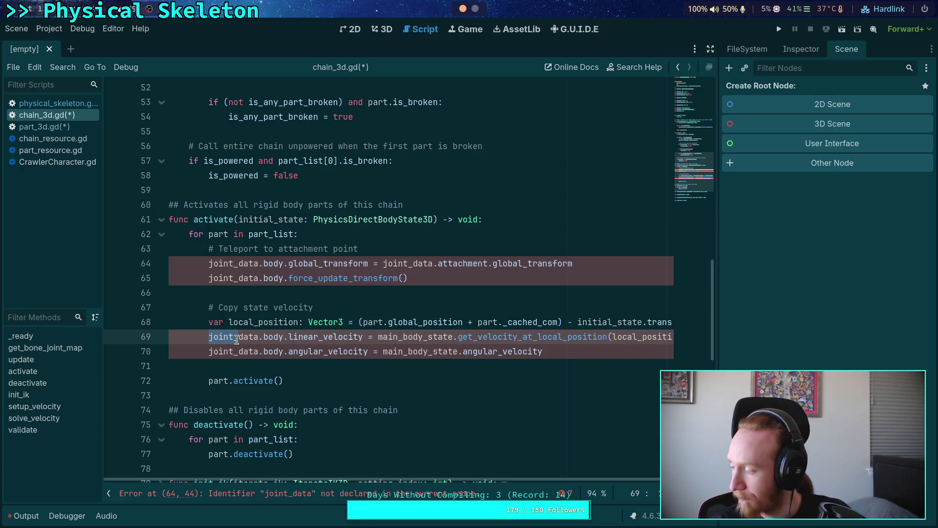
pyautogui.click(212, 335)
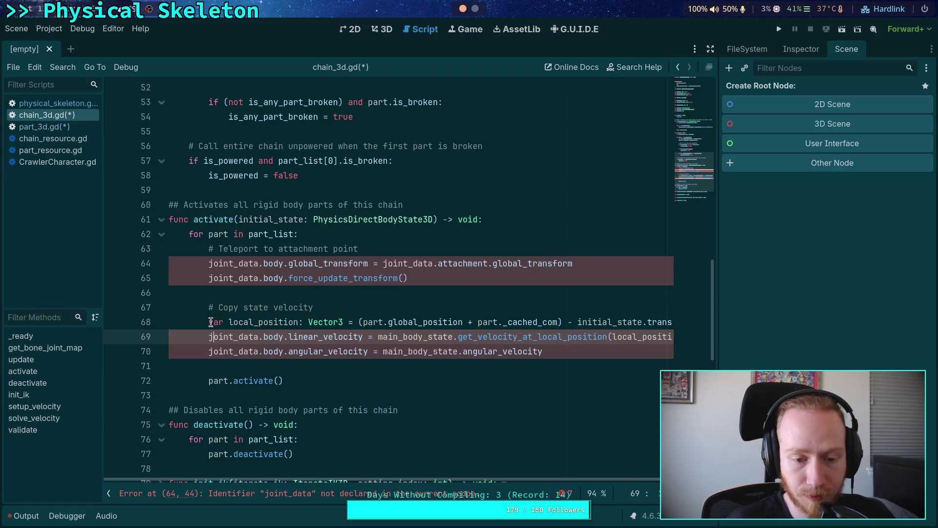
pyautogui.moveTo(211, 336); pyautogui.dragTo(284, 337)
pyautogui.write('part')
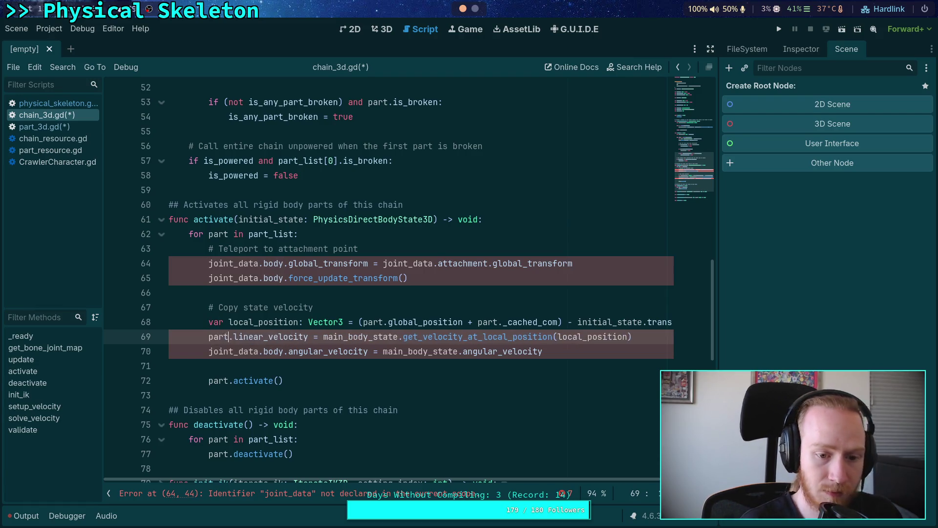
pyautogui.press('Escape')
pyautogui.click(209, 351)
pyautogui.moveTo(209, 351); pyautogui.dragTo(283, 351)
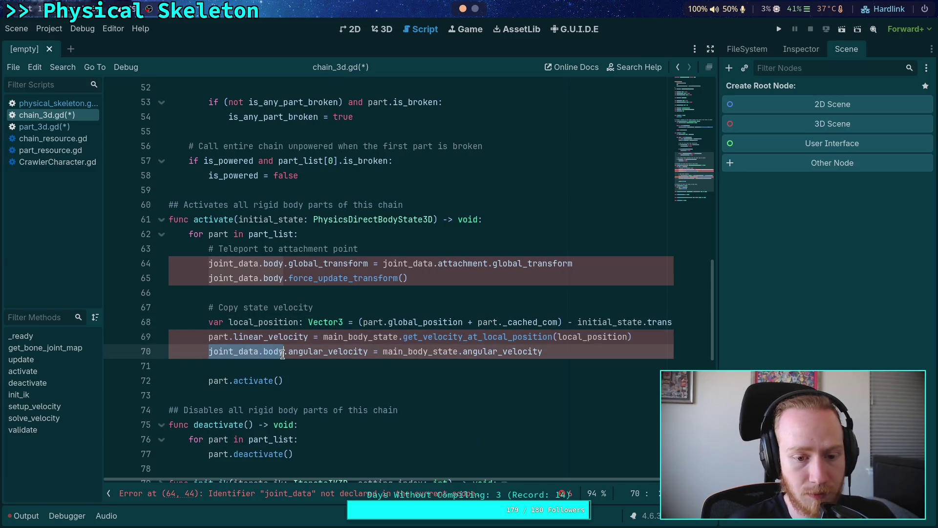
pyautogui.write('pat')
pyautogui.press('BackSpace')
pyautogui.write('rt')
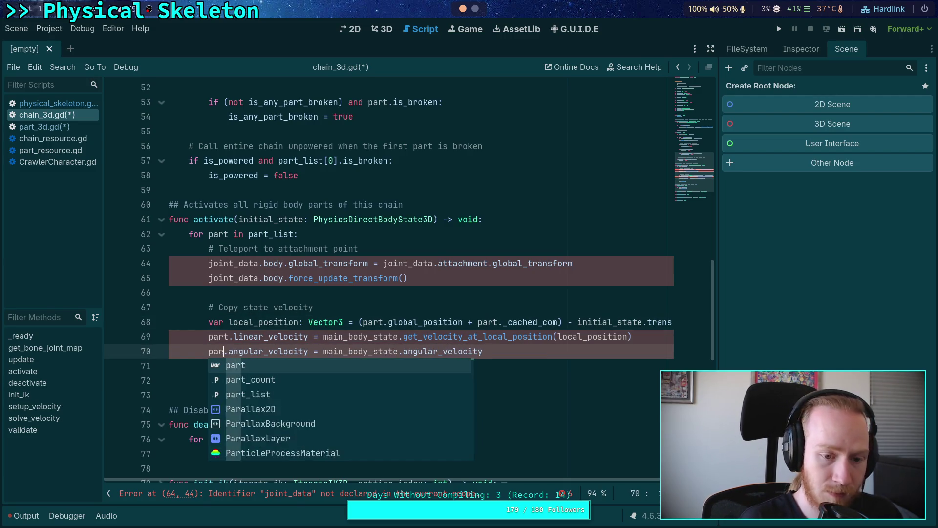
# Change main_body to initial on lines 70 and 69 so both read initial_state.
pyautogui.moveTo(331, 352); pyautogui.dragTo(374, 352)
pyautogui.press('BackSpace')
pyautogui.press('BackSpace')
pyautogui.write('initial')
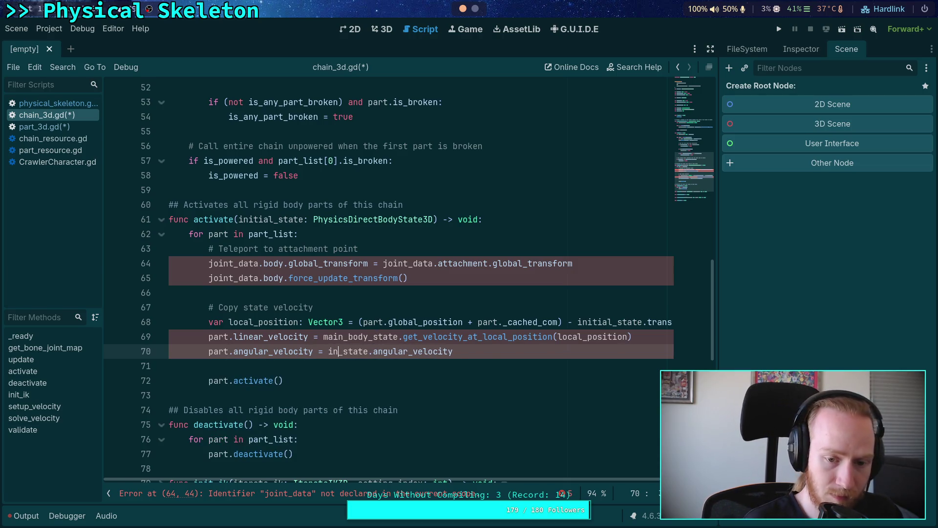
pyautogui.click(401, 325)
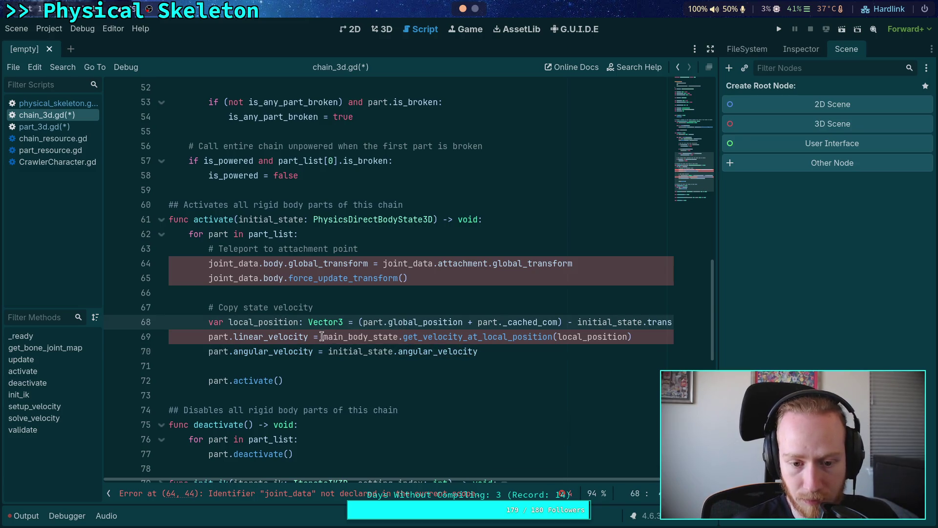
pyautogui.moveTo(323, 336); pyautogui.dragTo(367, 336)
pyautogui.write('initial')
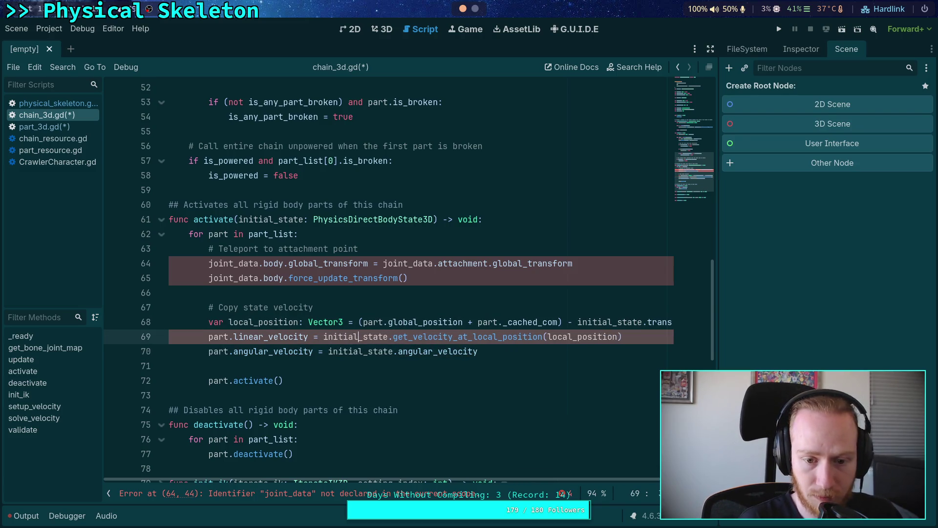
pyautogui.click(390, 305)
# Replace joint_data.body with part in the global_transform assignment on line 64.
pyautogui.write('ae')
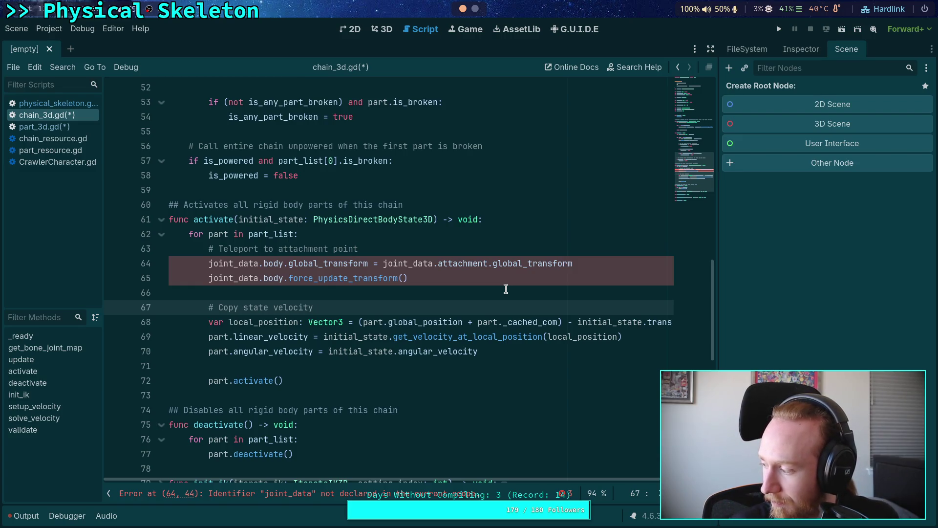
pyautogui.click(362, 291)
pyautogui.moveTo(208, 264); pyautogui.dragTo(284, 264)
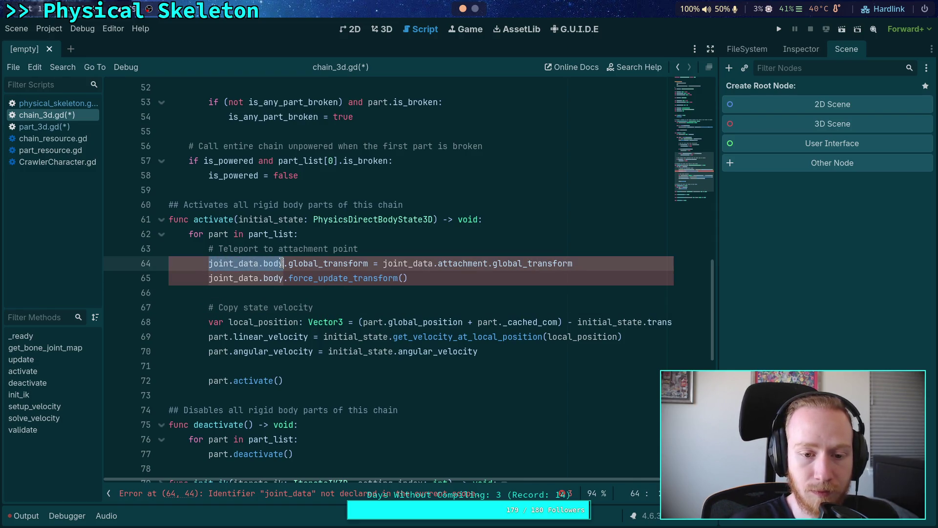
pyautogui.moveTo(445, 341)
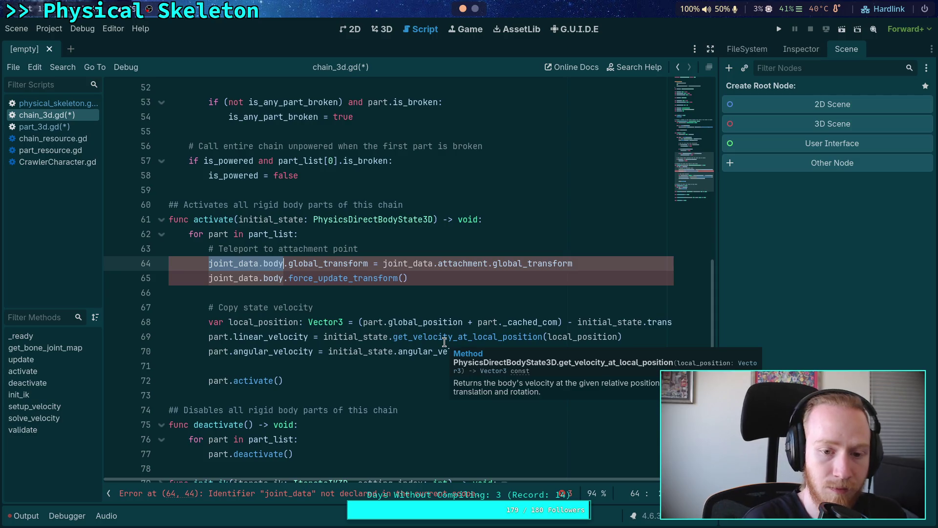
pyautogui.write('part')
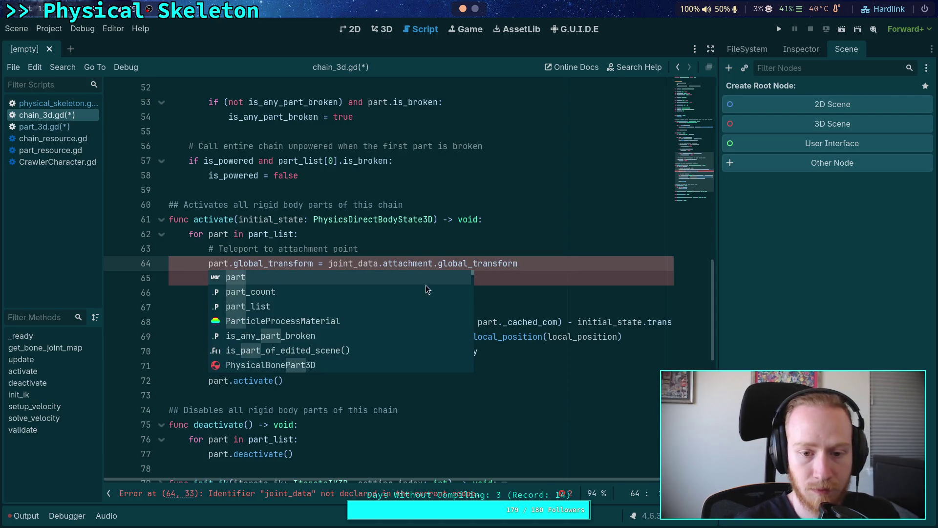
# Make line 65 call part.force_update_transform(), then view how physical_skeleton.gd calls activate.
pyautogui.click(403, 234)
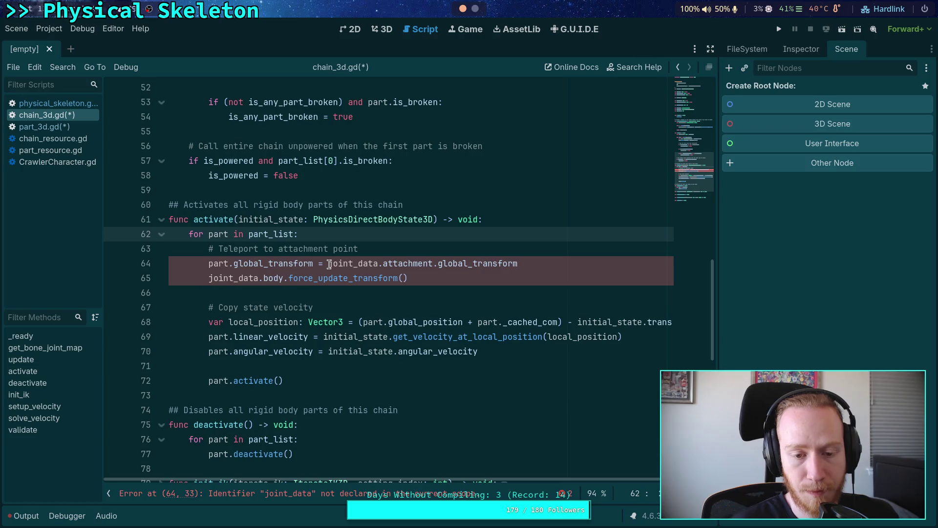
pyautogui.moveTo(208, 278); pyautogui.dragTo(284, 275)
pyautogui.write('part')
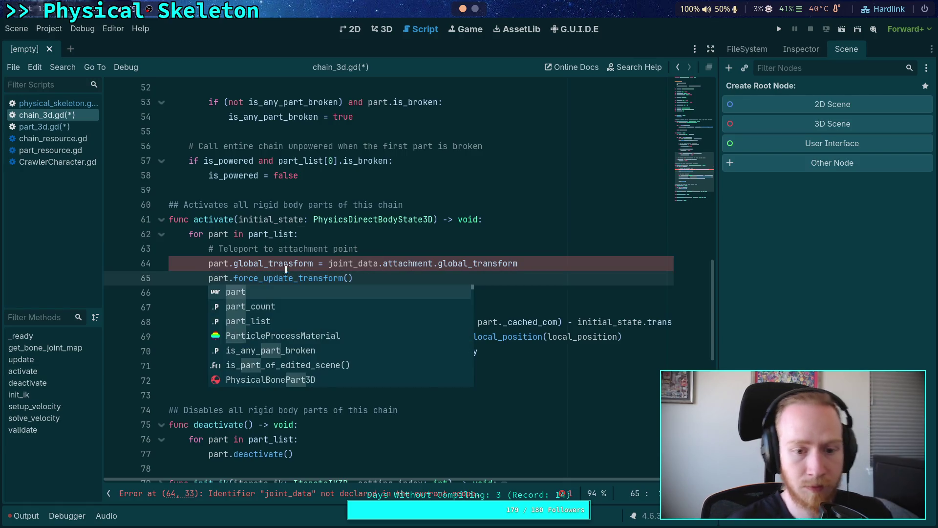
pyautogui.click(287, 235)
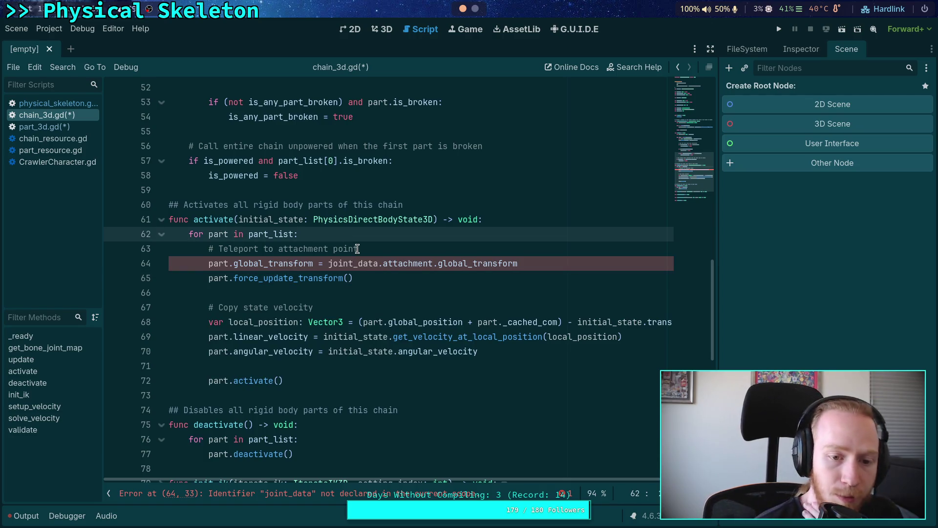
pyautogui.click(328, 264)
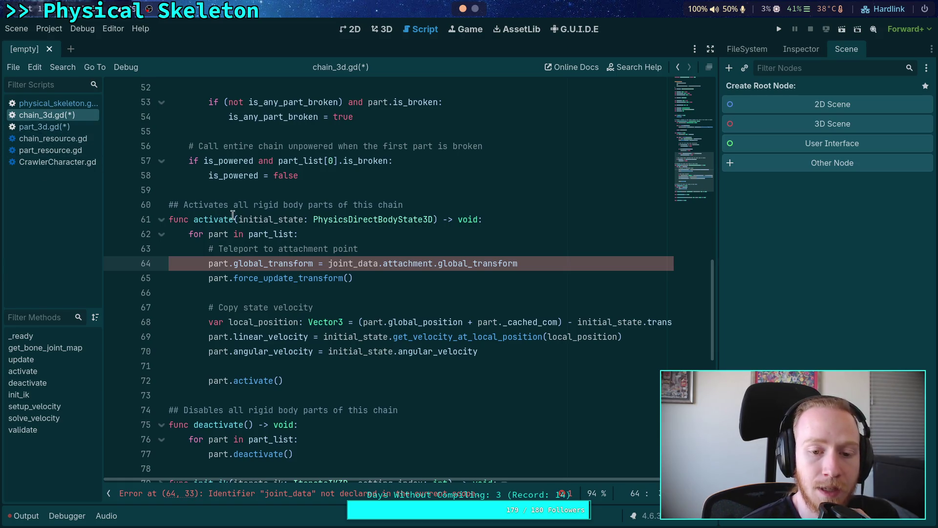
pyautogui.click(58, 103)
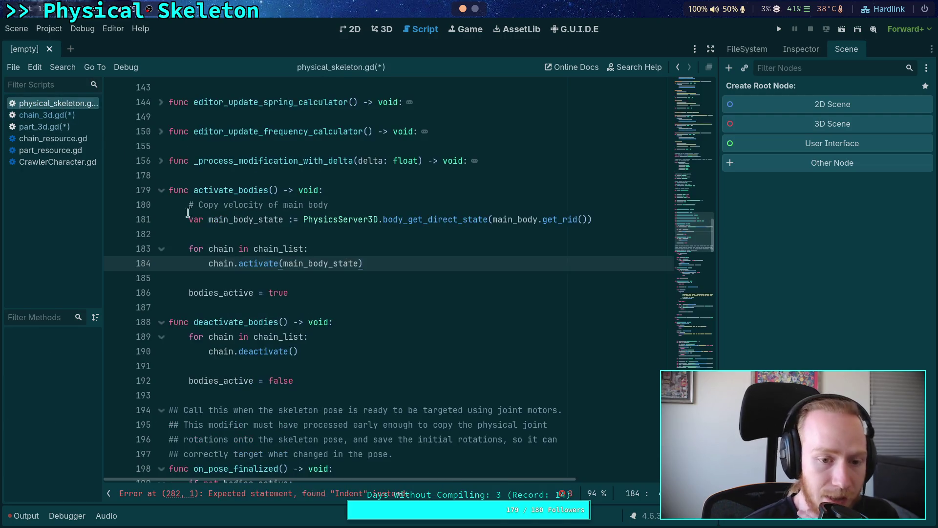
pyautogui.scroll(1, 272, 265)
pyautogui.doubleClick(232, 235)
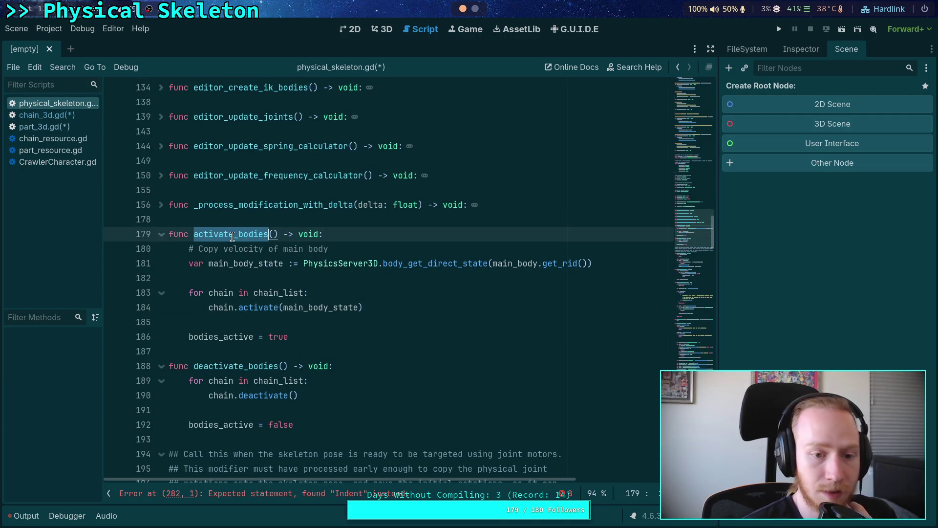
pyautogui.hotkey('ctrl', 'f')
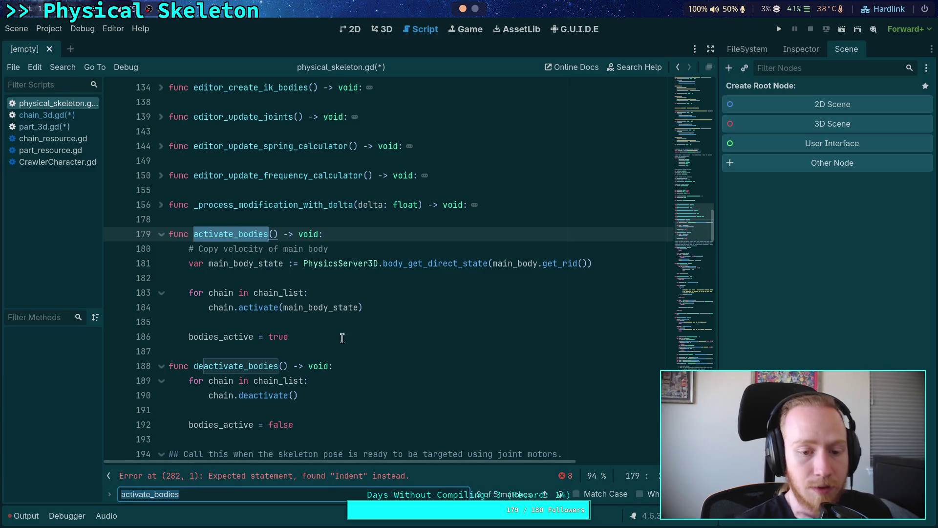
pyautogui.press('Escape')
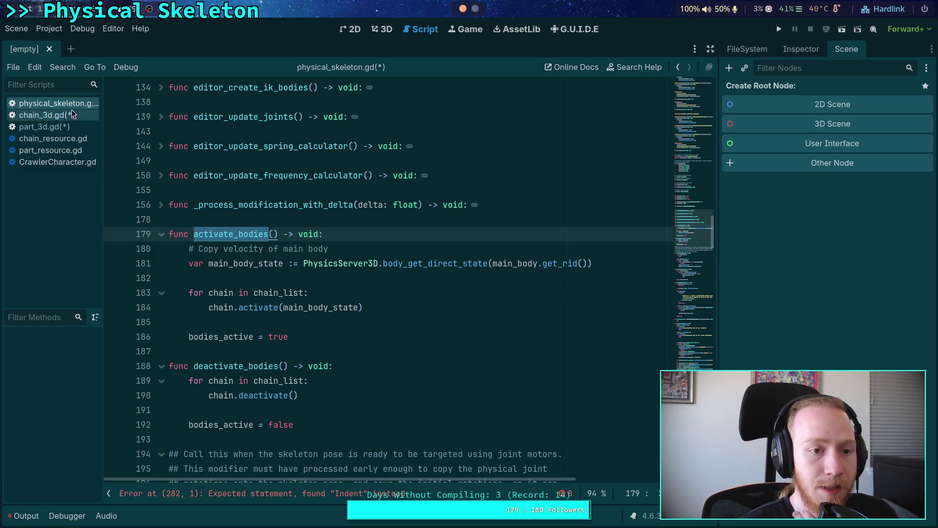
pyautogui.click(47, 115)
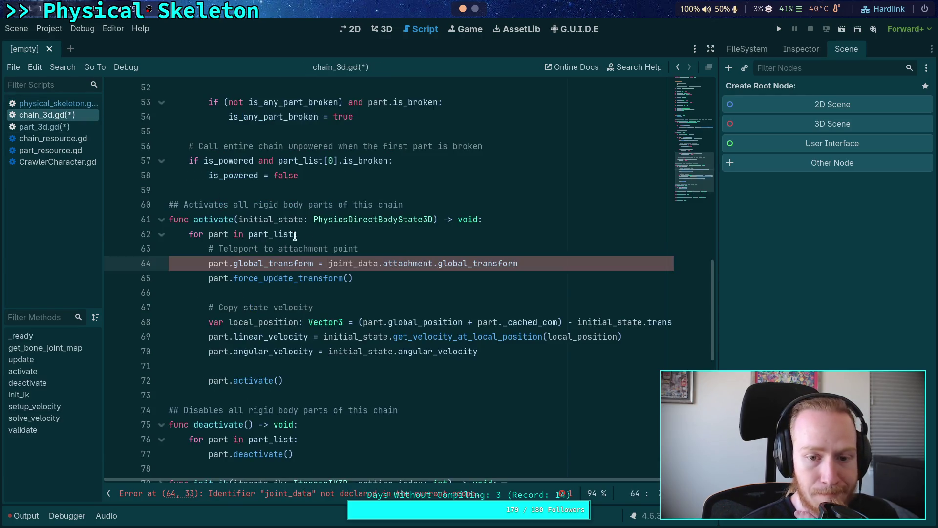
# Start the teleport expression with skeleton. and change the loop to for i in range(part_count).
pyautogui.moveTo(533, 264); pyautogui.dragTo(330, 259)
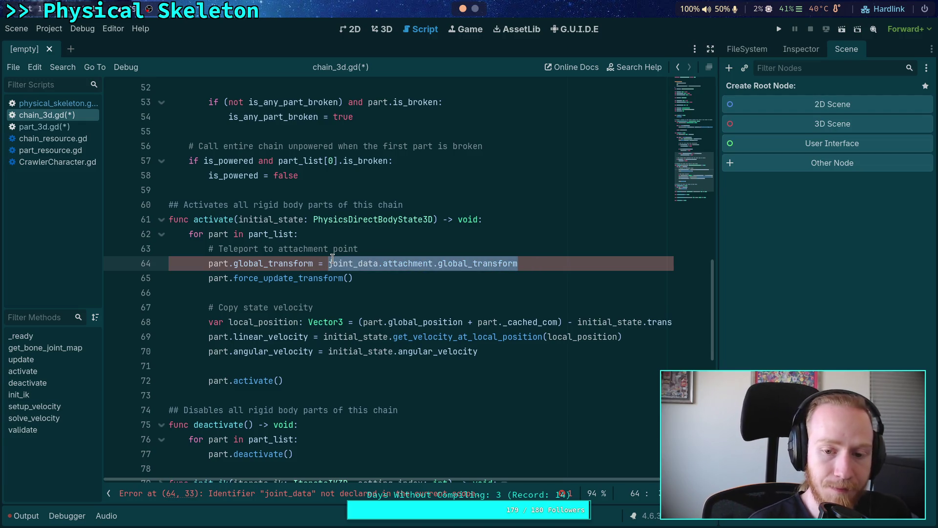
pyautogui.write('skeleton.')
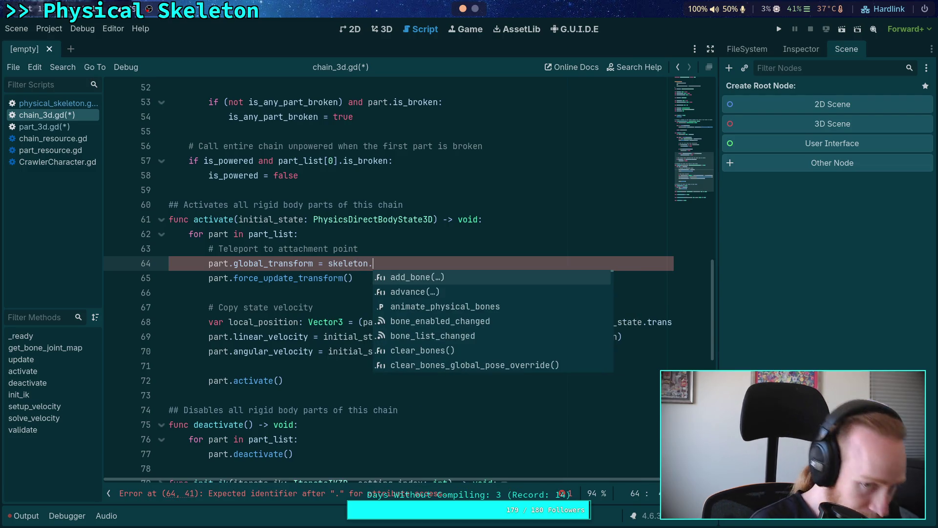
pyautogui.doubleClick(210, 234)
pyautogui.write('i')
pyautogui.doubleClick(249, 234)
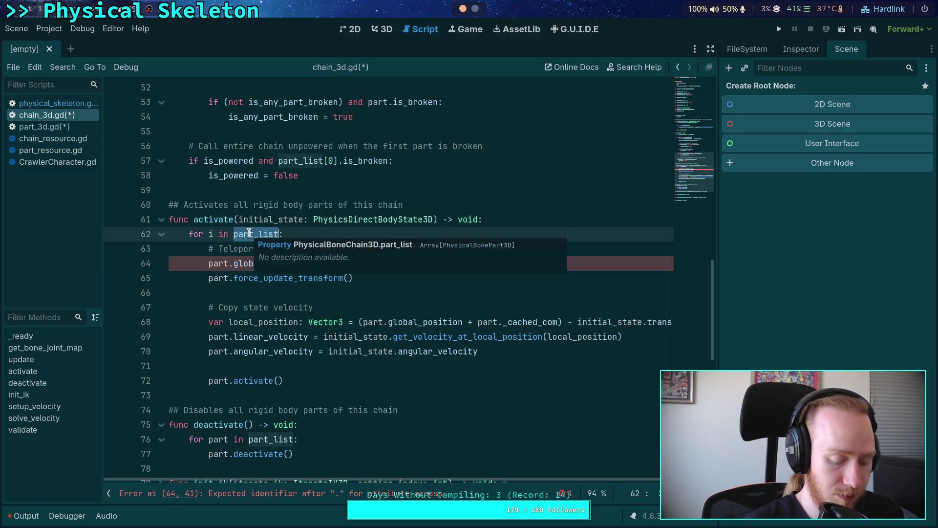
pyautogui.write('range(part_')
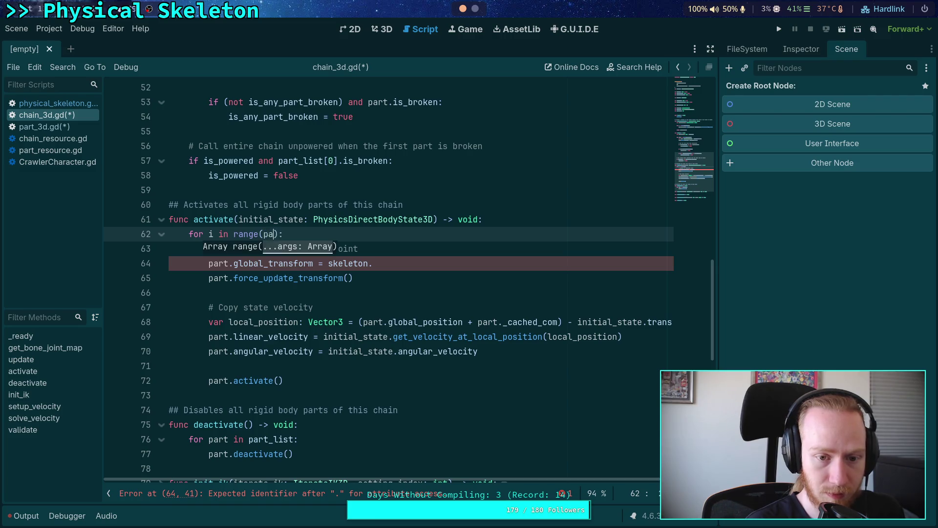
pyautogui.write('count')
pyautogui.press('End')
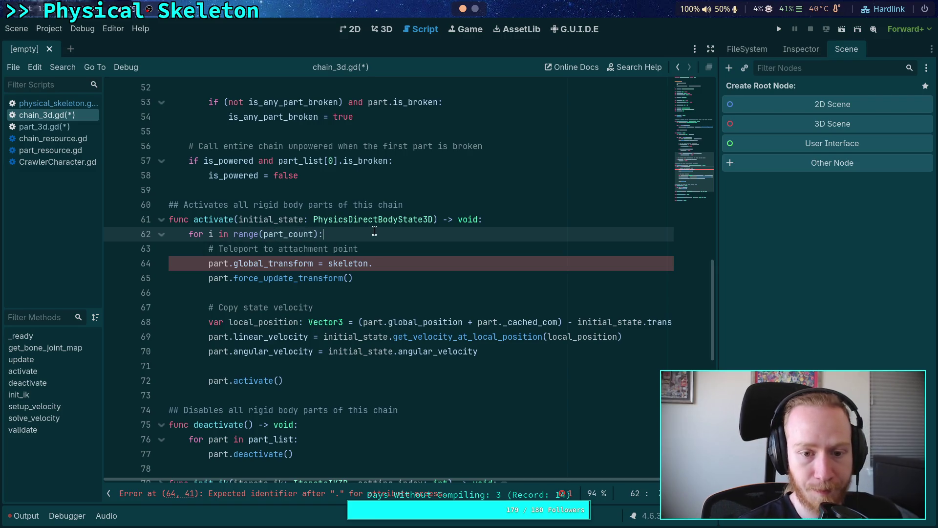
pyautogui.press('Return')
# Add var part: PhysicalBonePart3D = part_list[i] and var bone: int = bone_list[i] in the loop.
pyautogui.write('var part:')
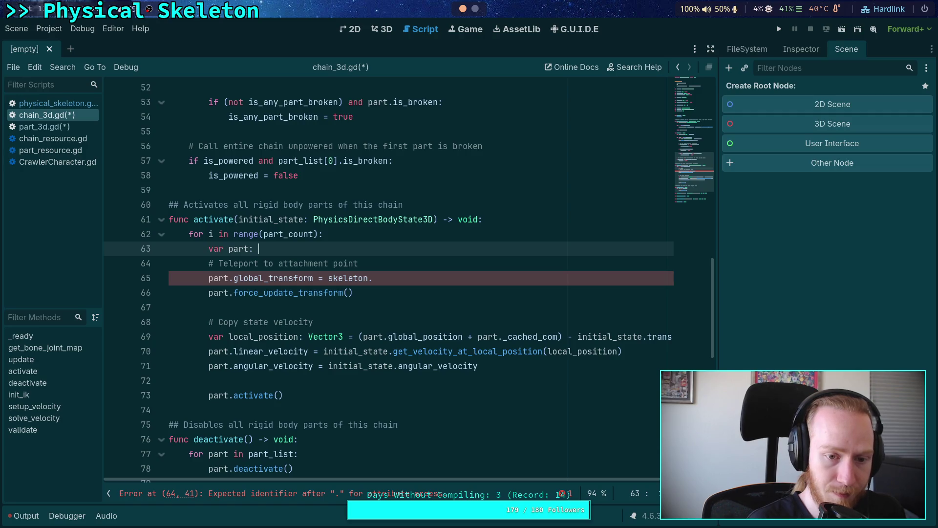
pyautogui.write('PhysicalB')
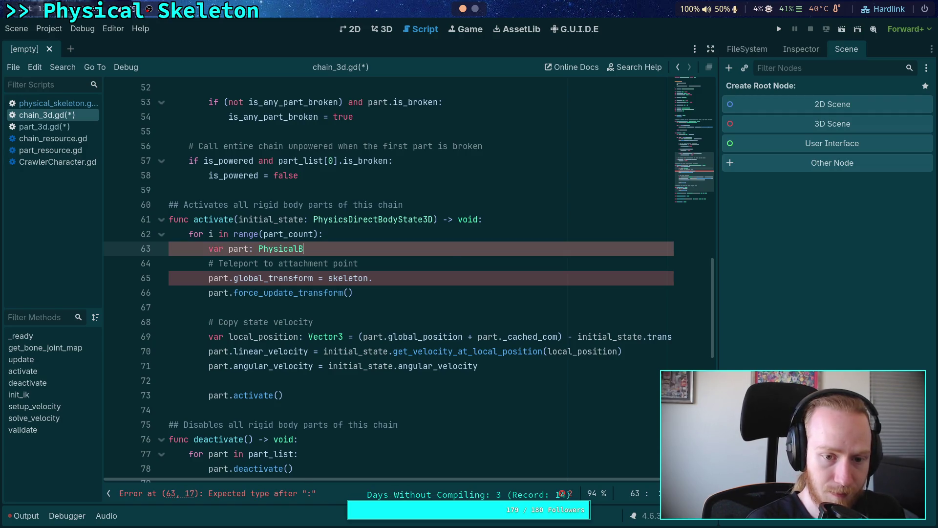
pyautogui.press('Down')
pyautogui.press('Down')
pyautogui.press('Return')
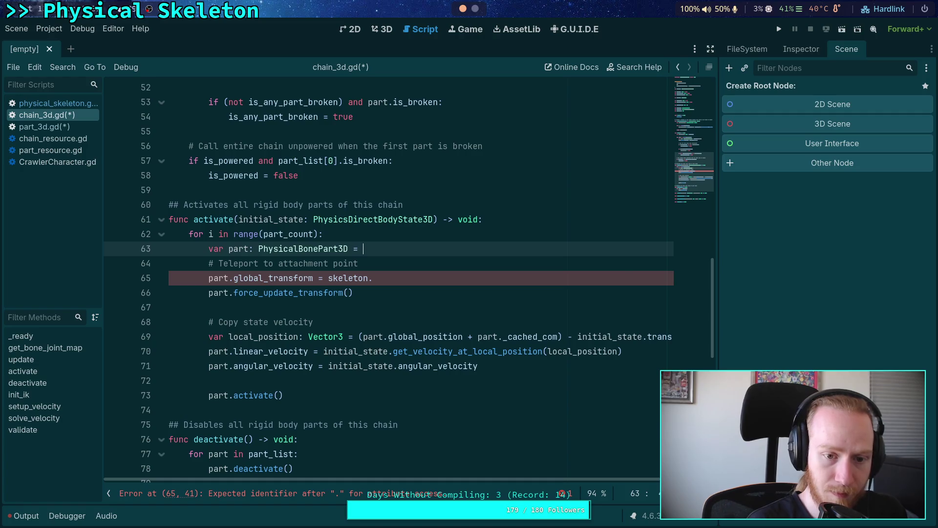
pyautogui.write('part_list')
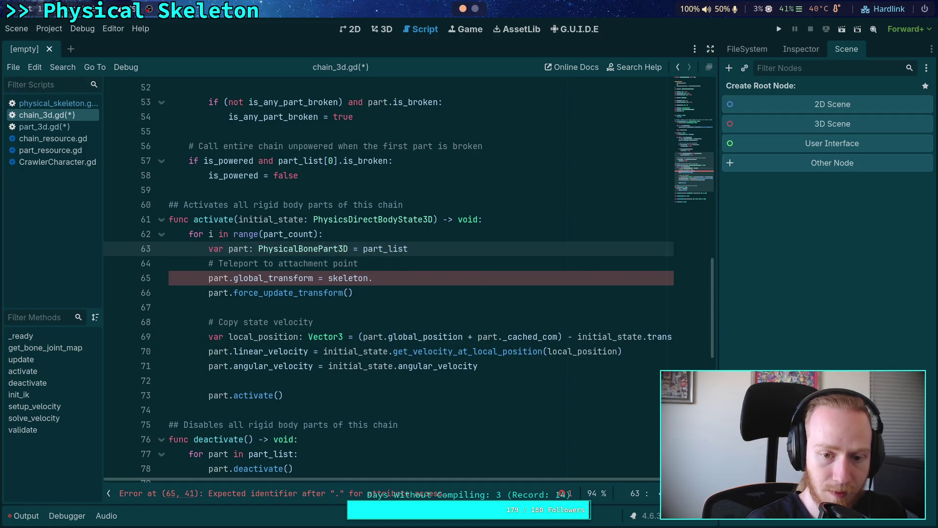
pyautogui.write('[i')
pyautogui.press('End')
pyautogui.press('Return')
pyautogui.write('var ')
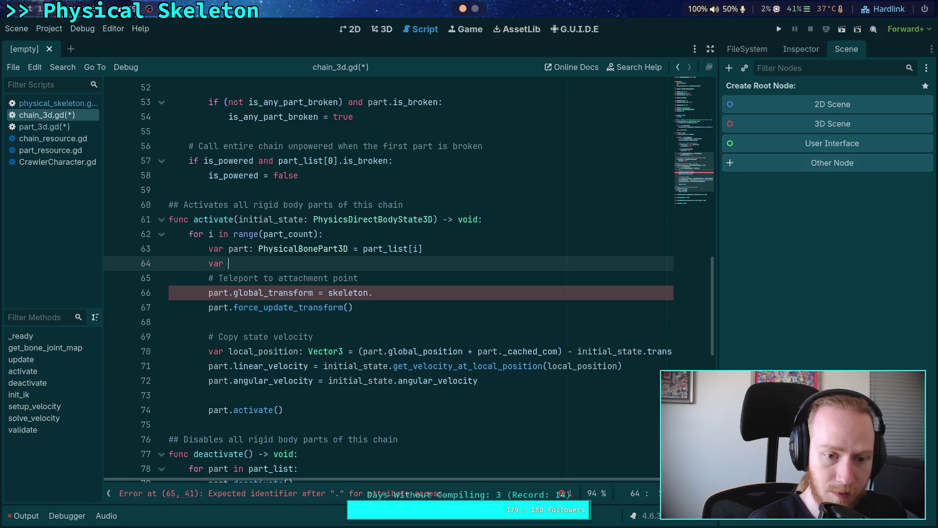
pyautogui.write('bone: int = ')
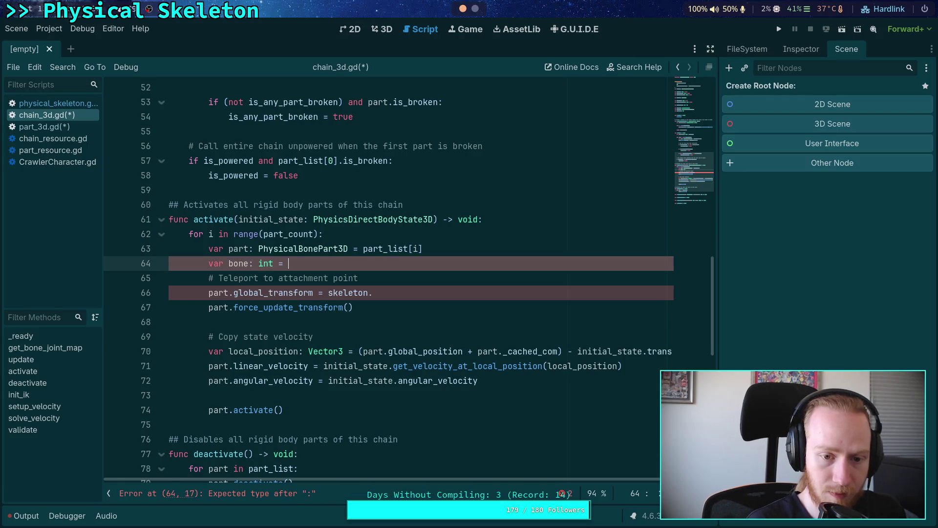
pyautogui.write('bone_list[i]')
pyautogui.click(444, 294)
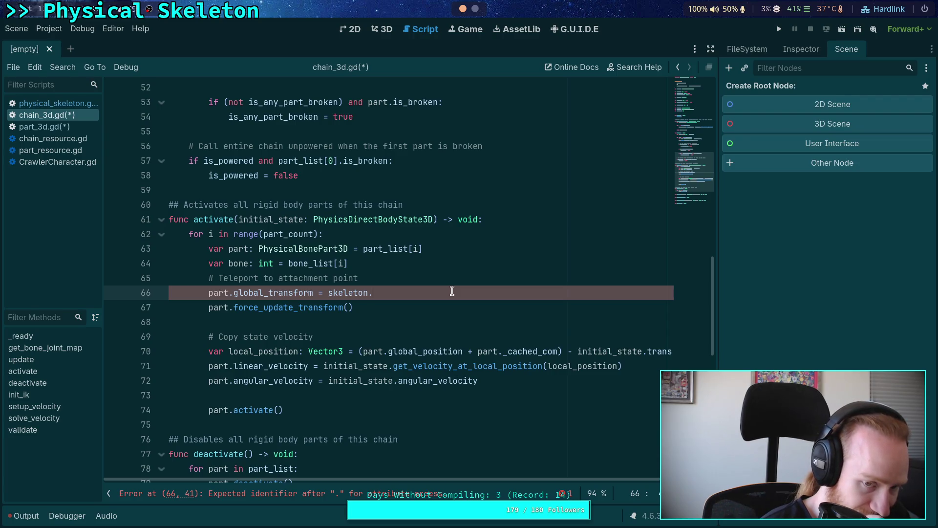
# Insert a blank line after the bone variable and reword the comment to 'Teleport to bone'.
pyautogui.click(411, 257)
pyautogui.press('Return')
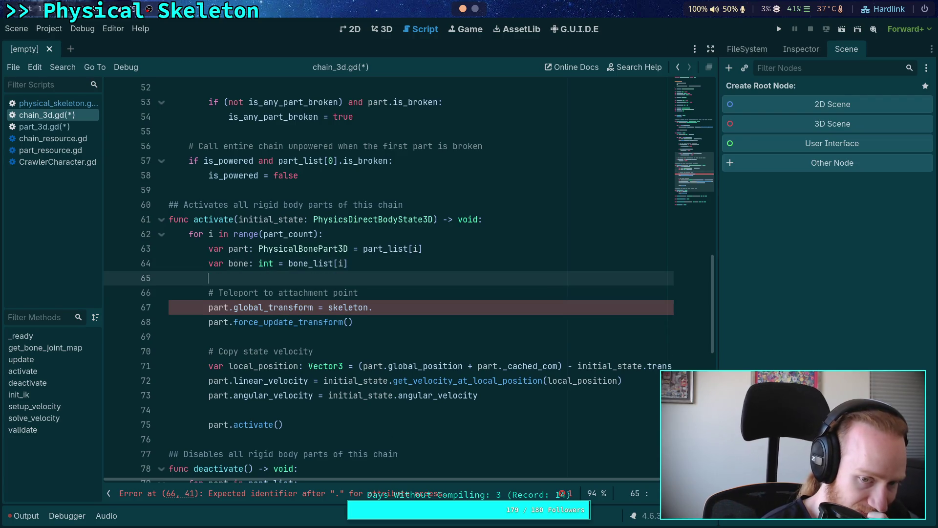
pyautogui.doubleClick(289, 293)
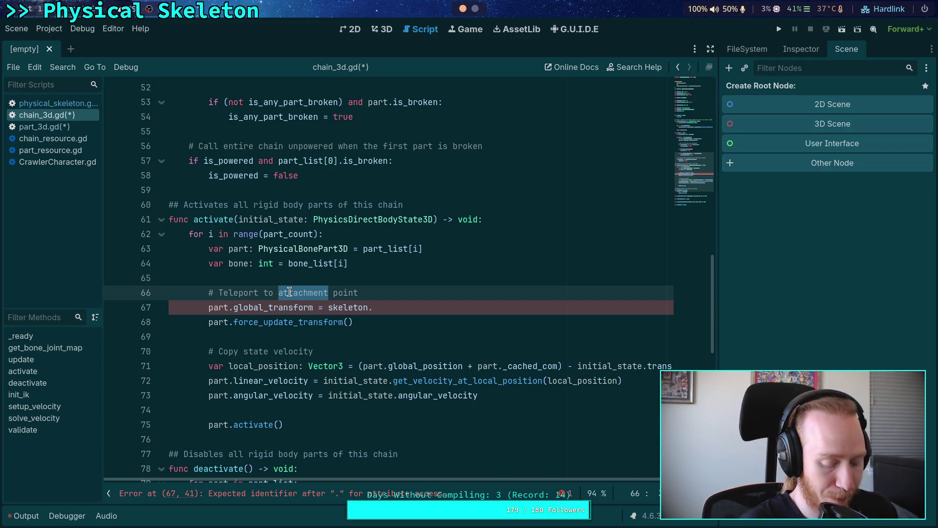
pyautogui.write('bone')
pyautogui.press('Delete')
pyautogui.press('Delete')
pyautogui.press('Delete')
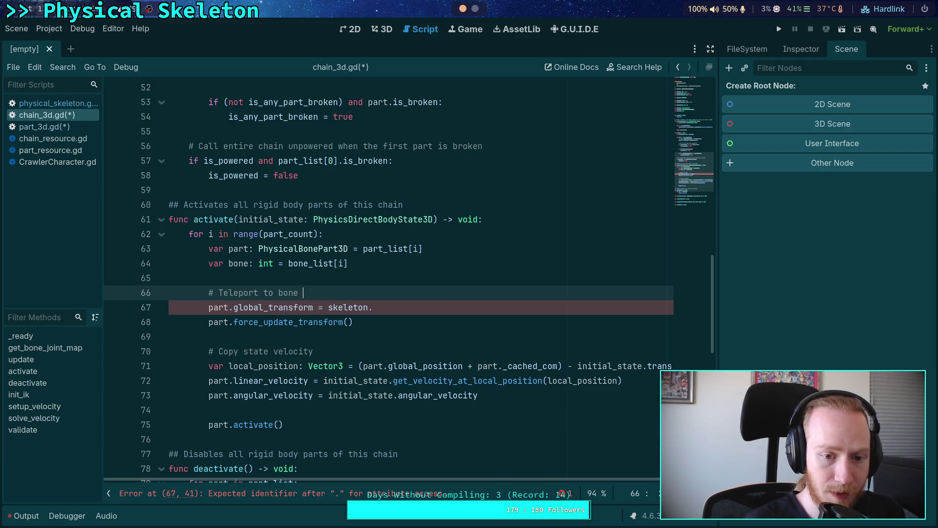
# Complete line 67 as skeleton.global_transform * skeleton.get_bone_global_pose(bone) and save chain_3d.gd.
pyautogui.click(461, 307)
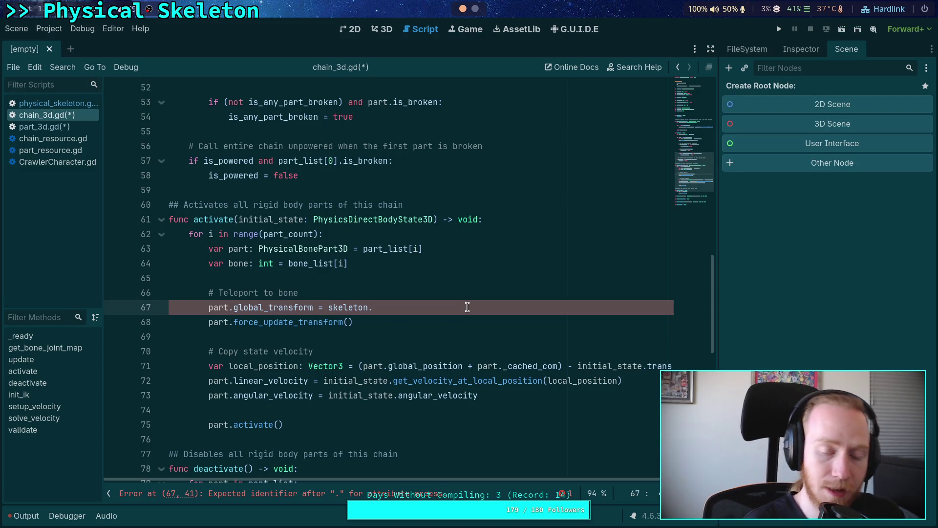
pyautogui.write('get')
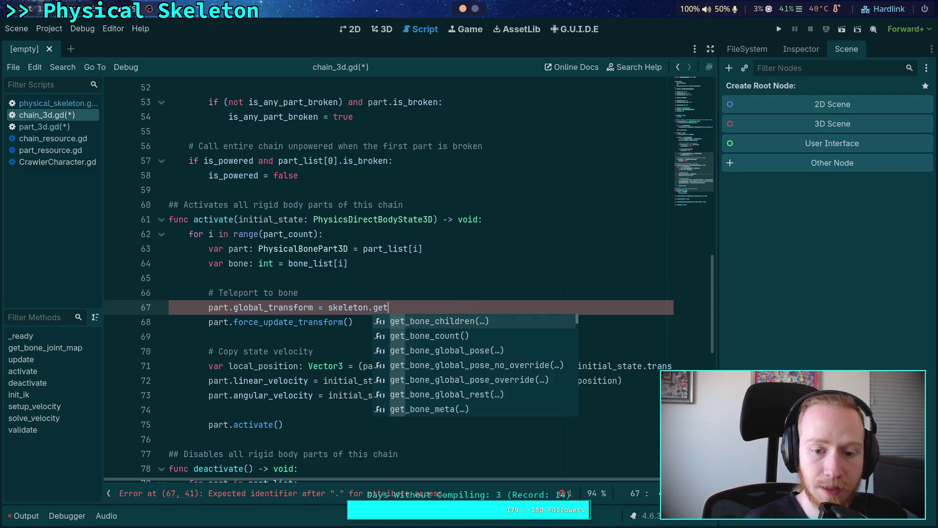
pyautogui.write('_bone_')
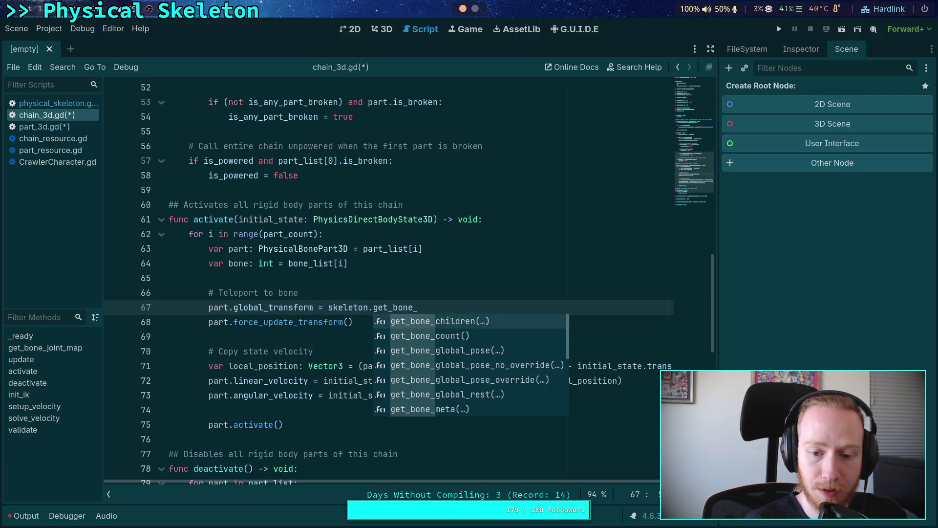
pyautogui.press('Down')
pyautogui.press('Down')
pyautogui.press('Down')
pyautogui.press('Up')
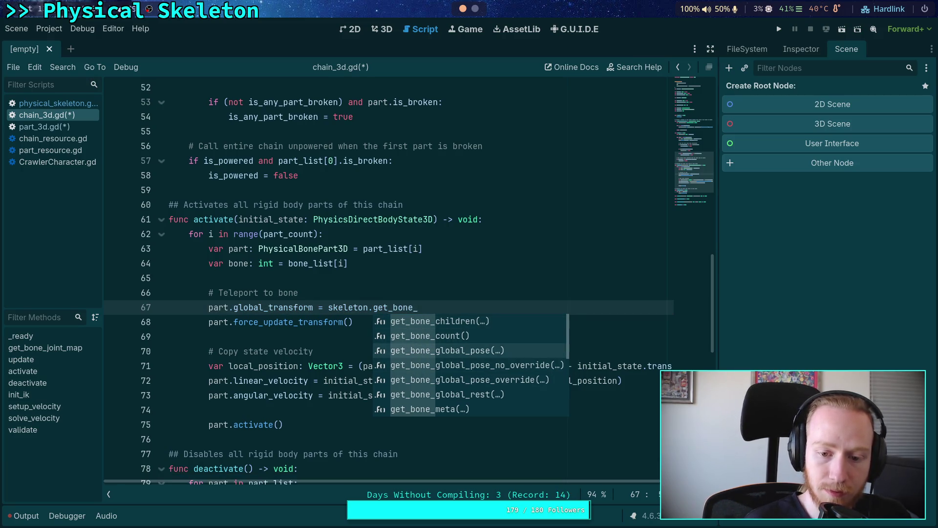
pyautogui.press('Return')
pyautogui.write('bone')
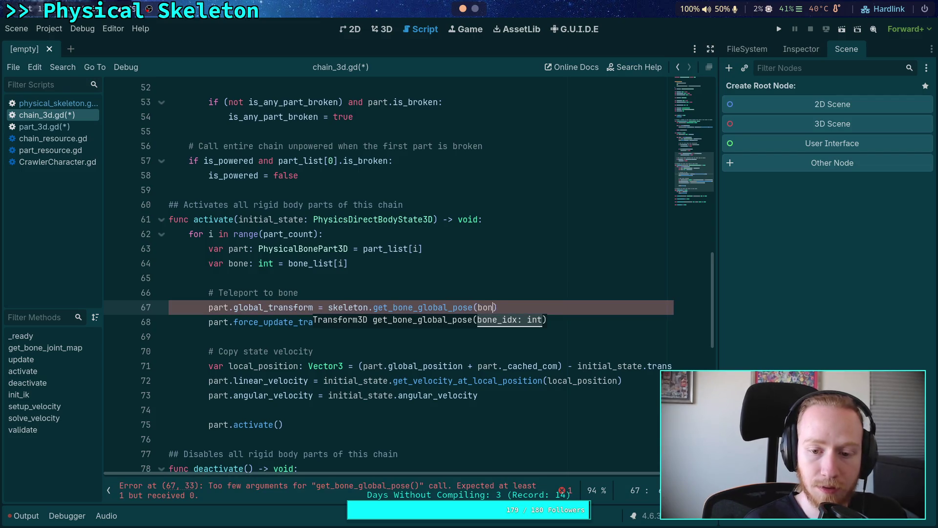
pyautogui.press('Return')
pyautogui.click(323, 308)
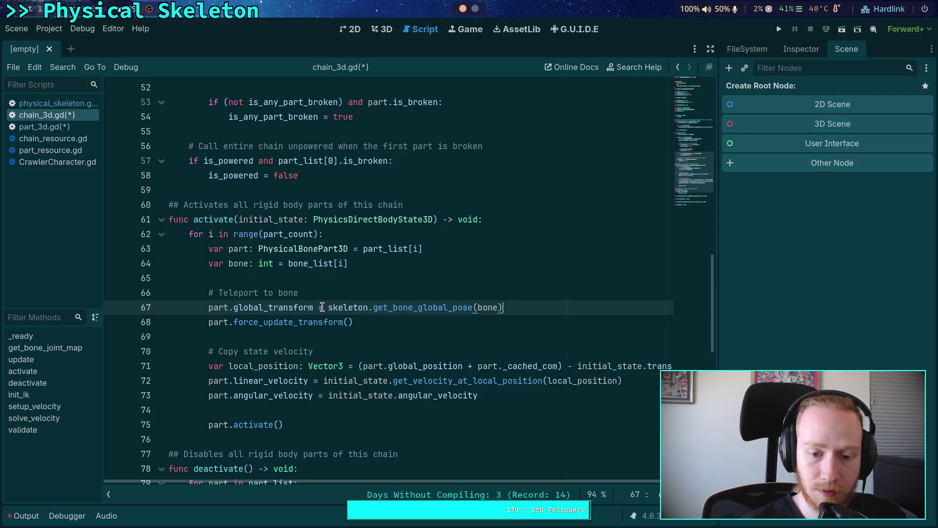
pyautogui.write('skeleton.glob')
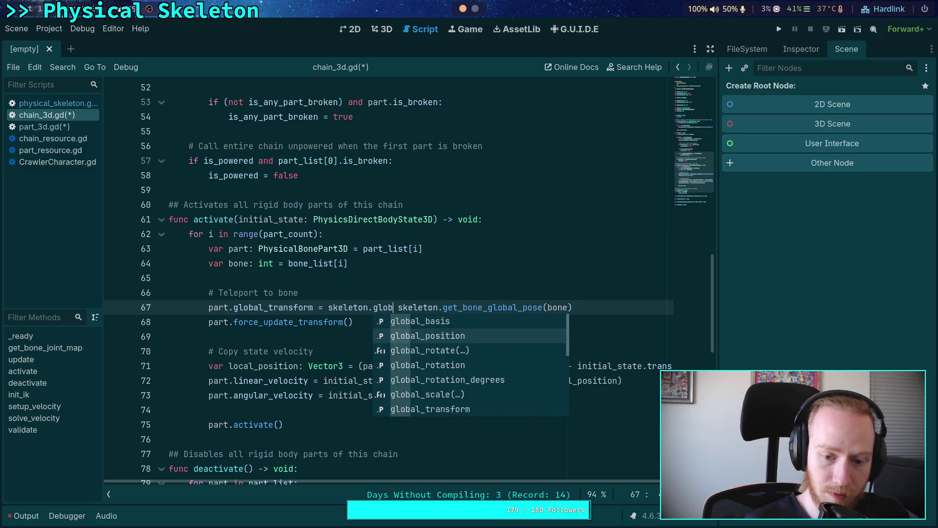
pyautogui.write('al_t')
pyautogui.press('Return')
pyautogui.write('*')
pyautogui.hotkey('ctrl', 's')
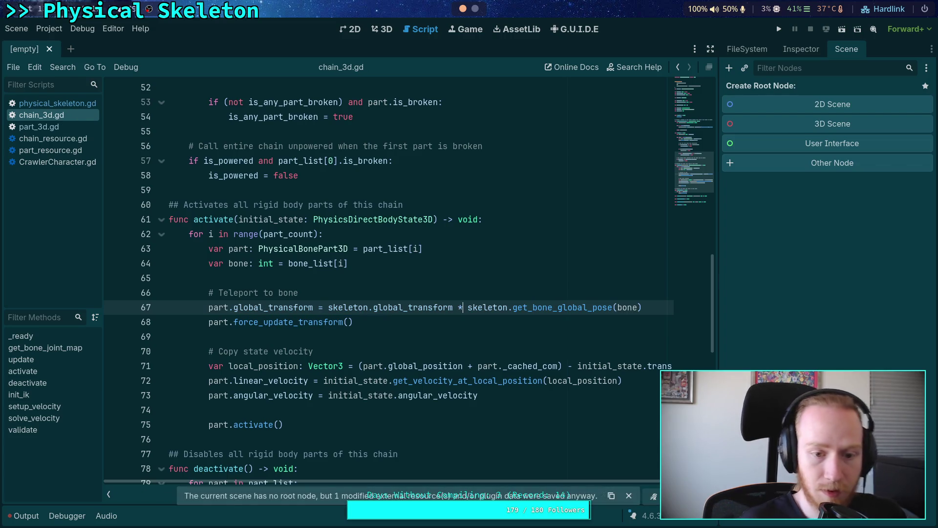
# Go from chain_3d.gd to the activate_bodies function in physical_skeleton.gd.
pyautogui.click(357, 330)
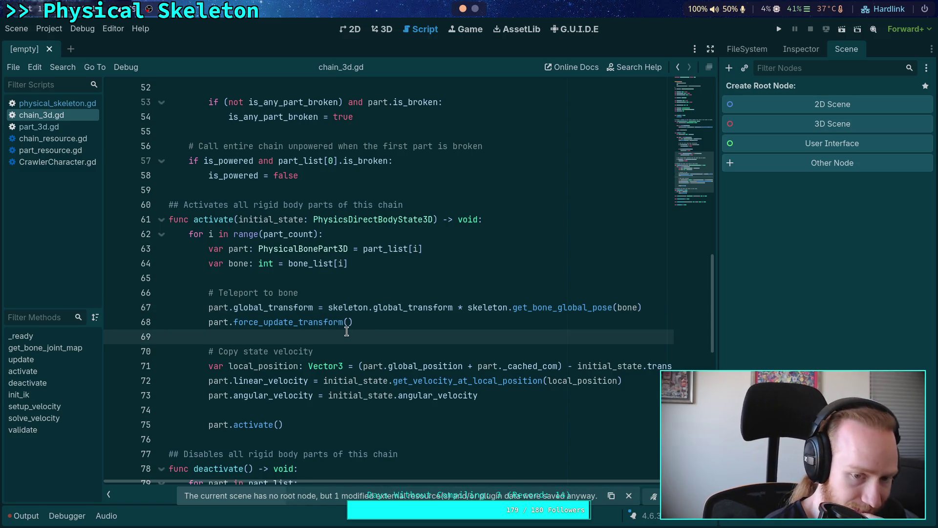
pyautogui.scroll(-2, 346, 331)
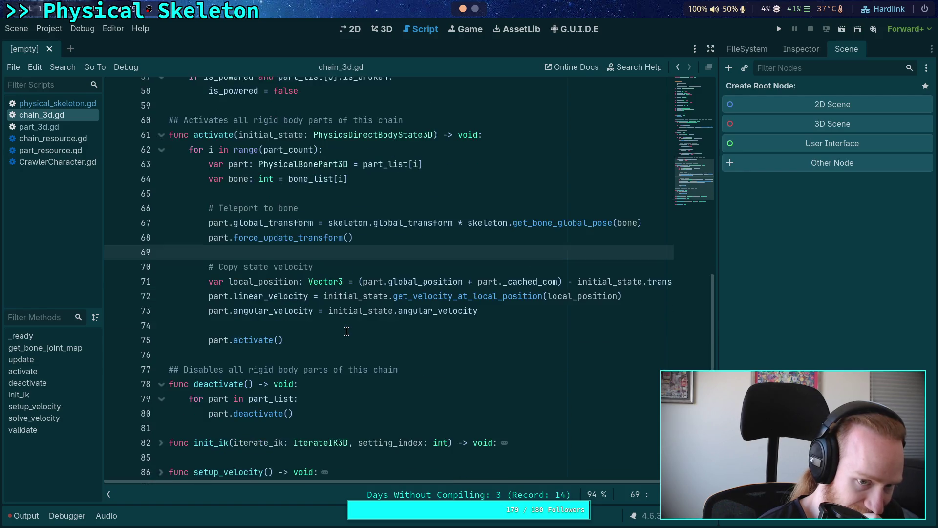
pyautogui.scroll(1, 347, 332)
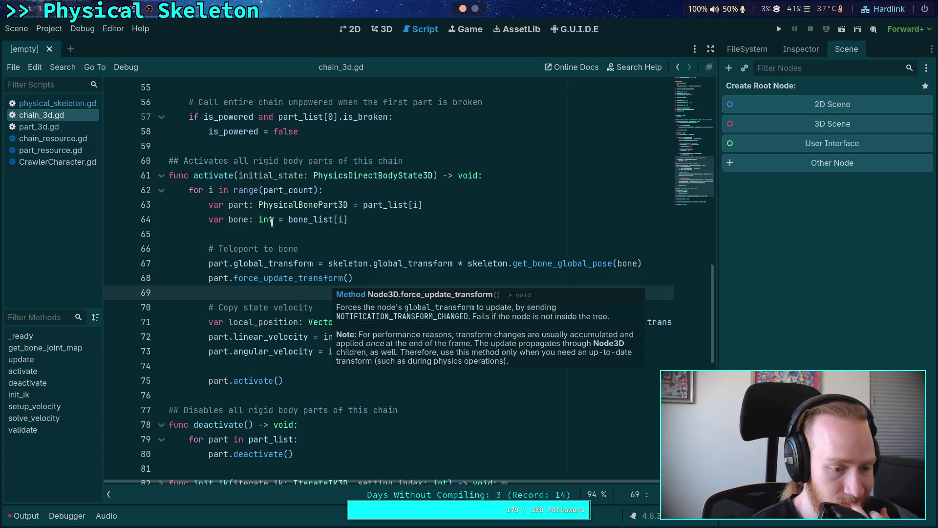
pyautogui.moveTo(271, 222)
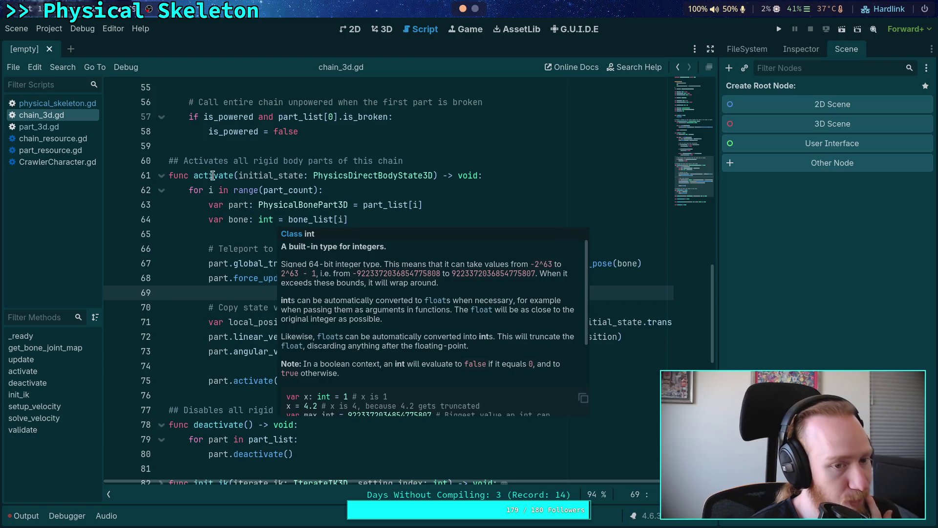
pyautogui.click(65, 106)
pyautogui.click(298, 319)
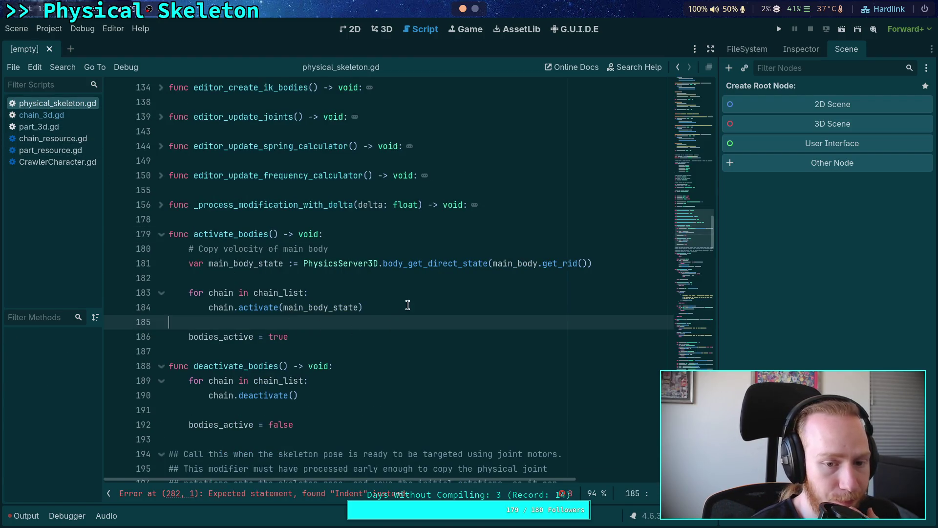
# Change 'Copy' to 'Inherit' in the line 180 comment and save physical_skeleton.gd.
pyautogui.click(359, 250)
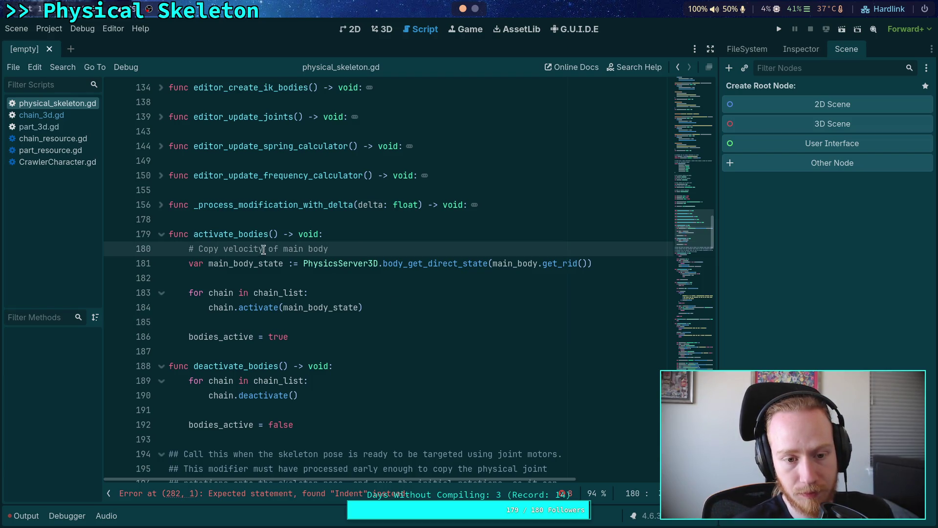
pyautogui.moveTo(198, 249); pyautogui.dragTo(223, 249)
pyautogui.write('Inherit')
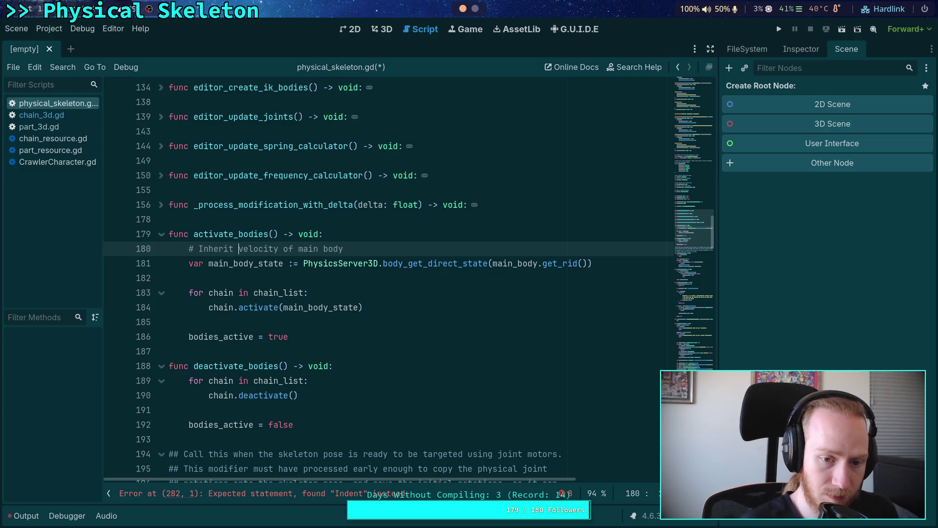
pyautogui.hotkey('ctrl', 's')
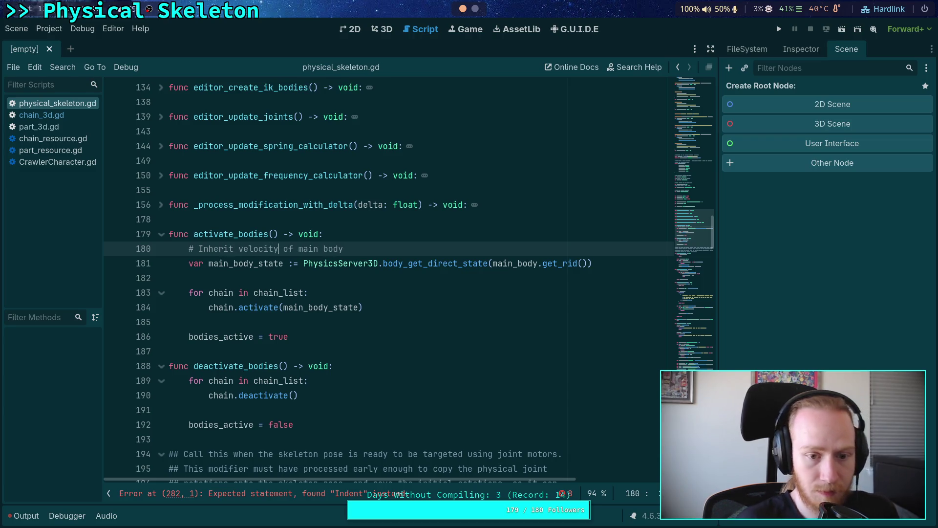
pyautogui.click(223, 276)
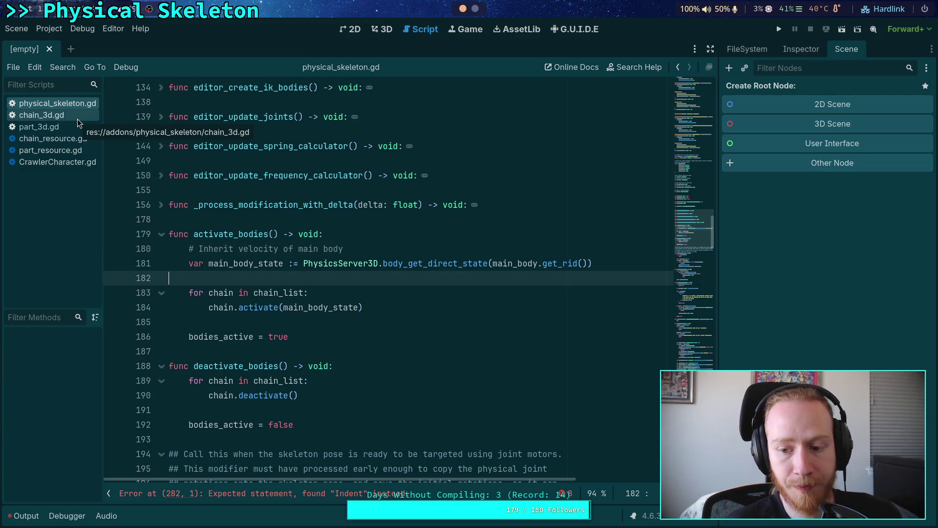
# Inspect the _cached_com assignment on line 41 of part_3d.gd, then return to chain_3d.gd.
pyautogui.click(77, 118)
pyautogui.click(76, 128)
pyautogui.click(306, 322)
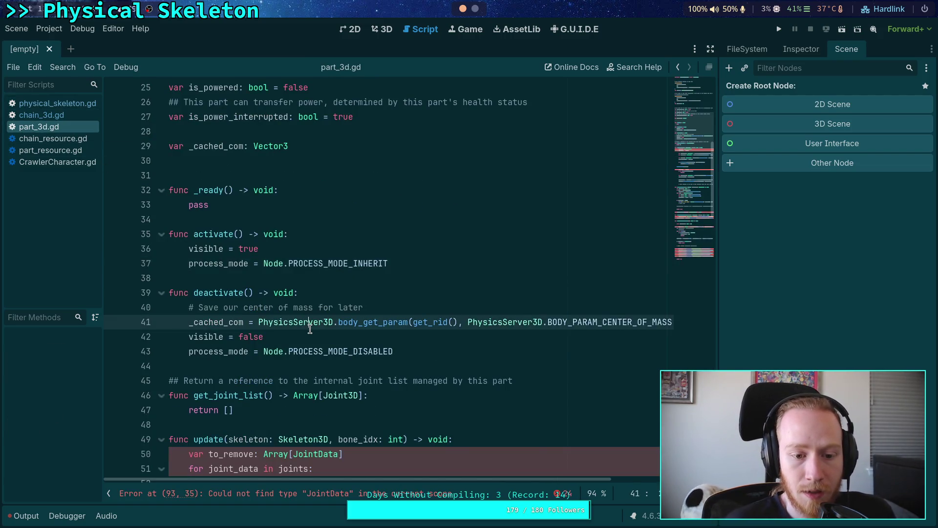
pyautogui.scroll(-3, 307, 321)
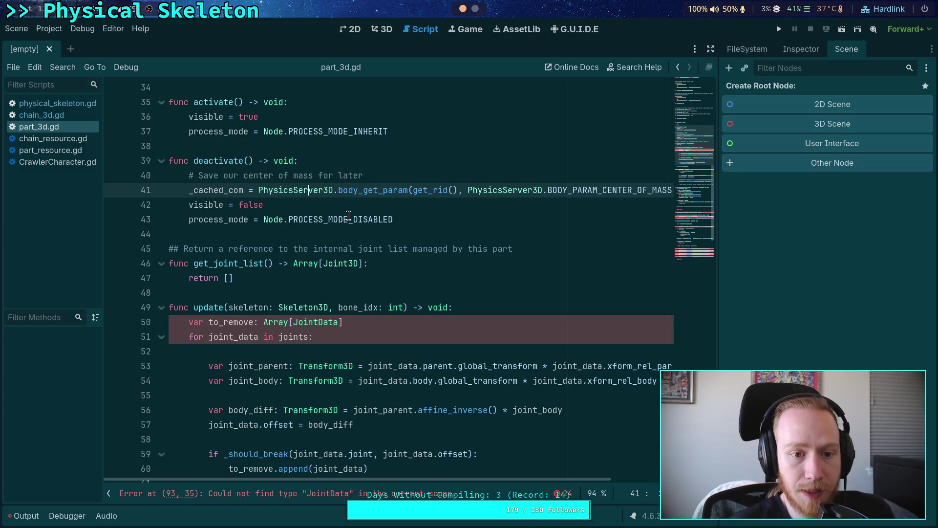
pyautogui.scroll(2, 307, 321)
pyautogui.click(66, 117)
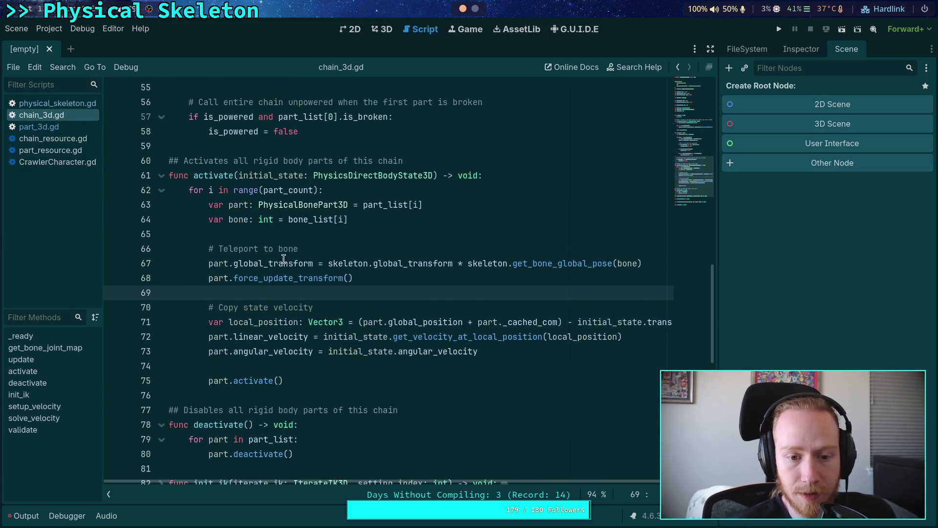
pyautogui.click(67, 126)
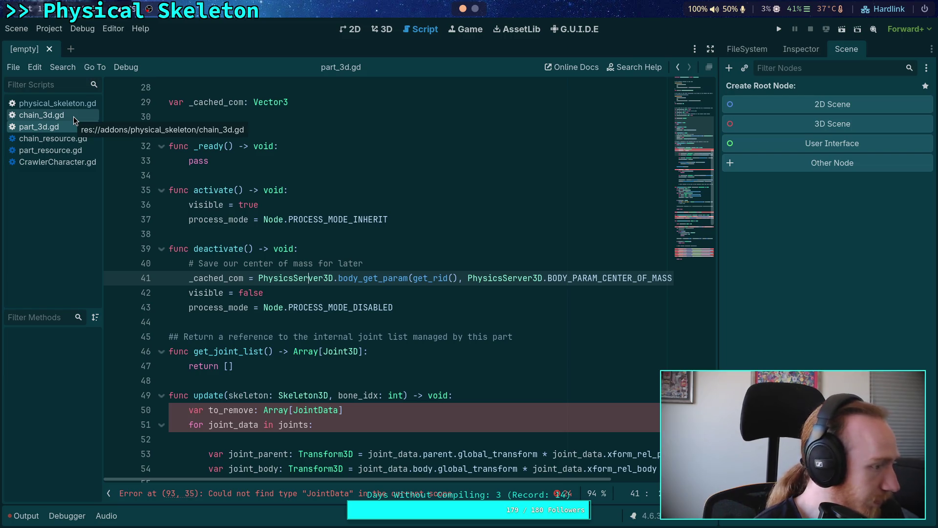
pyautogui.click(73, 116)
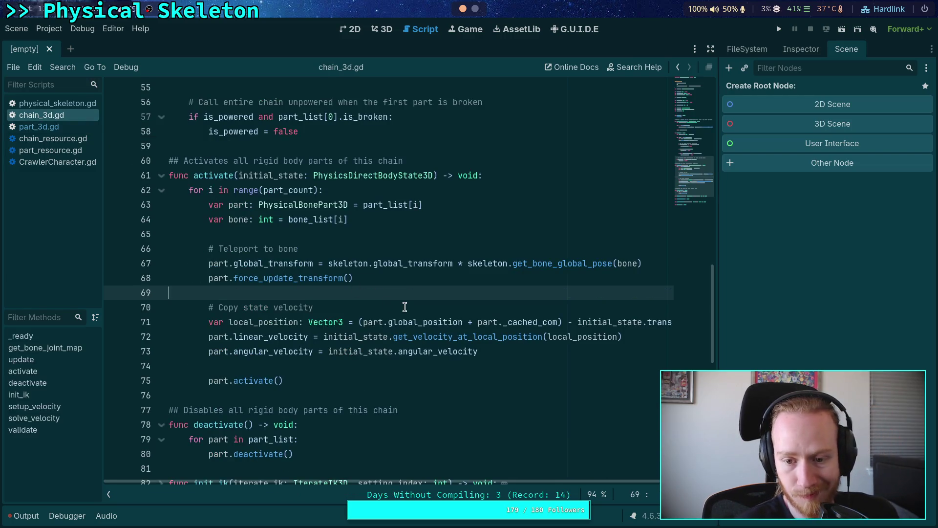
# Document var _cached_com as the cached center of mass used by chain for initial linear velocity.
pyautogui.keyDown('ctrl'); pyautogui.click(549, 324); pyautogui.keyUp('ctrl')
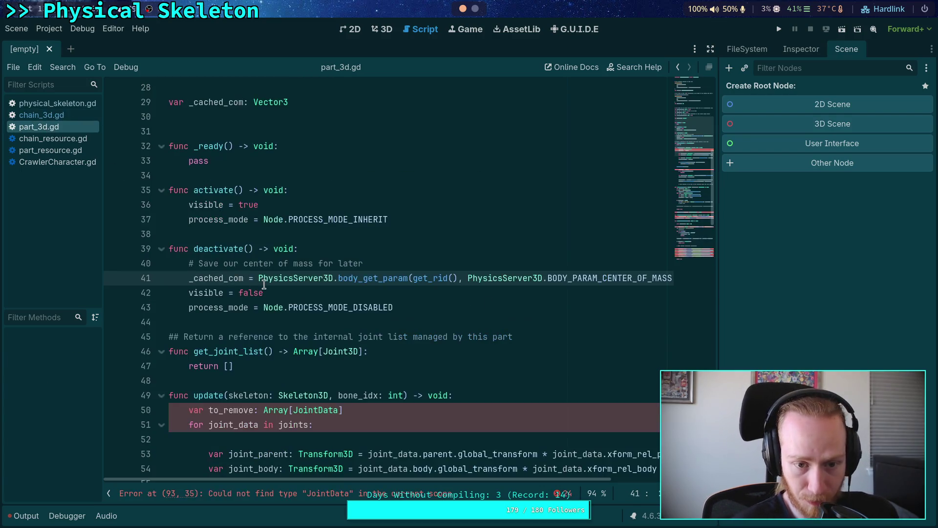
pyautogui.click(265, 265)
pyautogui.press('Return')
pyautogui.write('##Cache')
pyautogui.press('BackSpace')
pyautogui.press('BackSpace')
pyautogui.press('BackSpace')
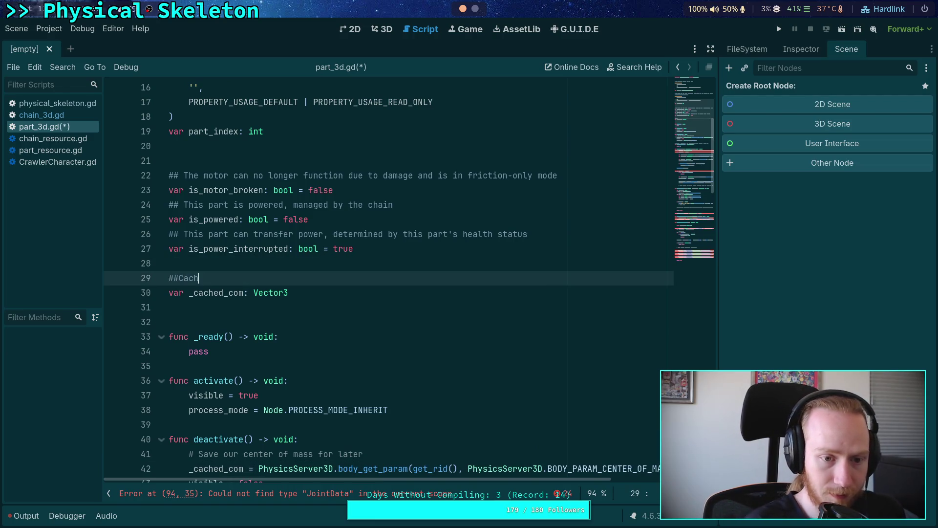
pyautogui.write('ached ')
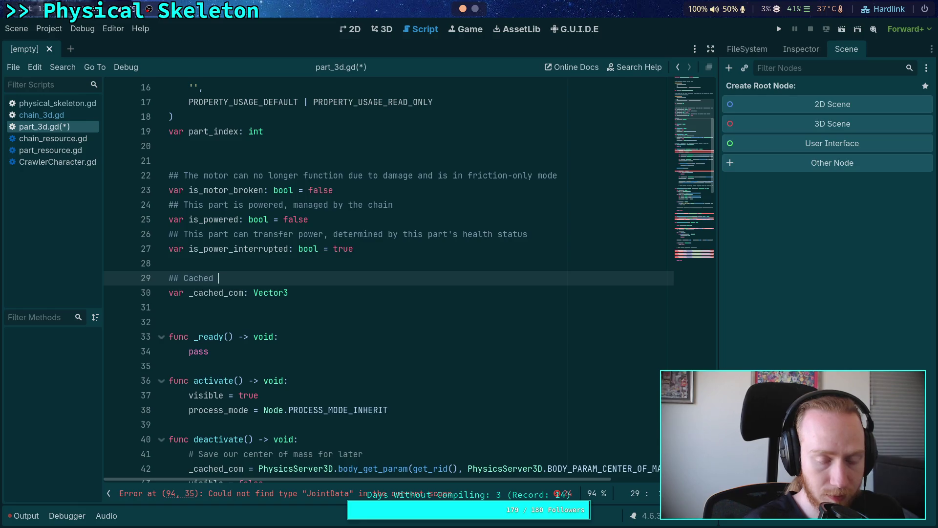
pyautogui.write('center of mass, set before disabling the body, used ')
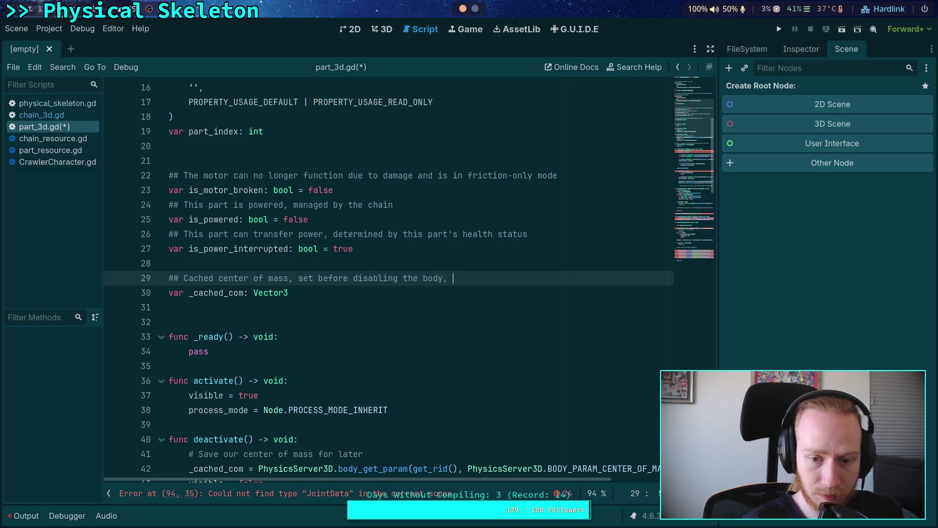
pyautogui.write('by ')
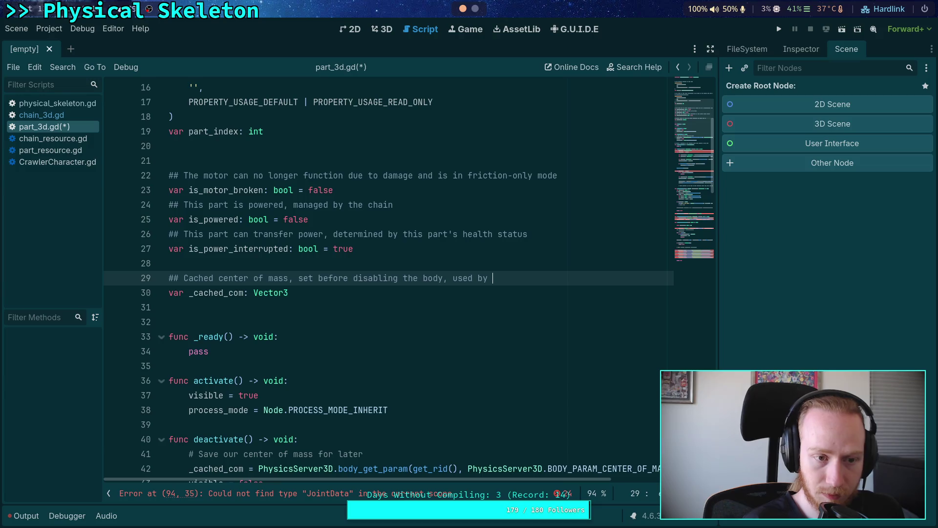
pyautogui.write('chain ')
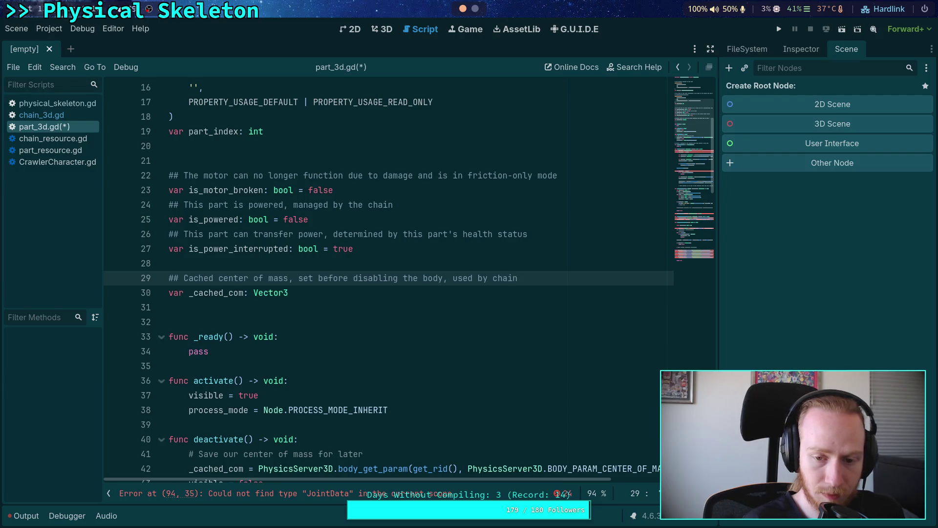
pyautogui.write('to')
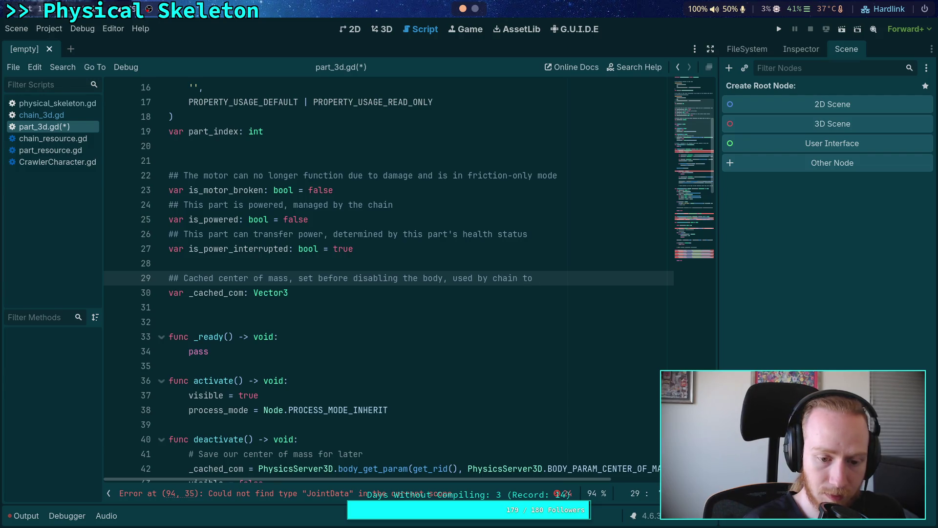
pyautogui.write(' assign')
pyautogui.press('Return')
pyautogui.write('#')
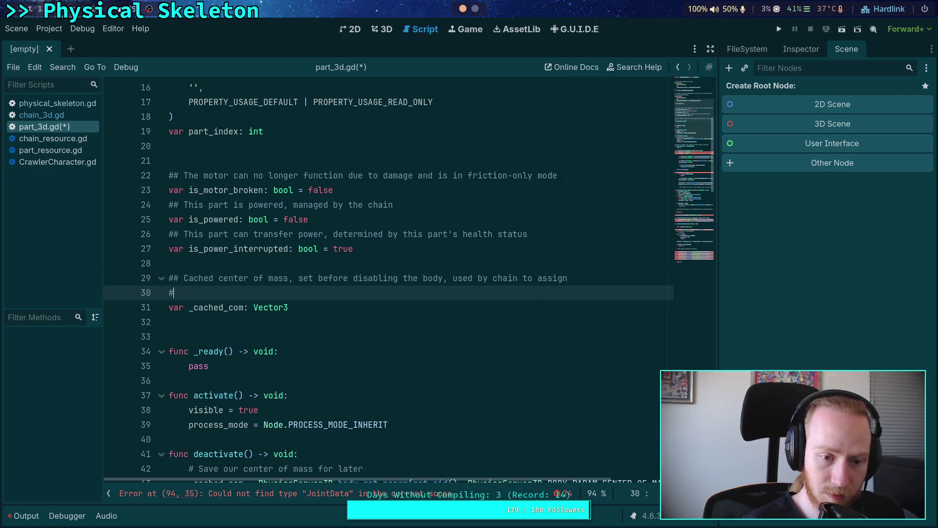
pyautogui.write(' the correct')
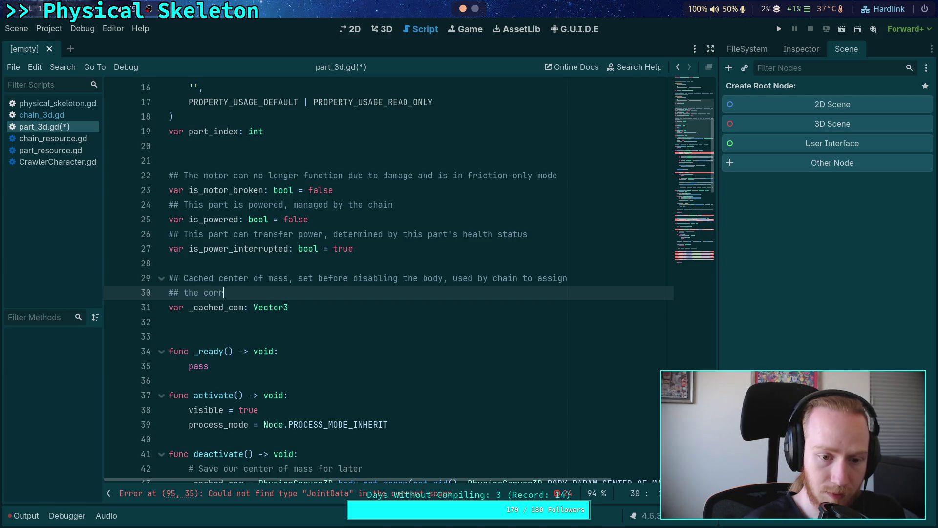
pyautogui.write(' init')
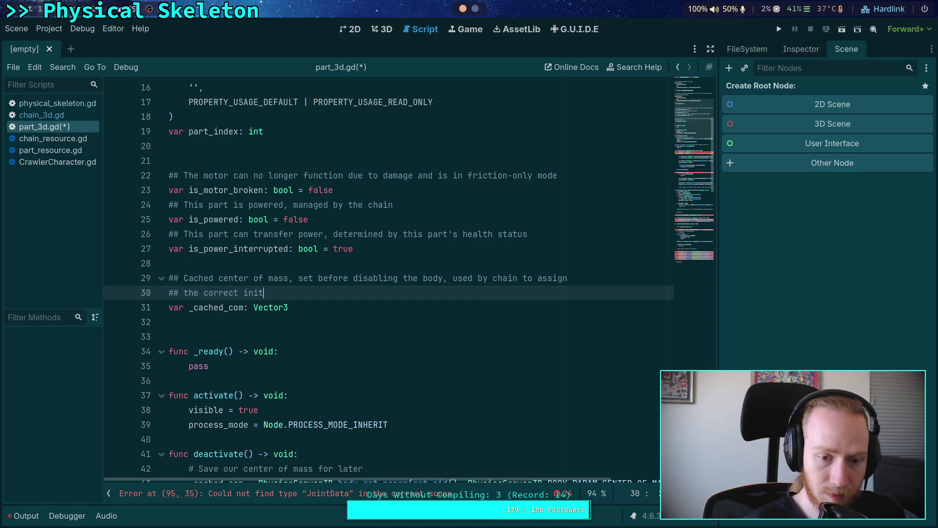
pyautogui.write('ial linear velocity when l')
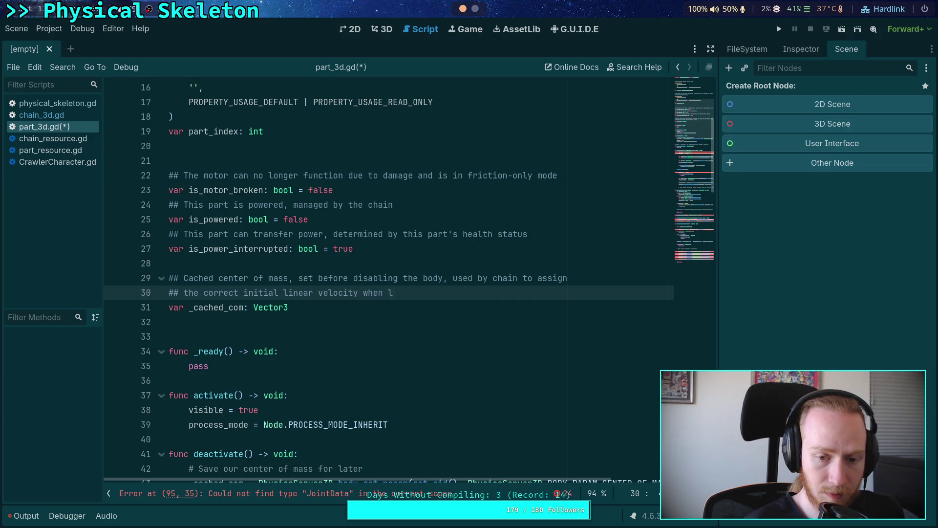
pyautogui.write('oading')
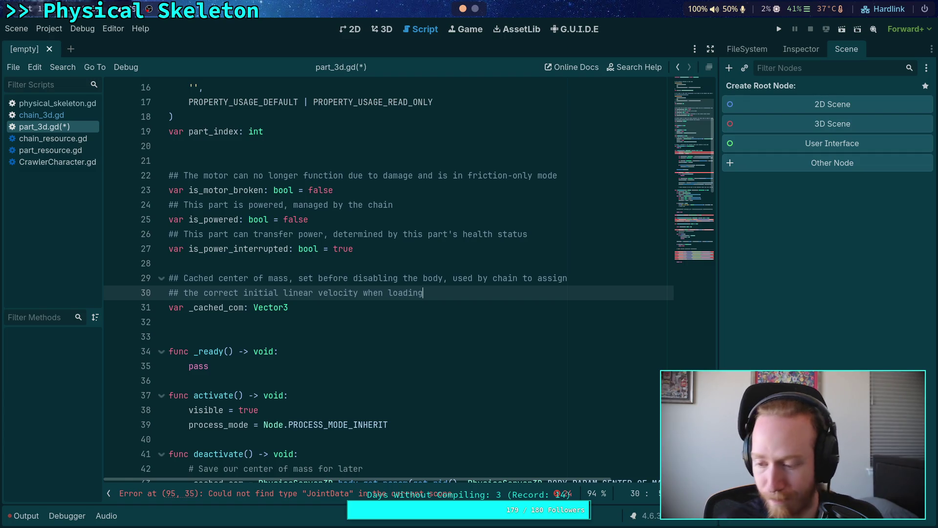
# Replace 'loading' with 'activating the body' in the comment and save part_3d.gd.
pyautogui.click(249, 322)
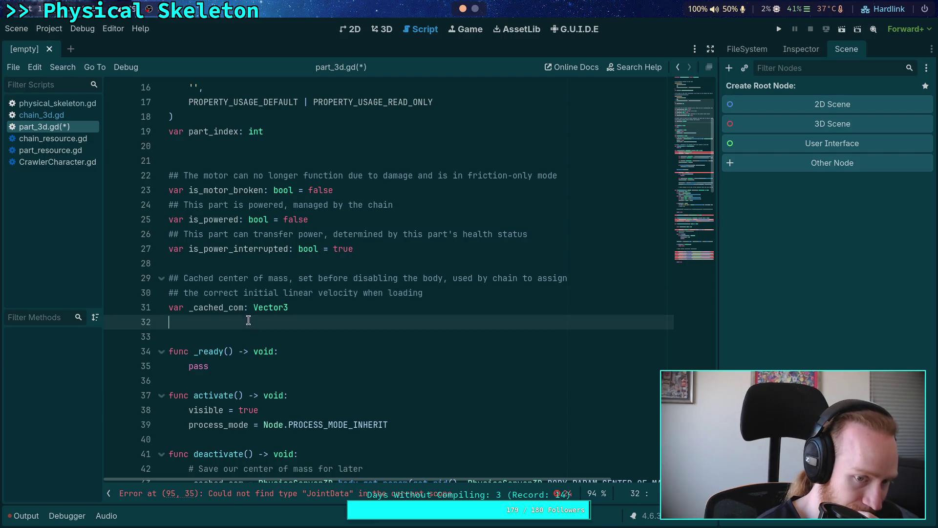
pyautogui.click(474, 292)
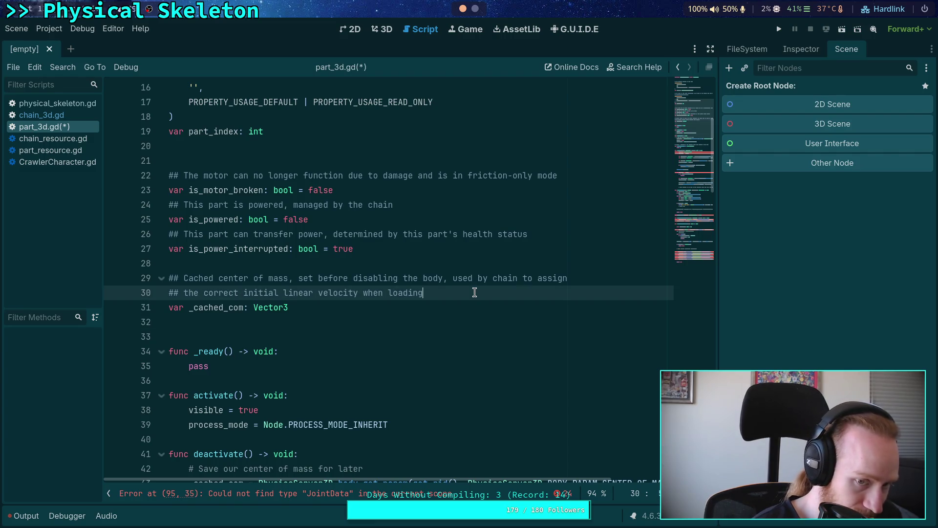
pyautogui.doubleClick(417, 293)
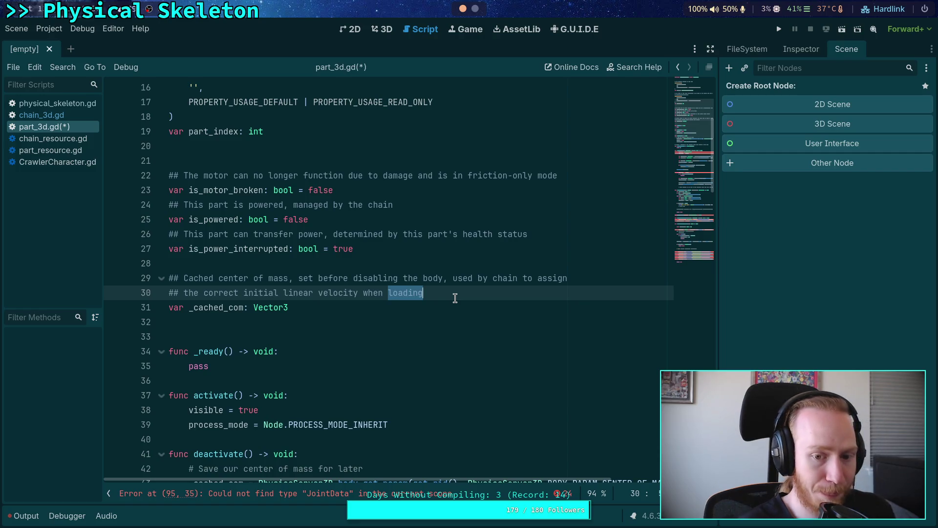
pyautogui.write('act')
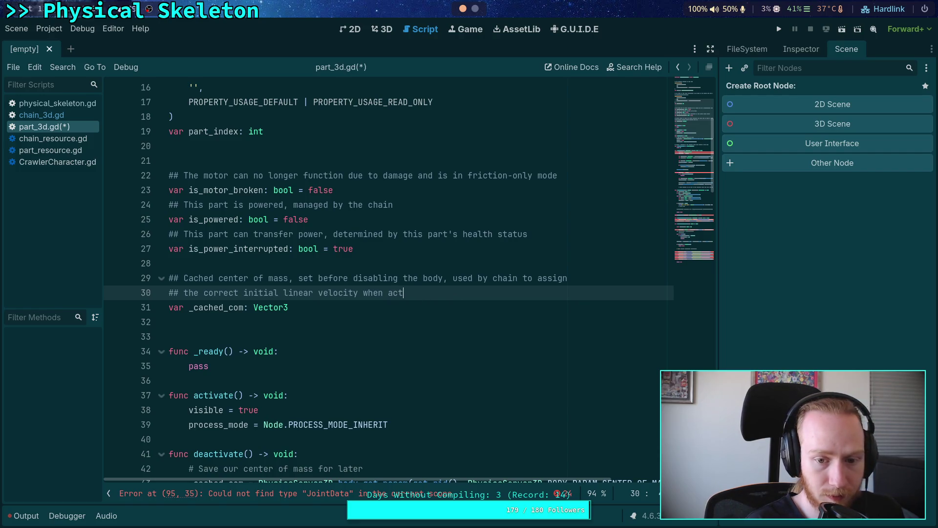
pyautogui.write('ivating the body')
pyautogui.hotkey('ctrl', 's')
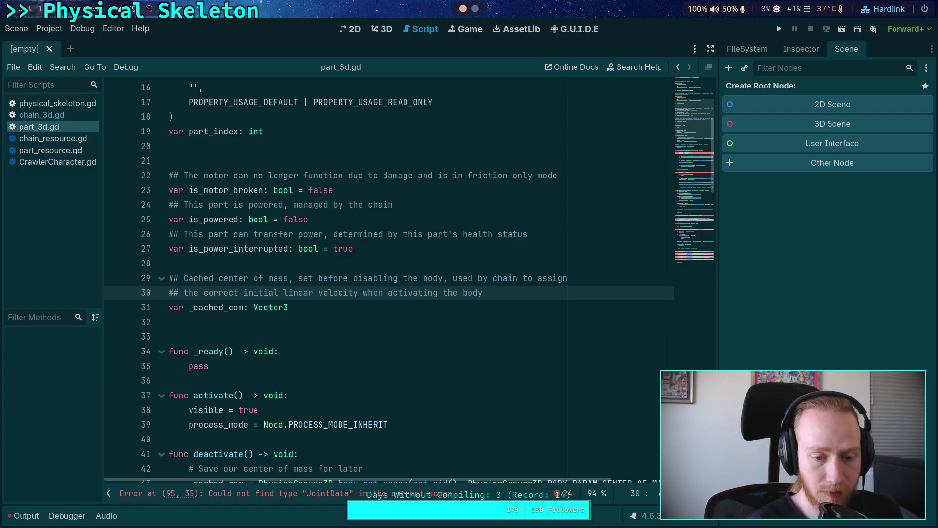
pyautogui.scroll(-3, 429, 293)
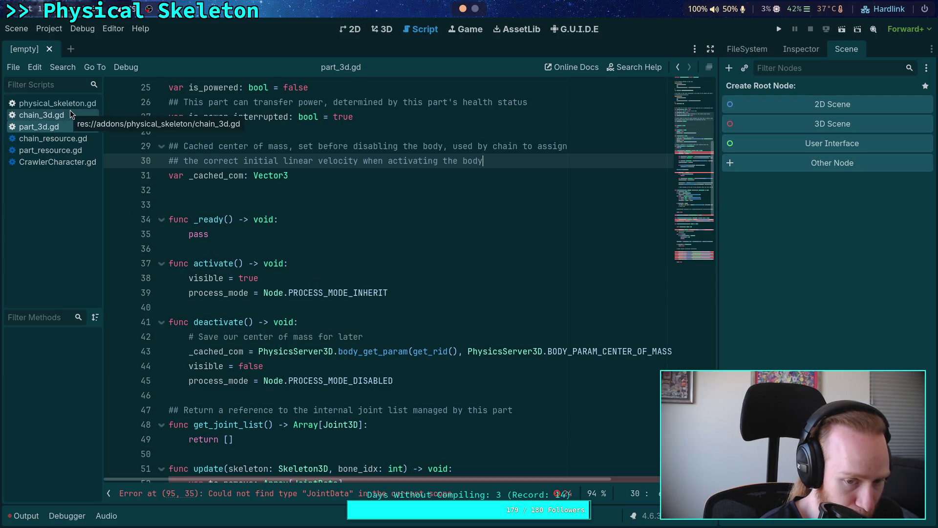
# Fold activate() and deactivate() in chain_3d.gd, then switch to physical_skeleton.gd.
pyautogui.scroll(-2, 160, 172)
pyautogui.click(41, 114)
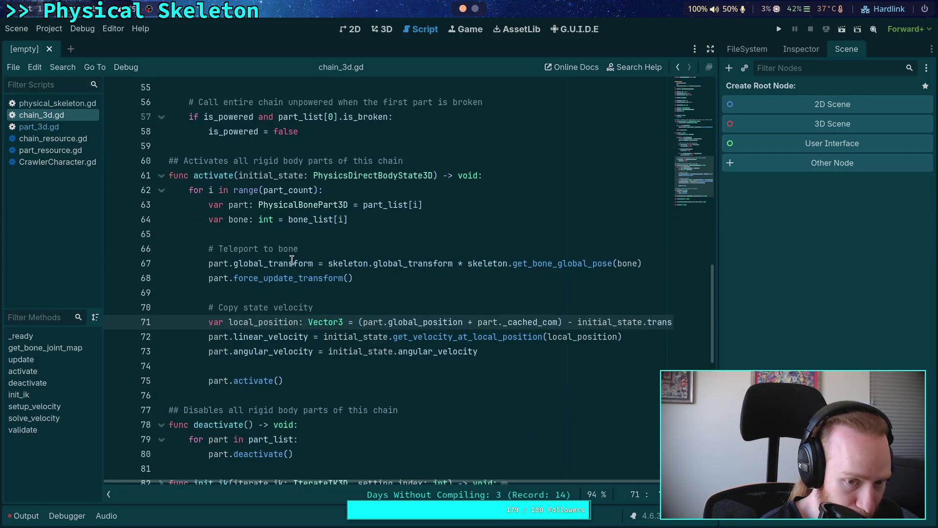
pyautogui.click(162, 175)
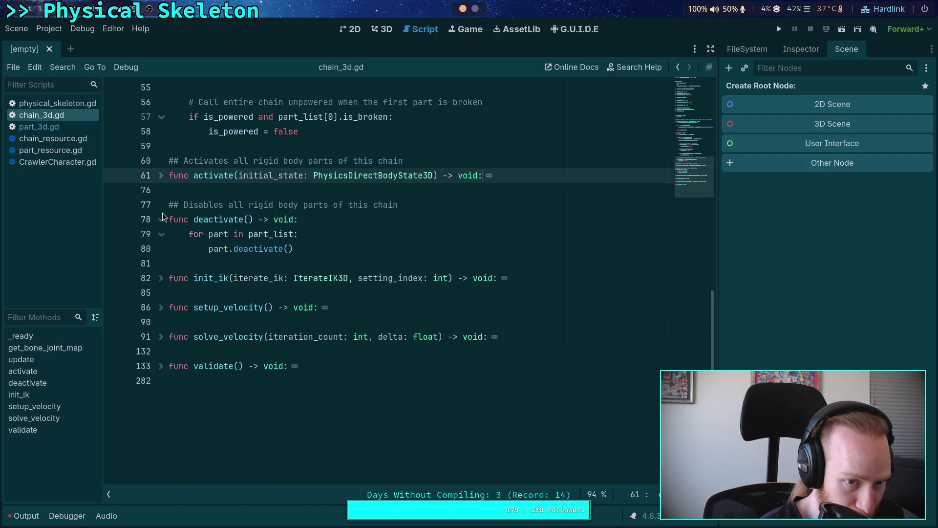
pyautogui.click(161, 205)
pyautogui.click(73, 103)
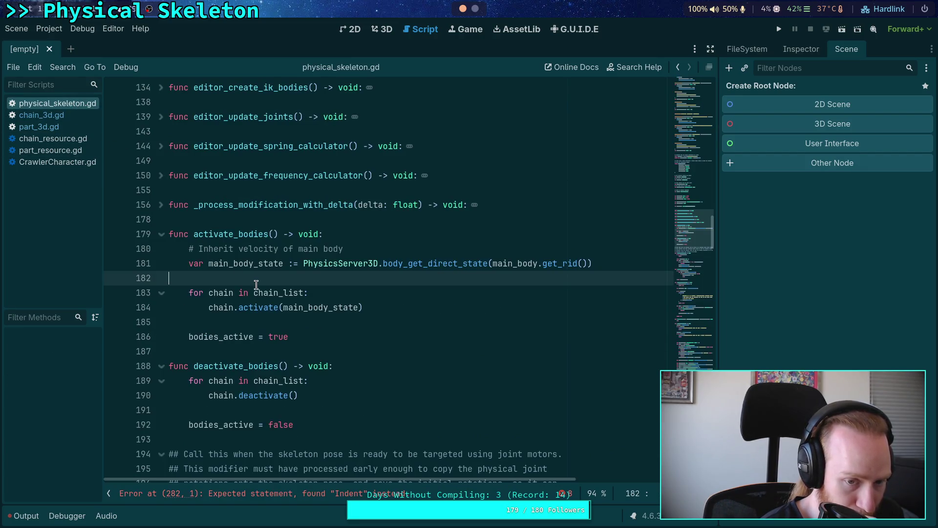
# Fold the activate_bodies and deactivate_bodies functions in physical_skeleton.gd.
pyautogui.click(161, 235)
pyautogui.click(161, 263)
pyautogui.click(183, 250)
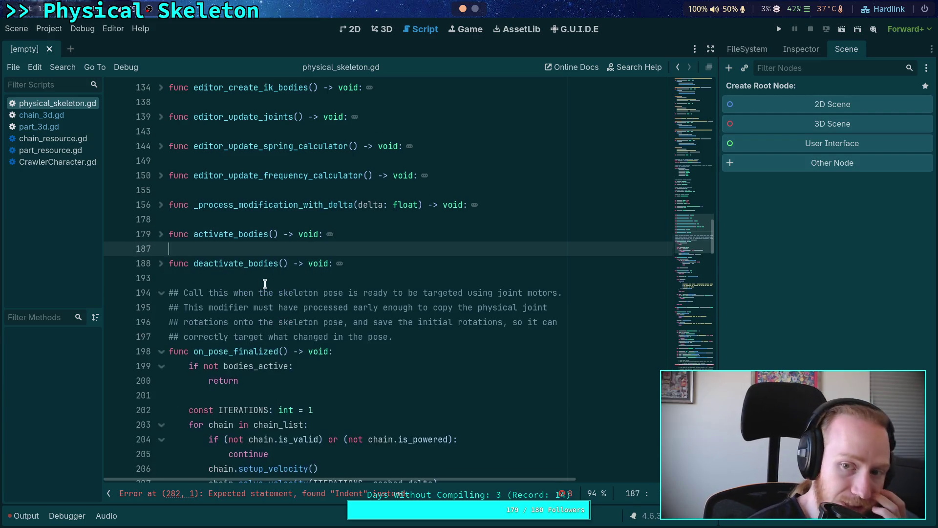
# Scroll down to setup_body_joints and place the caret on blank line 257.
pyautogui.scroll(-4, 264, 286)
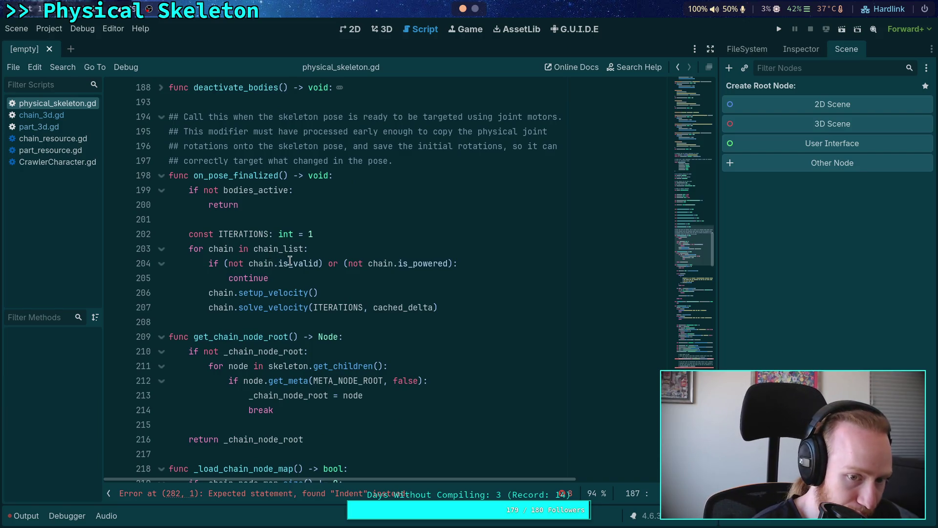
pyautogui.scroll(-3, 296, 263)
pyautogui.scroll(-7, 297, 263)
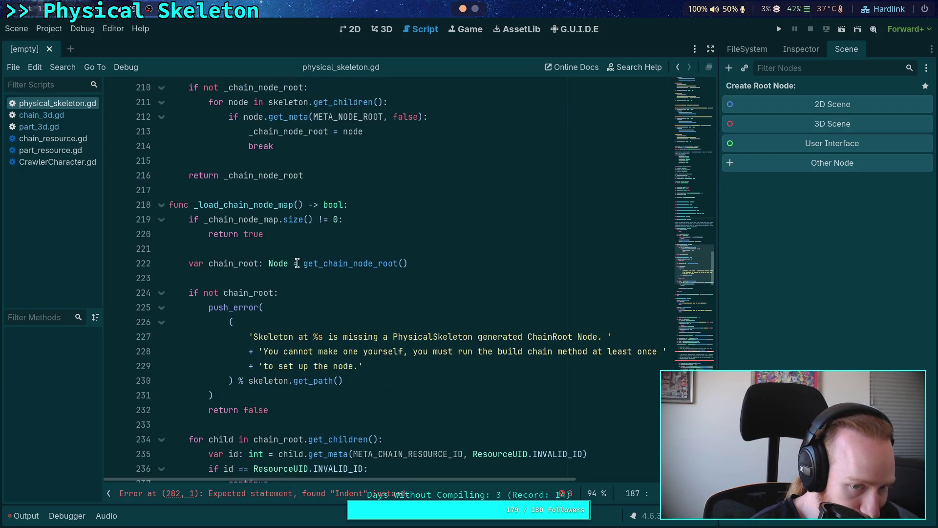
pyautogui.scroll(-3, 297, 264)
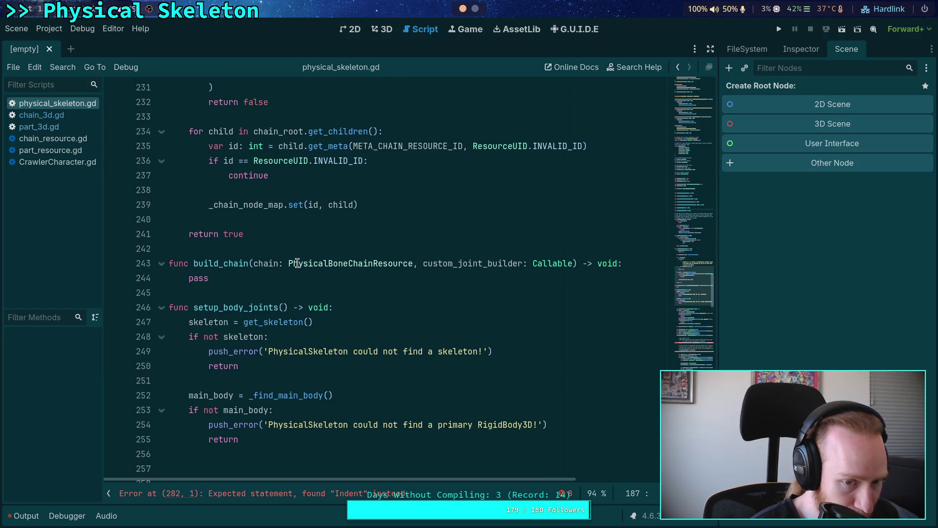
pyautogui.scroll(10, 192, 265)
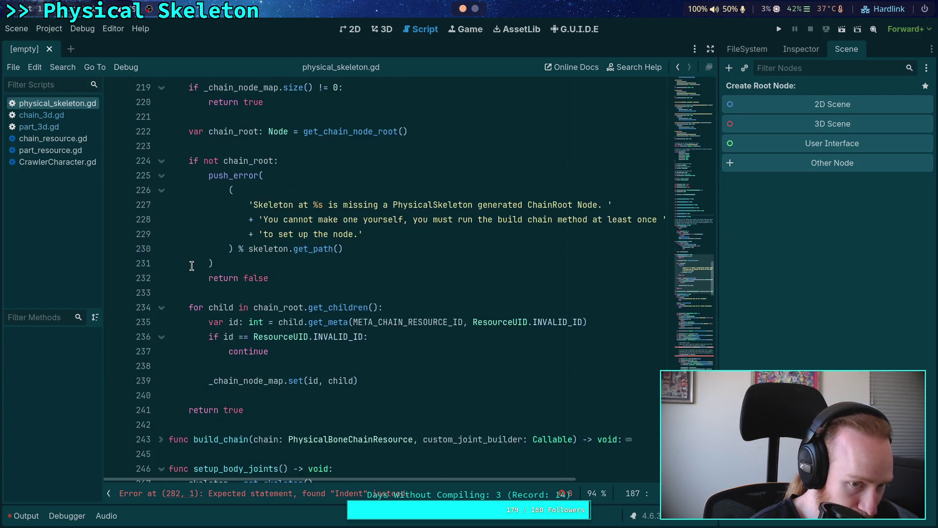
pyautogui.scroll(3, 191, 265)
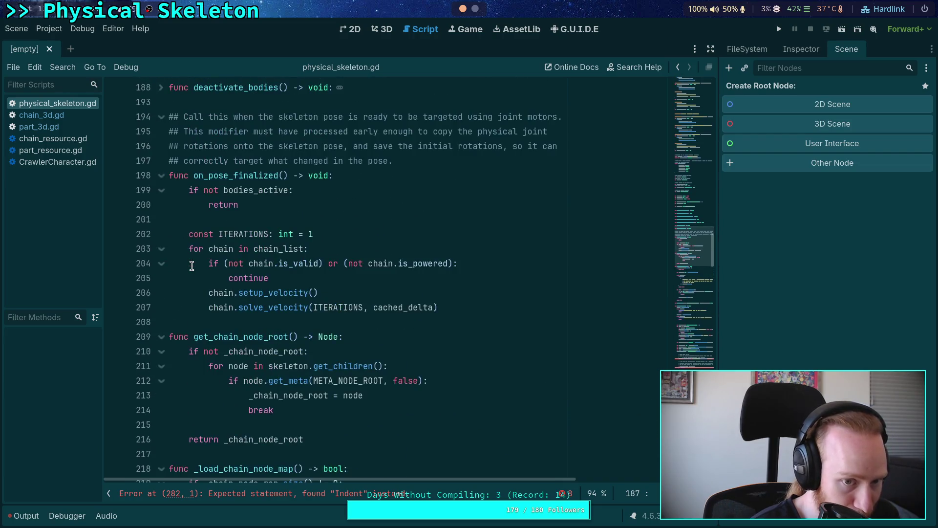
pyautogui.scroll(6, 191, 266)
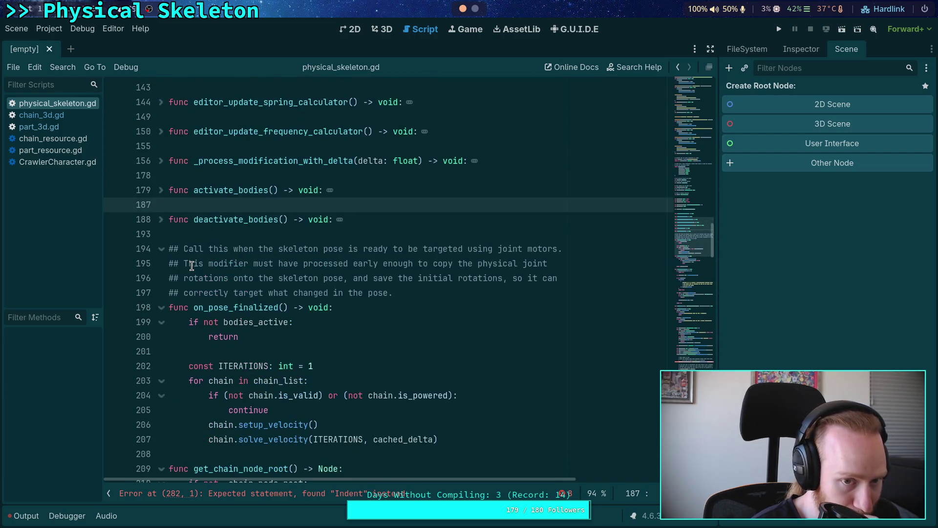
pyautogui.scroll(-11, 192, 266)
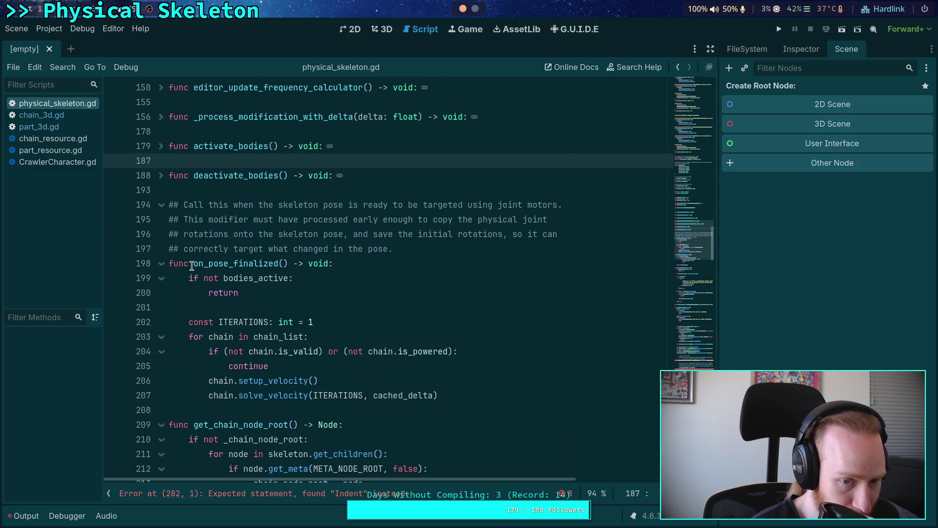
pyautogui.scroll(-5, 191, 265)
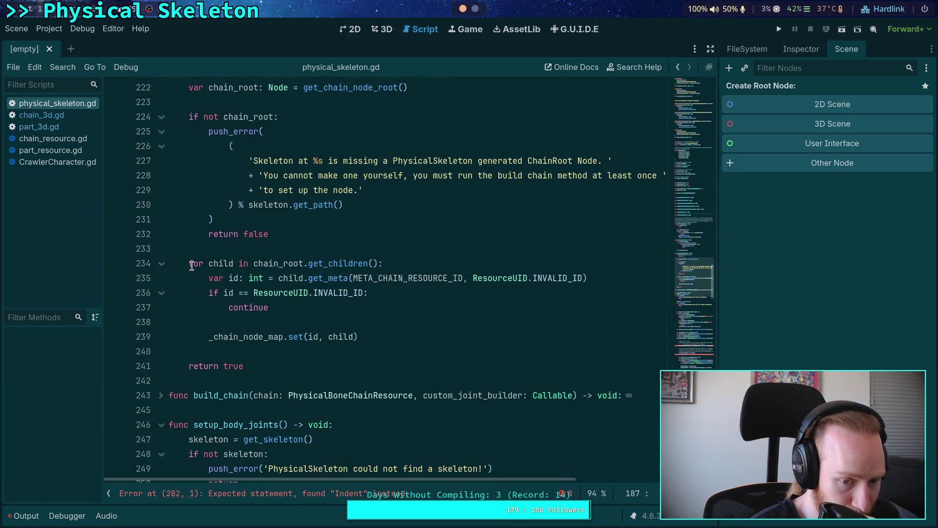
pyautogui.scroll(-3, 191, 266)
pyautogui.scroll(-4, 191, 265)
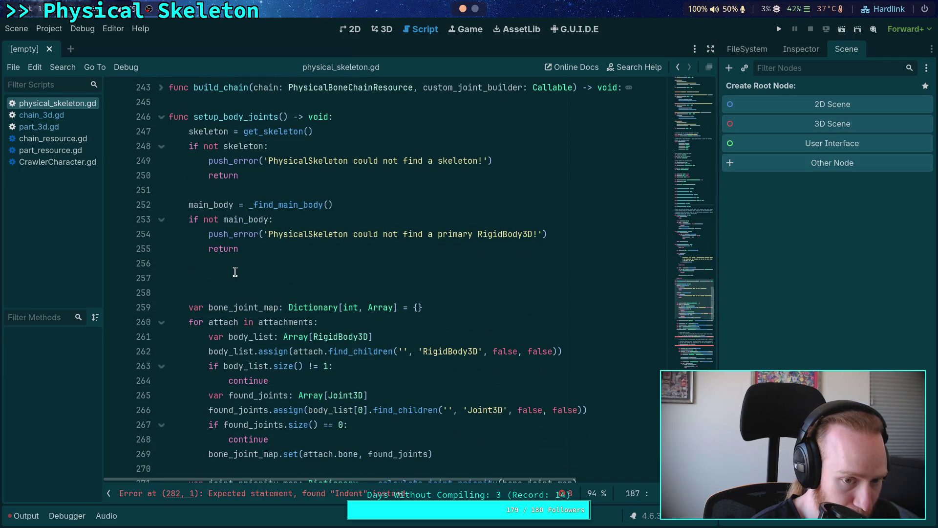
pyautogui.click(251, 280)
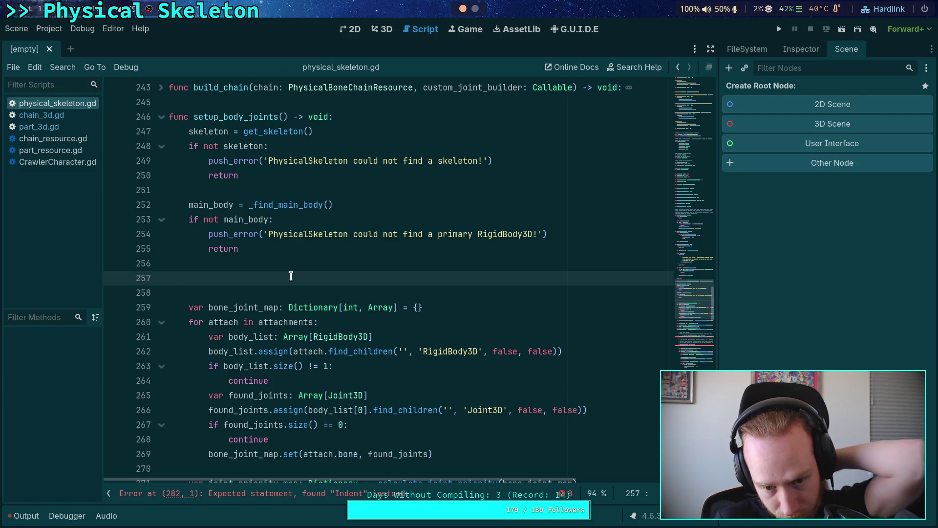
pyautogui.scroll(-2, 273, 253)
# Change the loop on line 260 to 'for chain in chain_list:'.
pyautogui.moveTo(208, 234); pyautogui.dragTo(311, 234)
pyautogui.press('BackSpace')
pyautogui.write('chain in ')
pyautogui.write('chain_l')
pyautogui.press('Return')
pyautogui.press('End')
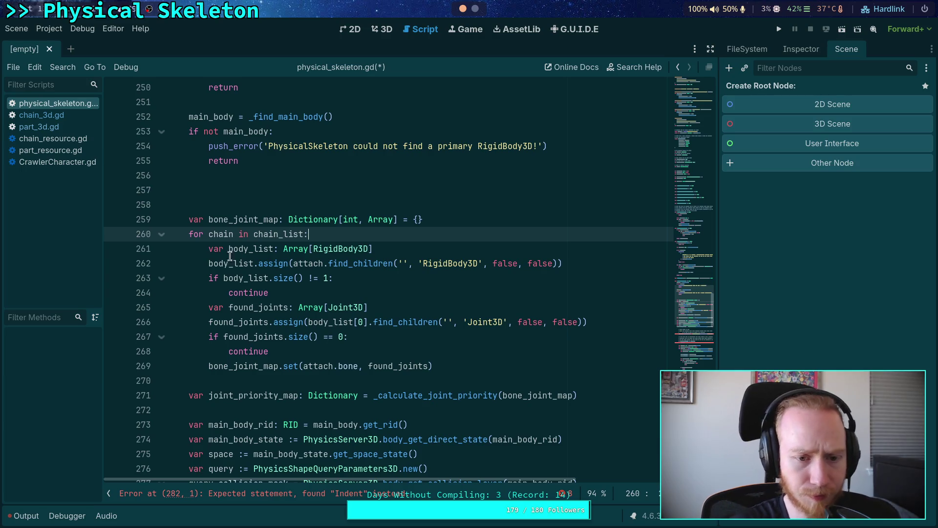
pyautogui.moveTo(208, 252)
pyautogui.mouseDown()
pyautogui.moveTo(211, 264)
pyautogui.moveTo(315, 337)
pyautogui.moveTo(413, 366)
pyautogui.mouseUp()
pyautogui.click(445, 234)
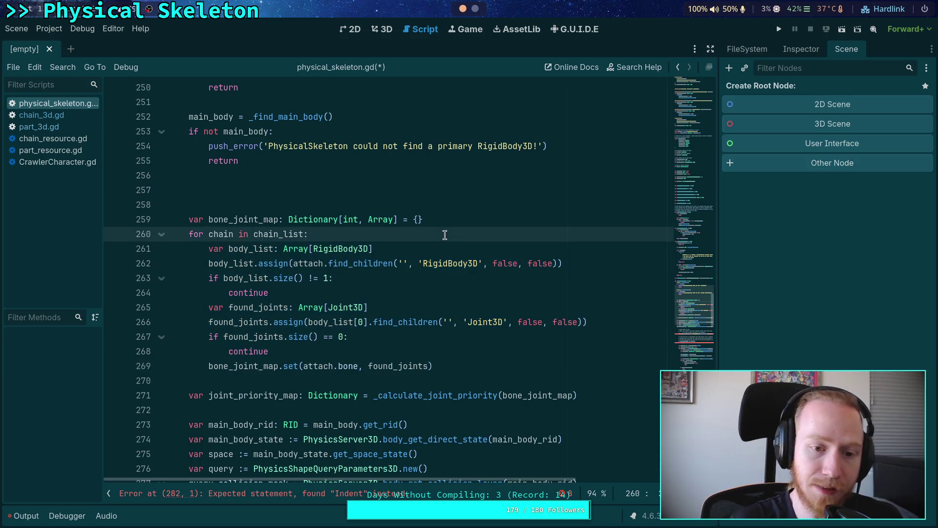
# Declare chain_bone_joint_map: Dictionary[int, Array] = chain.get_bone_joint_map() inside the chain loop.
pyautogui.press('Return')
pyautogui.write('var')
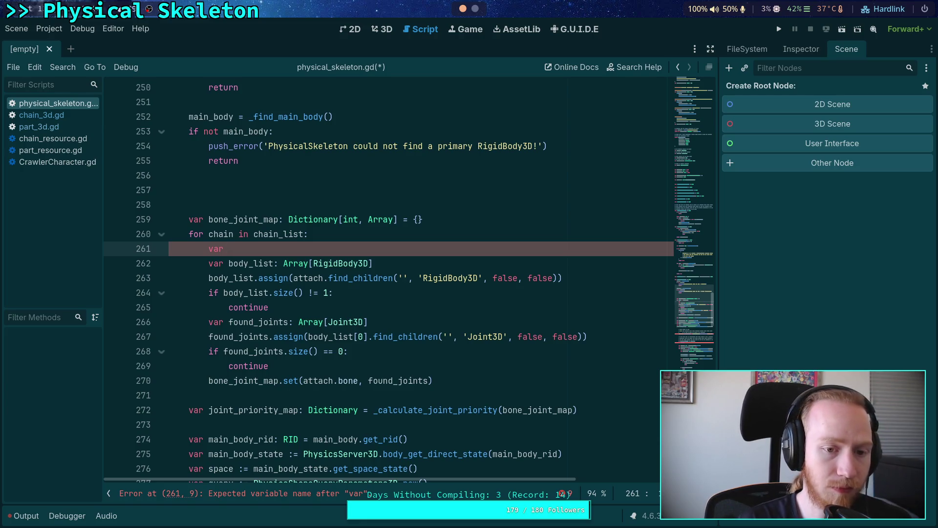
pyautogui.write('chain_')
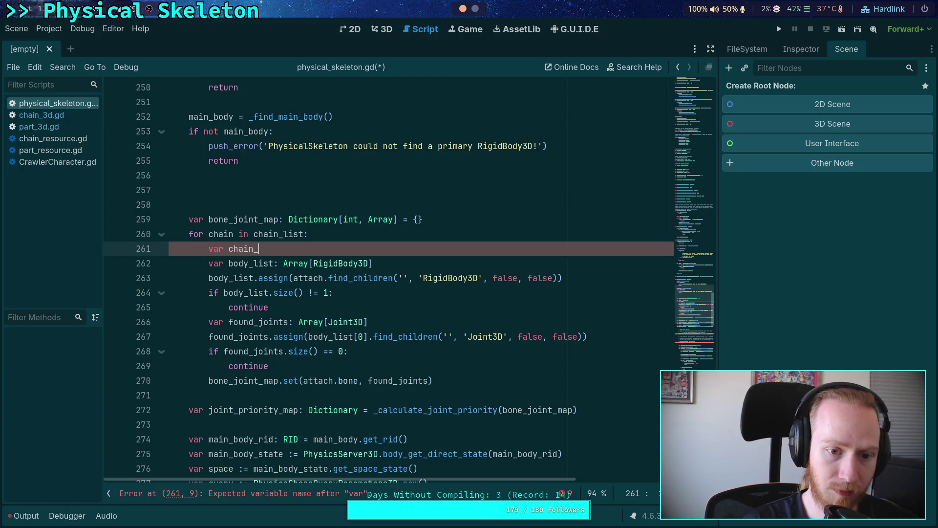
pyautogui.write('bone_joint_map:')
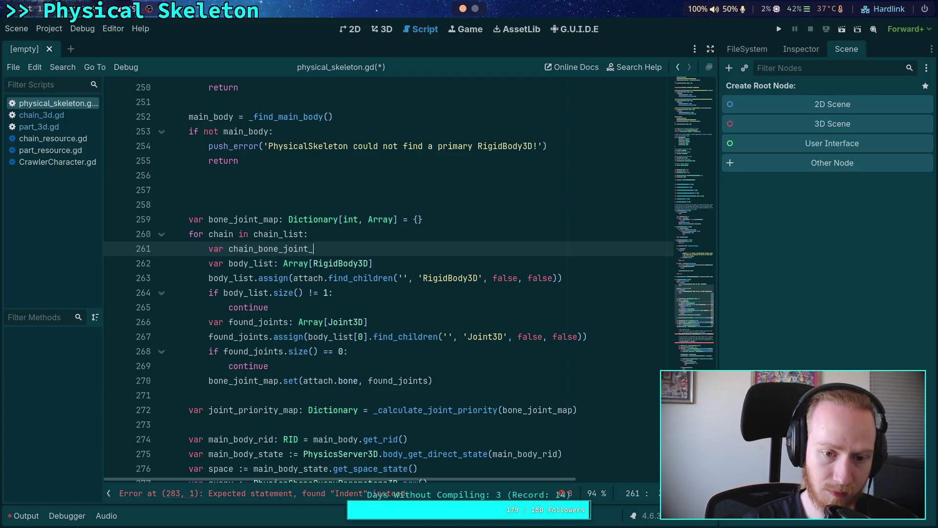
pyautogui.write(' Dictionary')
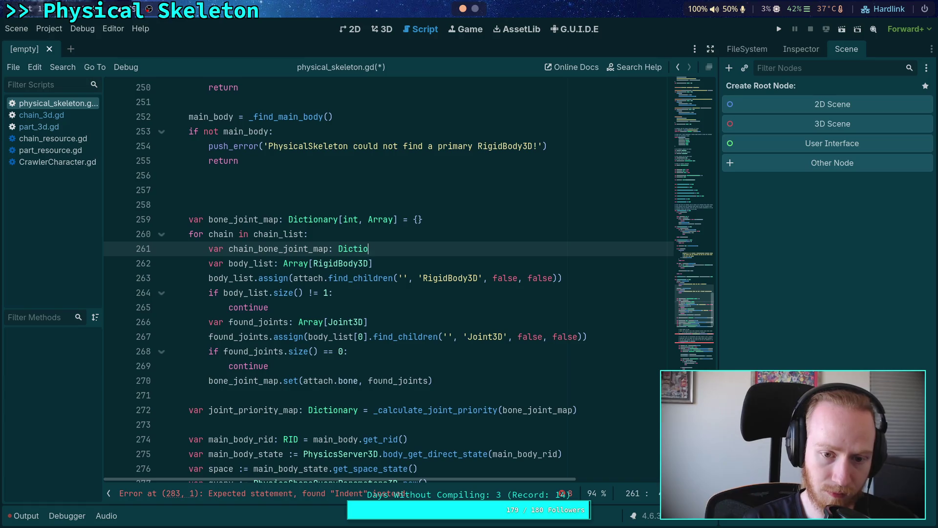
pyautogui.press('BackSpace')
pyautogui.write('[int, Array')
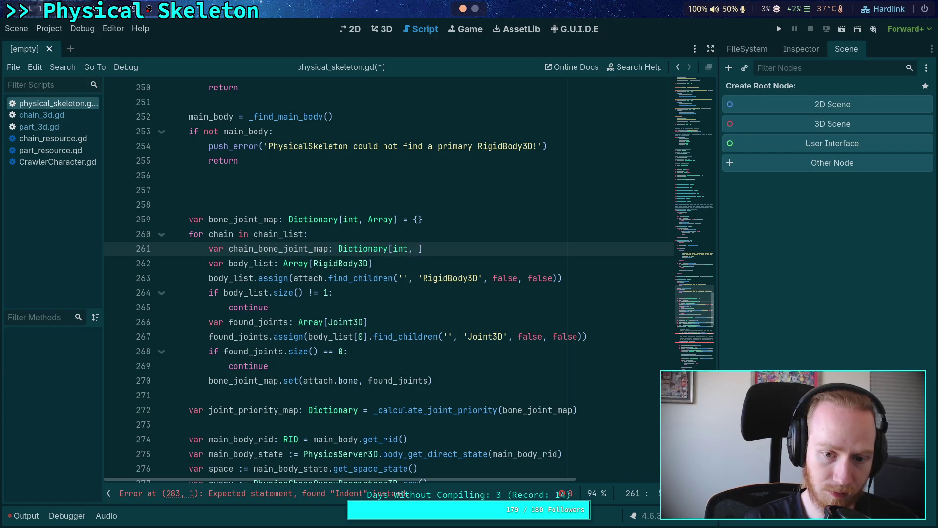
pyautogui.write('] ')
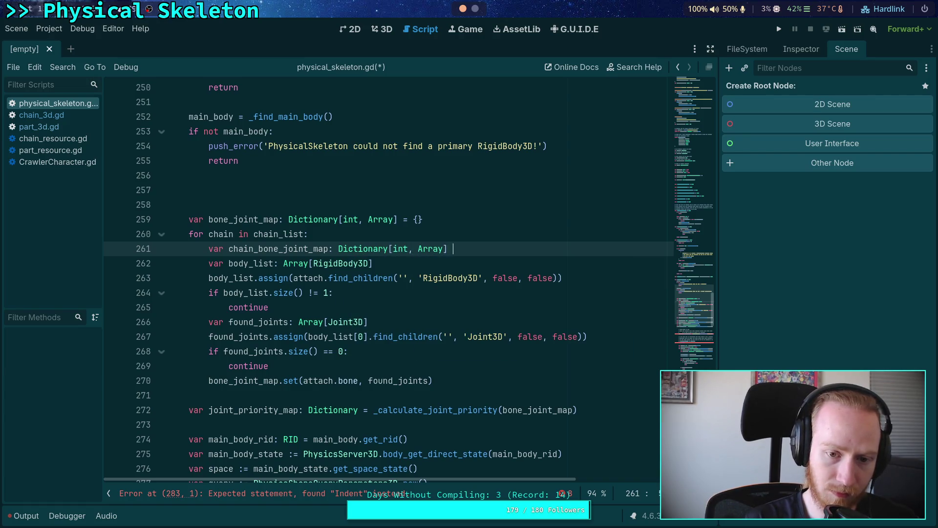
pyautogui.write('= chain.get')
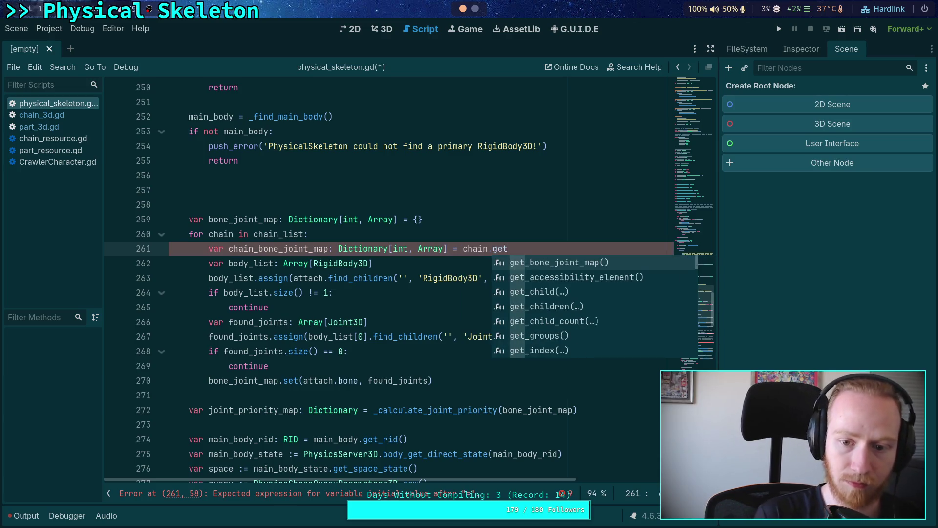
pyautogui.press('Return')
pyautogui.press('Return')
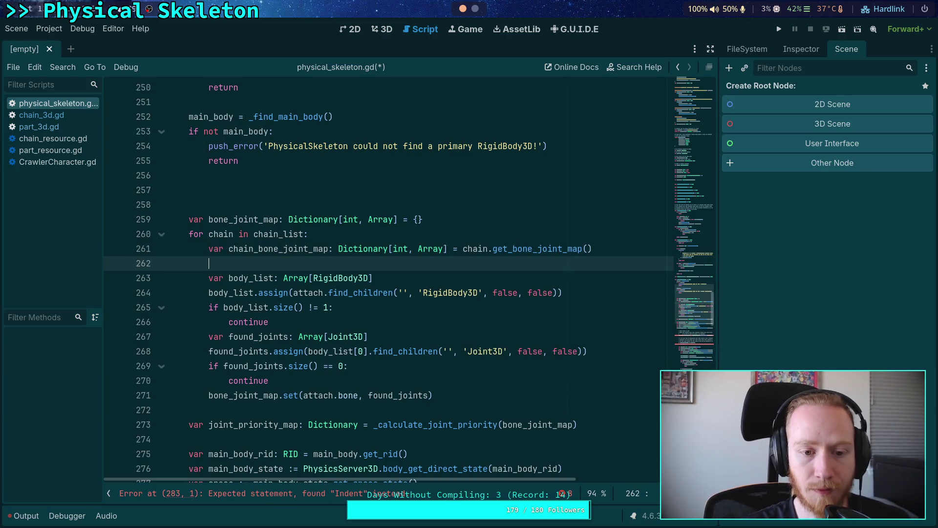
pyautogui.moveTo(532, 249)
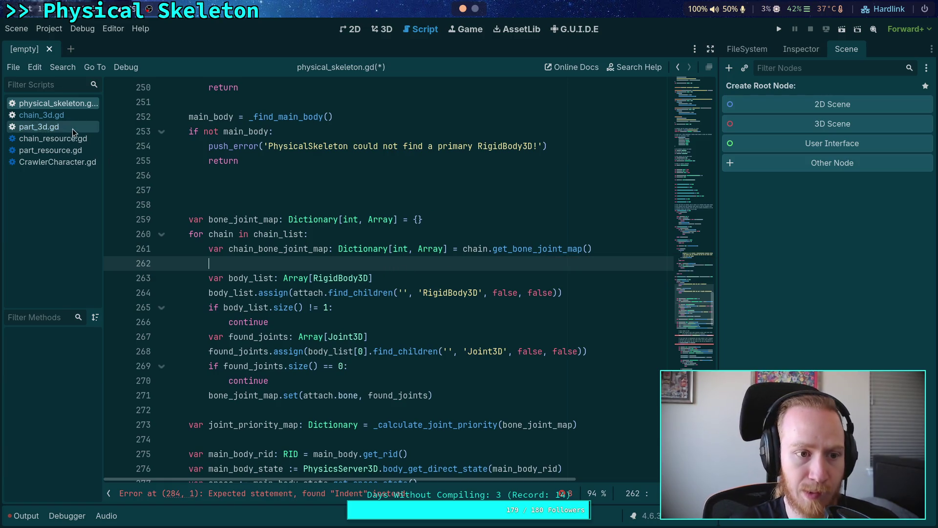
# In chain_3d.gd, fold update() and remove .duplicate() from line 35's joint list.
pyautogui.click(40, 116)
pyautogui.scroll(8, 183, 264)
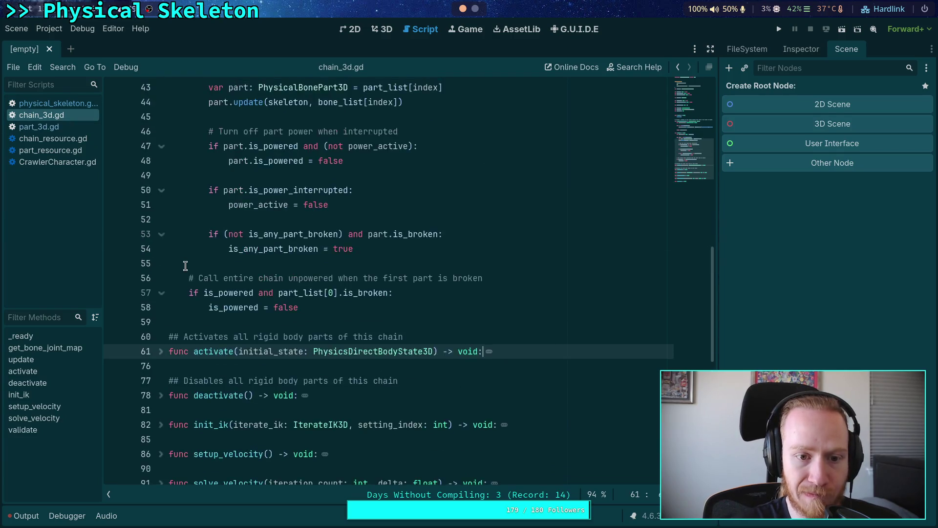
pyautogui.click(161, 204)
pyautogui.scroll(3, 220, 244)
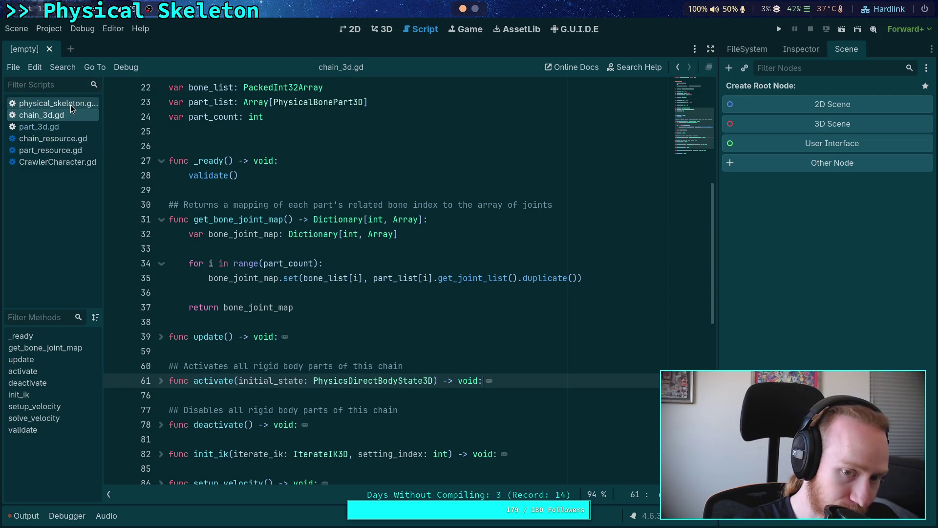
pyautogui.moveTo(374, 278); pyautogui.dragTo(578, 279)
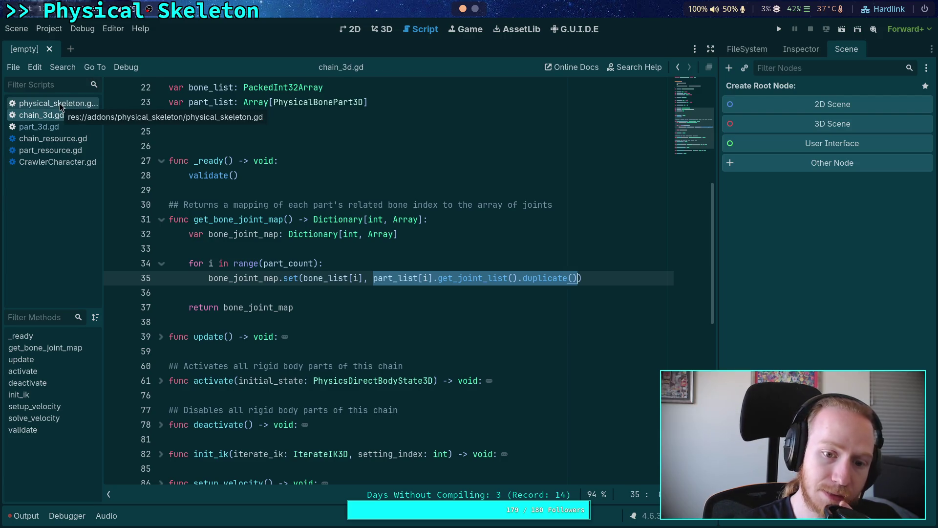
pyautogui.click(518, 278)
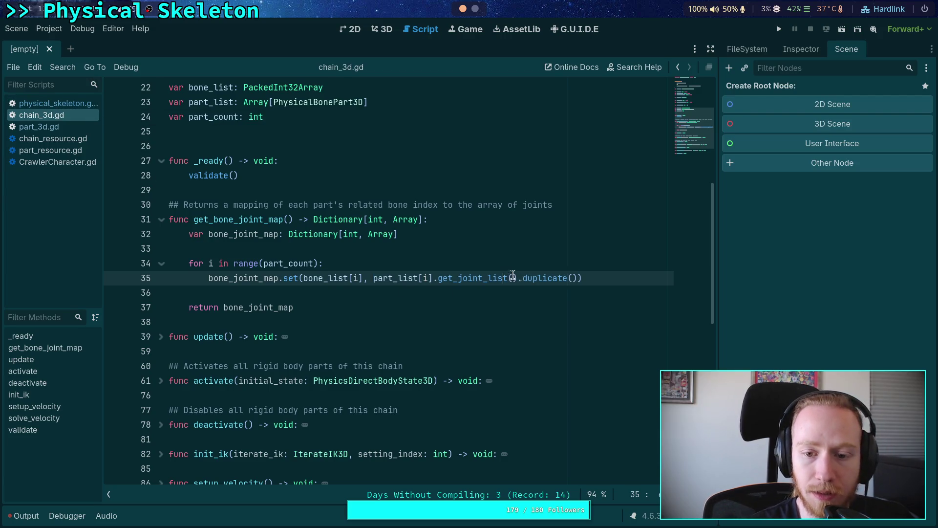
pyautogui.moveTo(519, 278); pyautogui.dragTo(578, 278)
pyautogui.press('BackSpace')
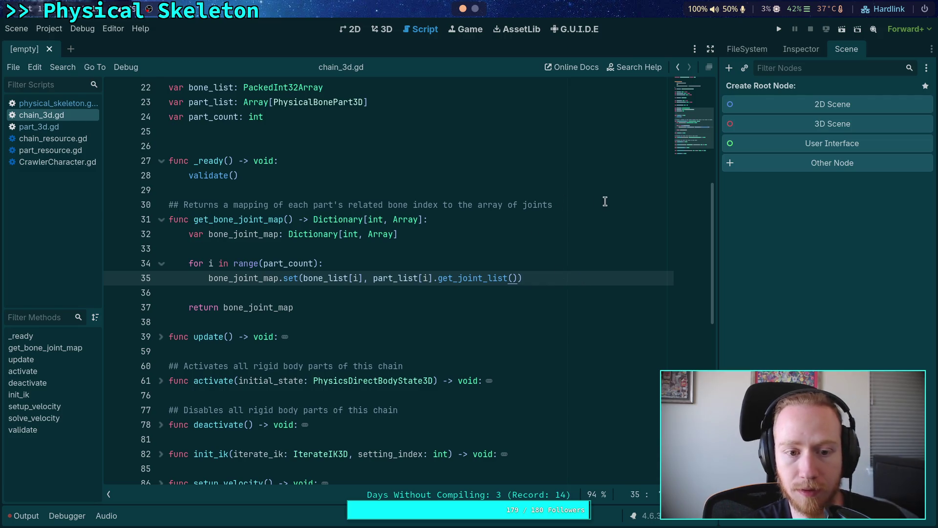
# Add the doc line 'The provided arrays are references, and must be duplicated before modifying them'.
pyautogui.click(605, 205)
pyautogui.write('.')
pyautogui.press('Return')
pyautogui.write('## T')
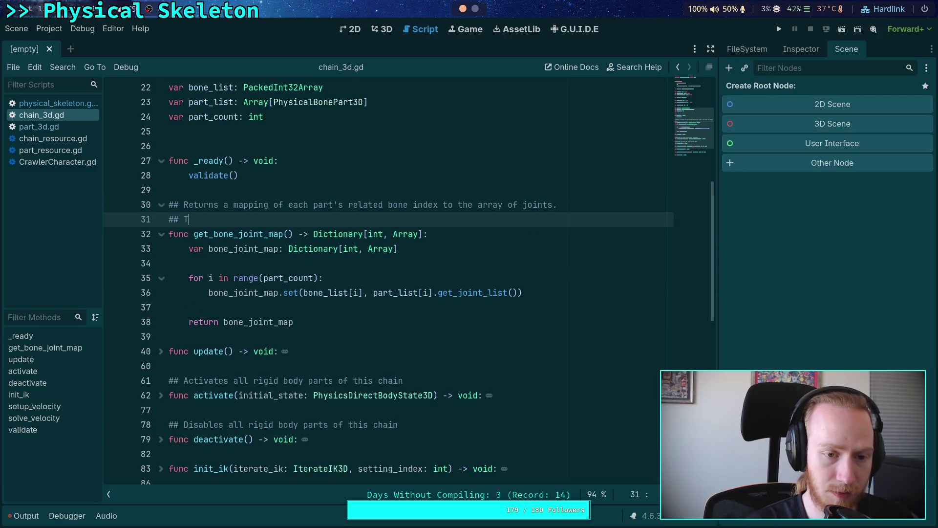
pyautogui.write('he provided arra')
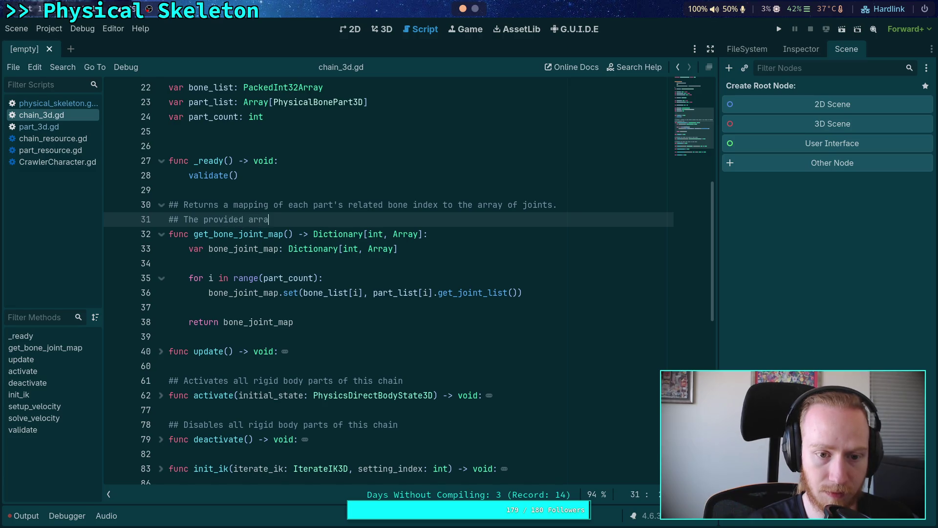
pyautogui.write('ys are referen')
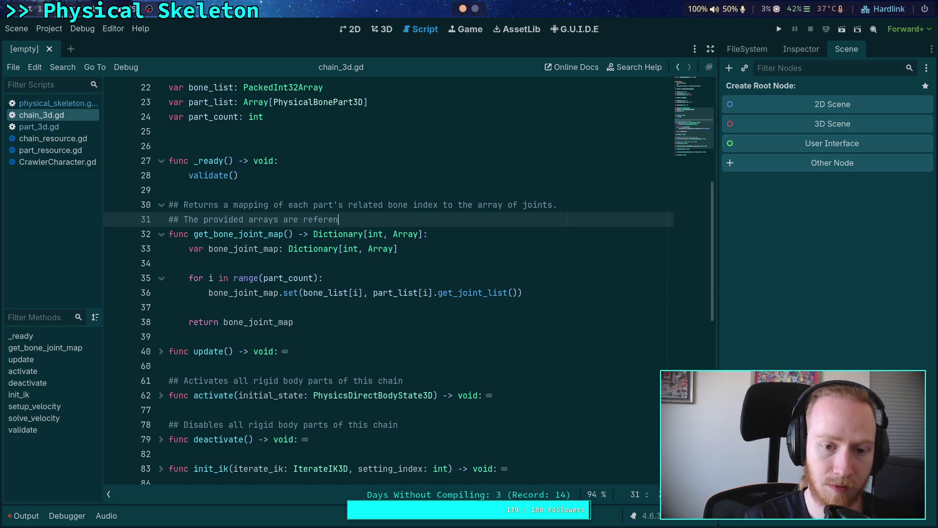
pyautogui.write('ces')
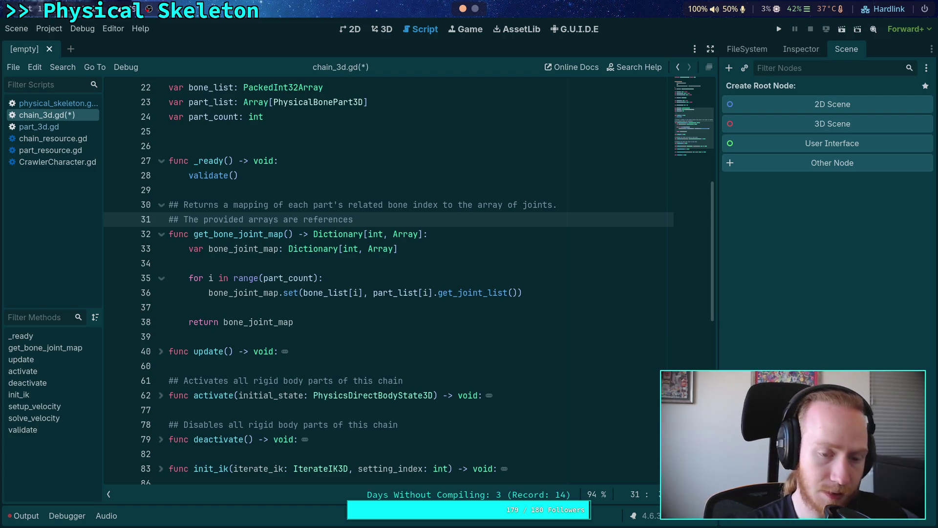
pyautogui.write(', and must ')
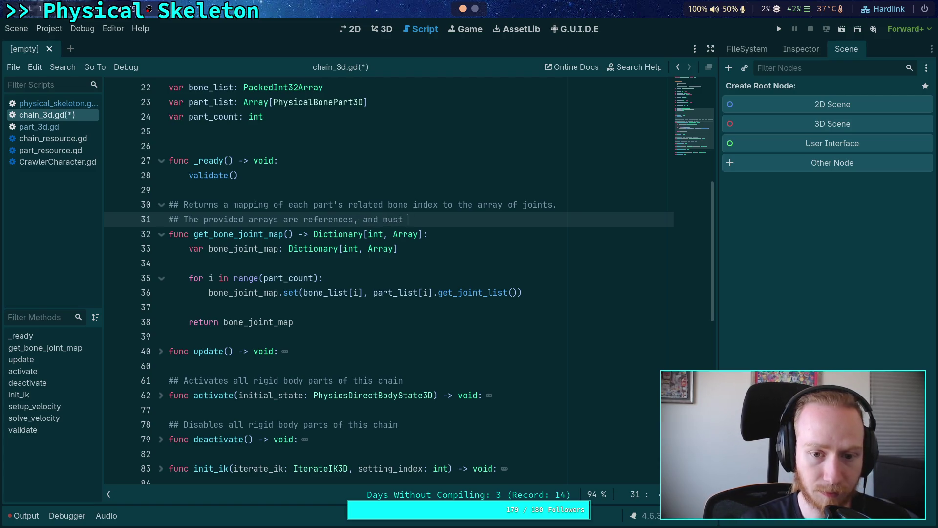
pyautogui.write('be duplicat')
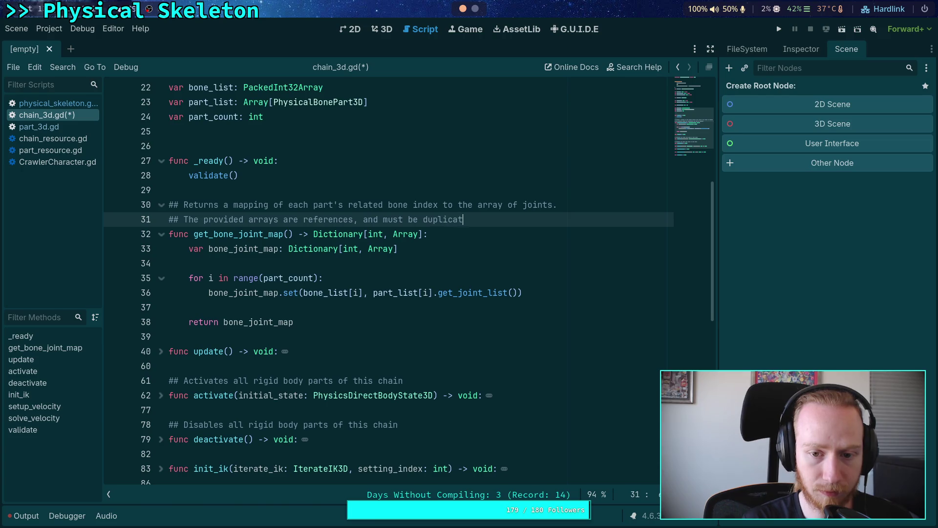
pyautogui.write('ed if you int')
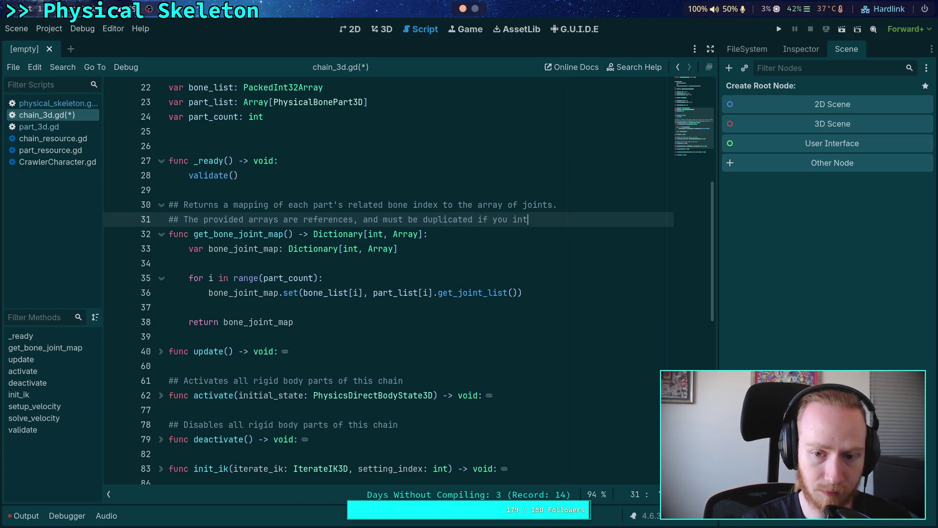
pyautogui.write('mo')
pyautogui.press('BackSpace')
pyautogui.press('BackSpace')
pyautogui.press('BackSpace')
pyautogui.write('before modifyig')
pyautogui.press('BackSpace')
pyautogui.write('ng them')
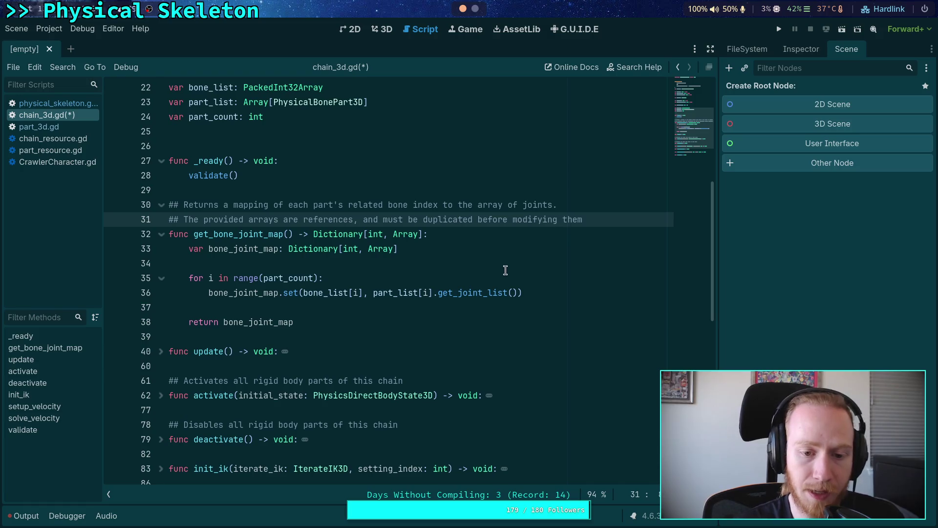
# Insert and undo a blank line in the for loop, then bring up the context menu for Array on line 32.
pyautogui.click(536, 279)
pyautogui.press('Return')
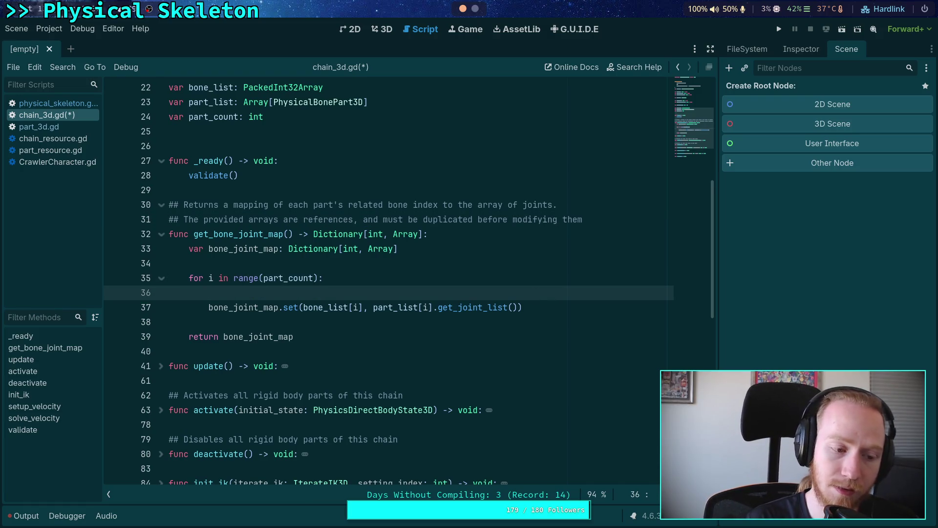
pyautogui.hotkey('ctrl', 'z')
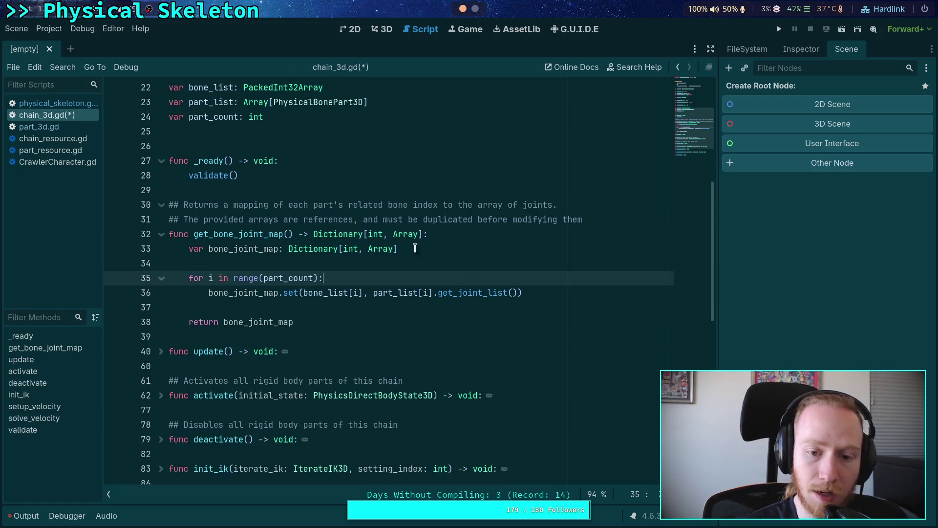
pyautogui.rightClick(408, 236)
# Look up the Array class reference and jump to the make_read_only() method description.
pyautogui.click(443, 400)
pyautogui.scroll(-3, 438, 327)
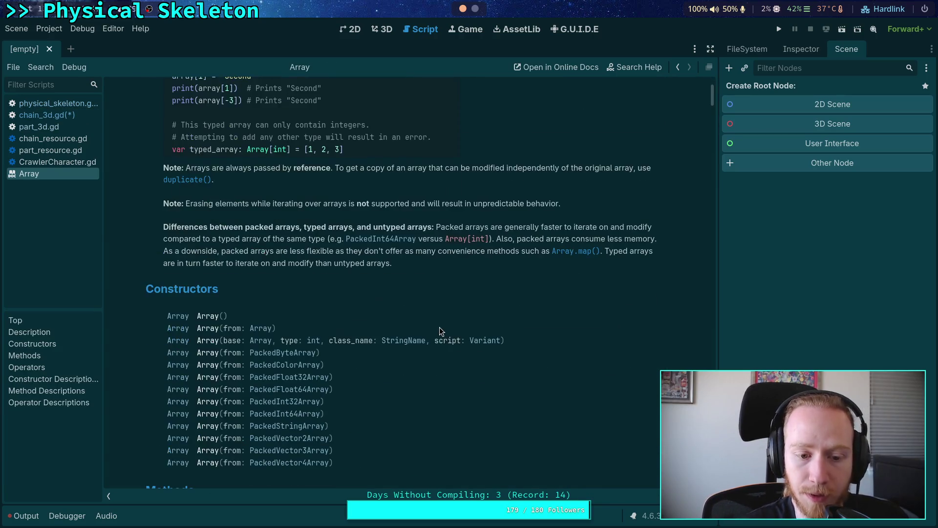
pyautogui.scroll(-5, 444, 317)
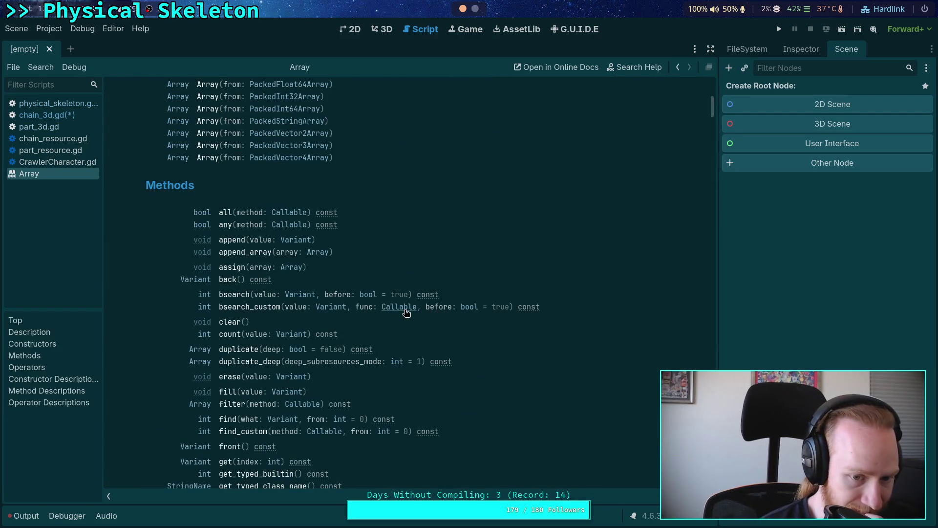
pyautogui.scroll(-4, 408, 312)
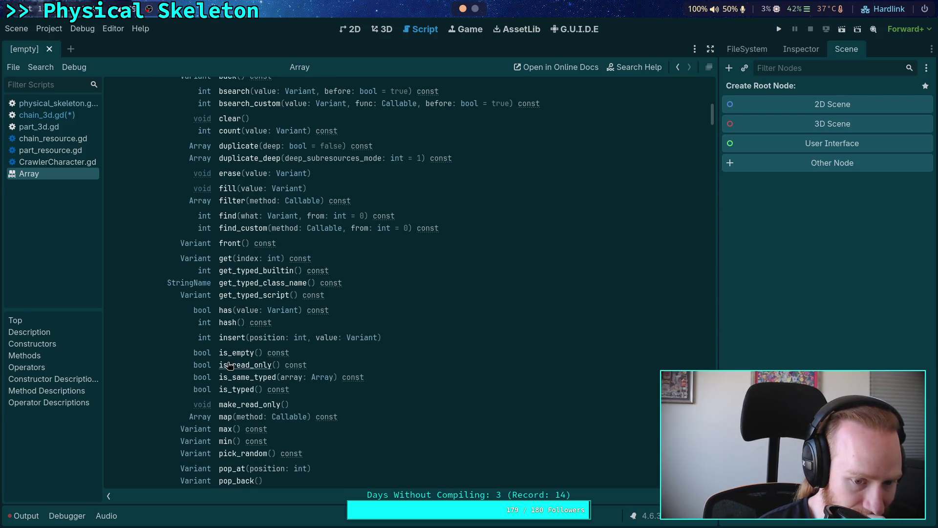
pyautogui.click(247, 405)
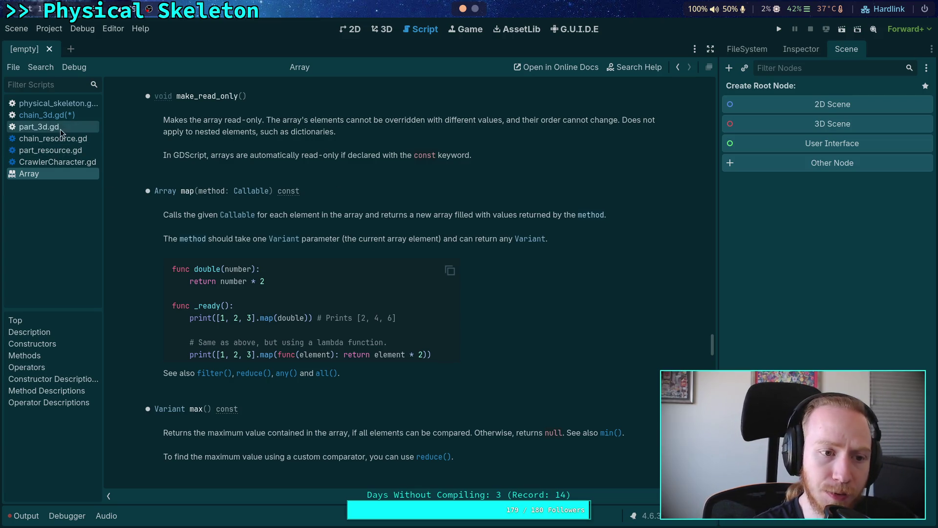
pyautogui.click(69, 115)
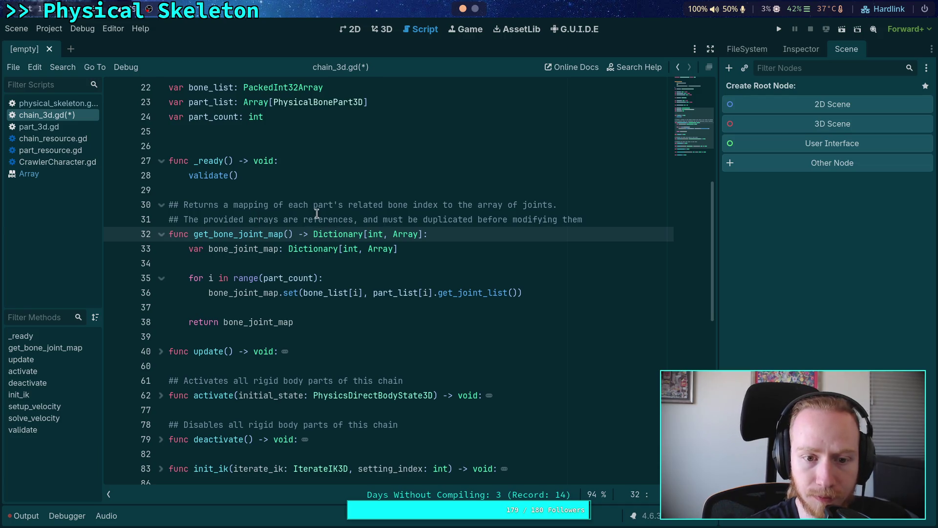
# In chain_3d.gd's doc comment, replace 'references' with 'read-only' wording and save.
pyautogui.click(303, 221)
pyautogui.write('read-only')
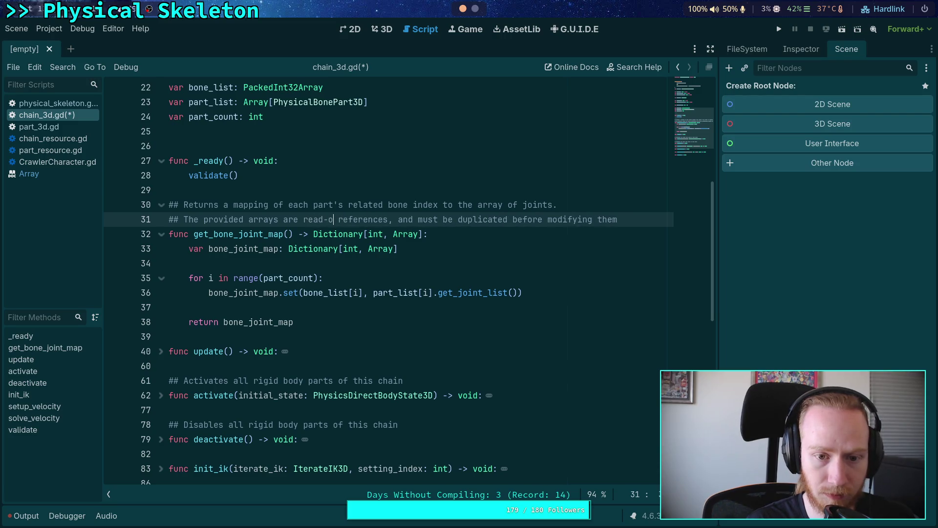
pyautogui.moveTo(346, 220); pyautogui.dragTo(403, 220)
pyautogui.press('BackSpace')
pyautogui.click(361, 261)
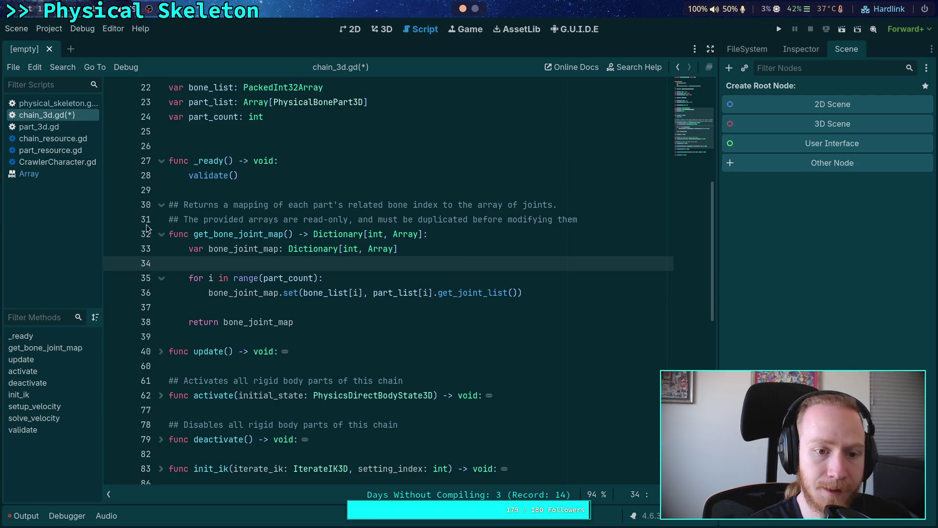
pyautogui.hotkey('ctrl', 's')
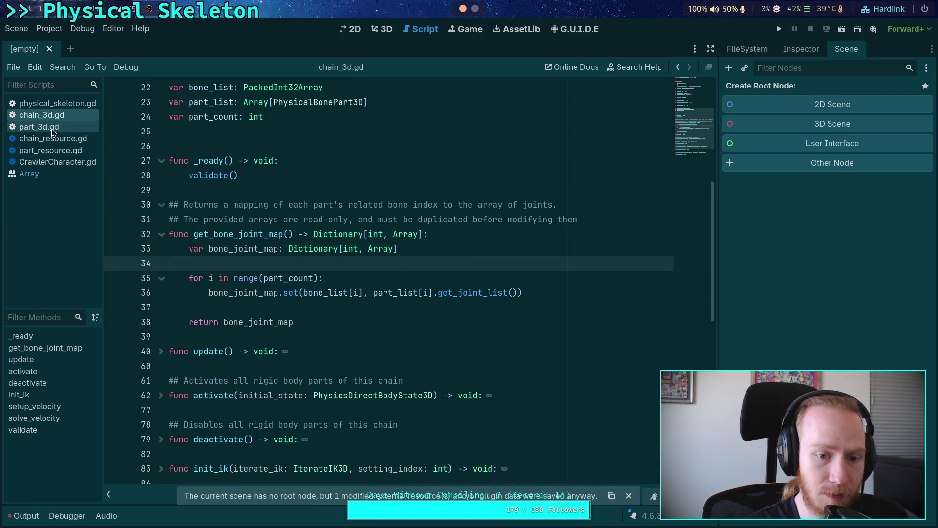
# Make part_3d.gd's get_joint_list comment say it returns a read-only reference, and save.
pyautogui.click(51, 128)
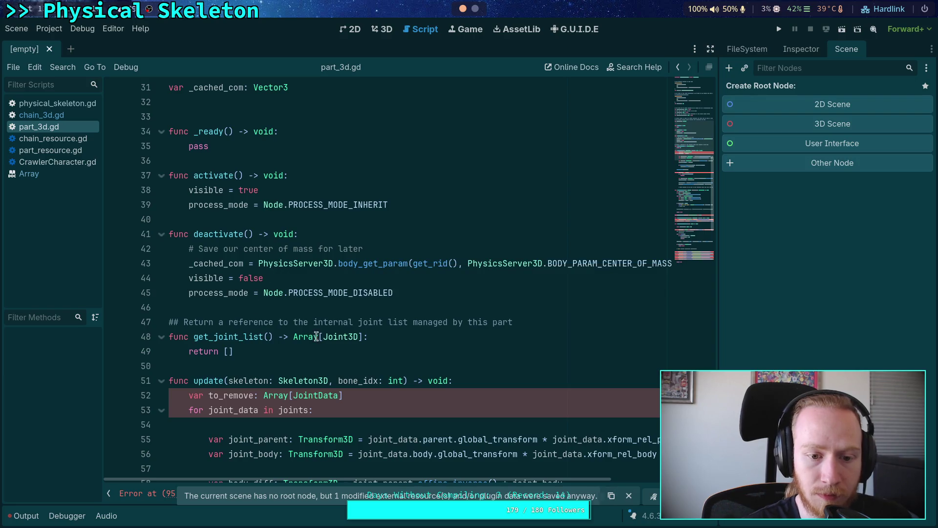
pyautogui.click(540, 326)
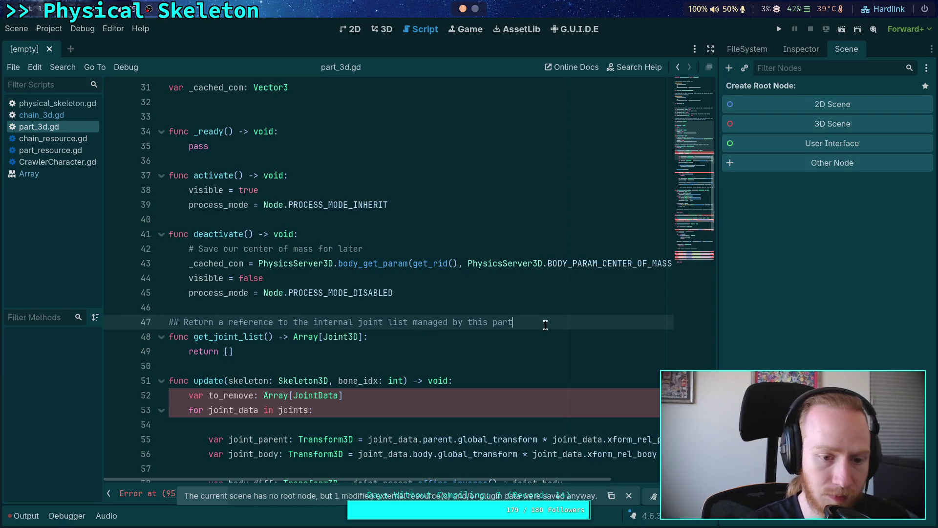
pyautogui.click(229, 322)
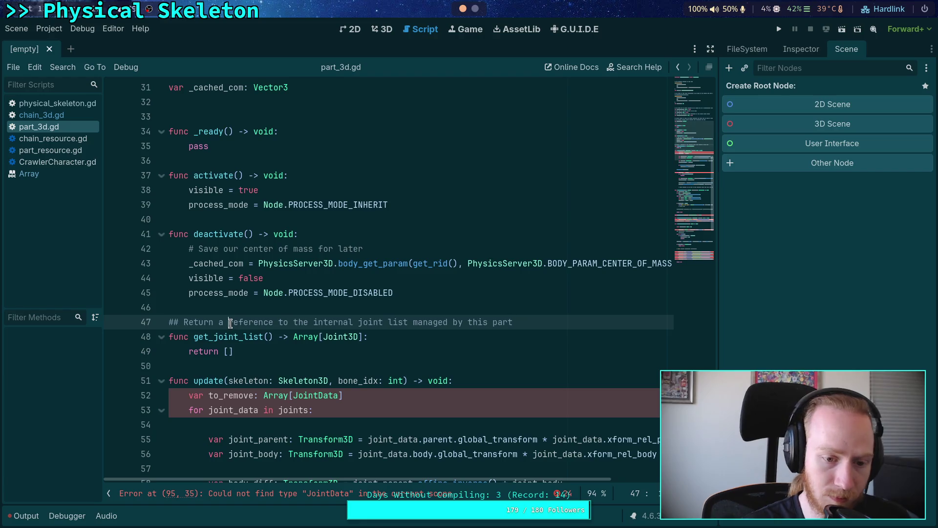
pyautogui.write('read-only')
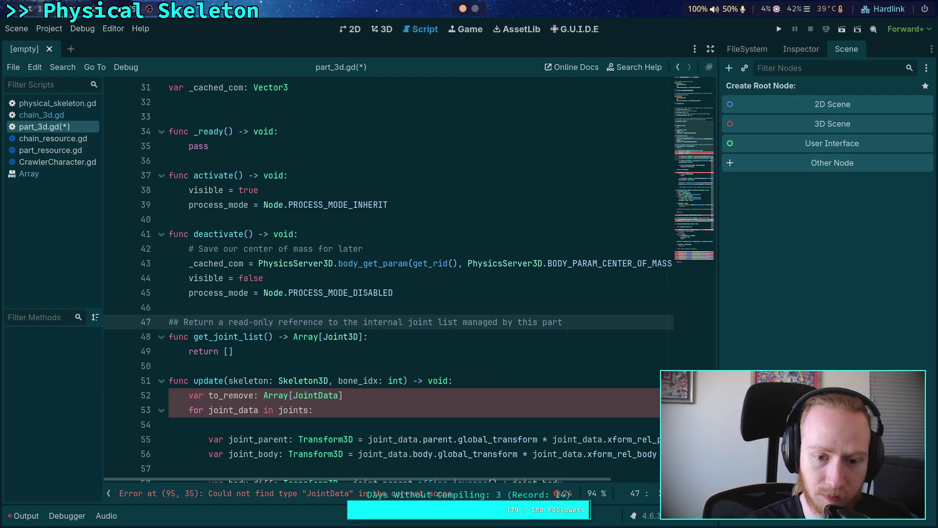
pyautogui.click(607, 323)
pyautogui.click(508, 353)
pyautogui.hotkey('ctrl', 's')
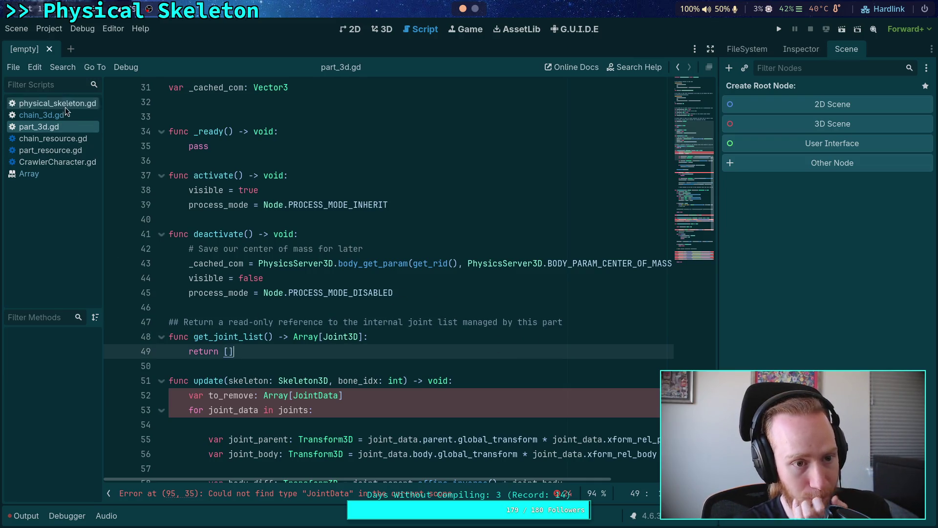
# Return to physical_skeleton.gd from the script list.
pyautogui.click(264, 336)
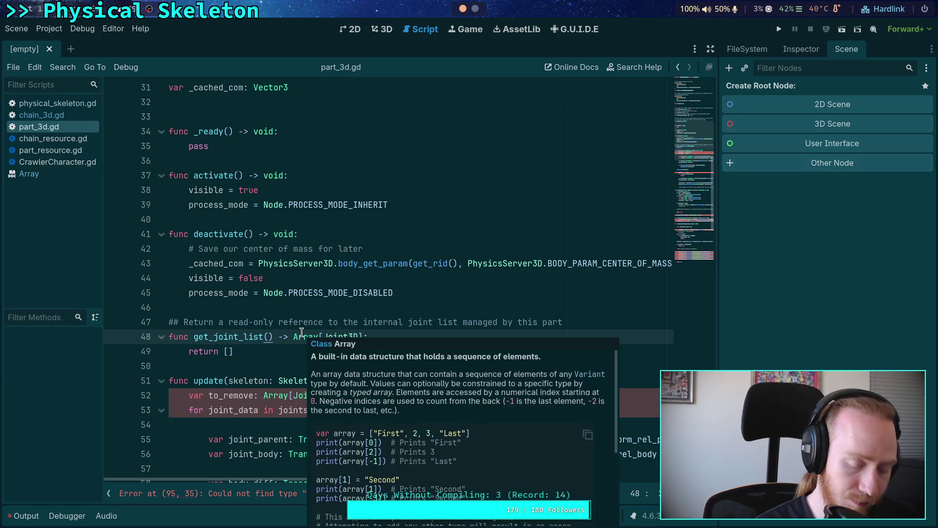
pyautogui.click(63, 118)
pyautogui.click(57, 103)
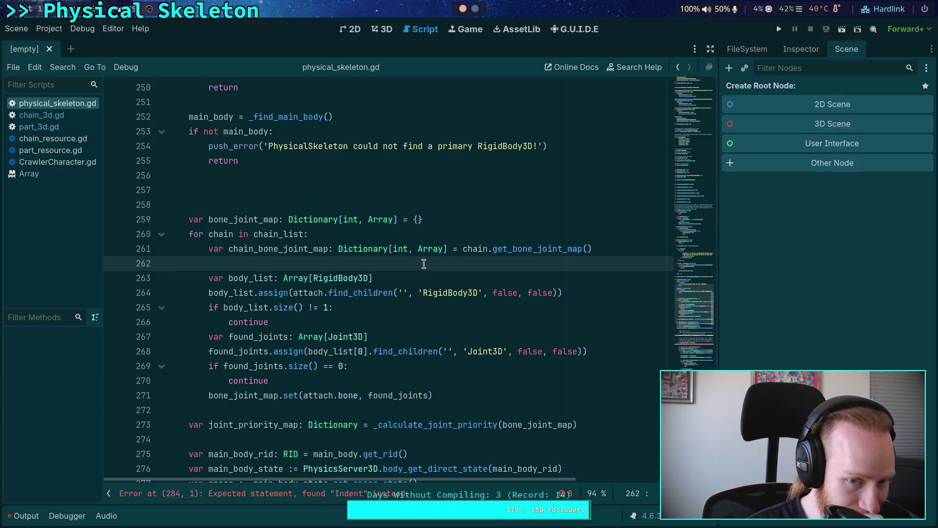
# Open a new line below the chain_bone_joint_map declaration and start an 'if bon' condition.
pyautogui.press('Return')
pyautogui.press('Return')
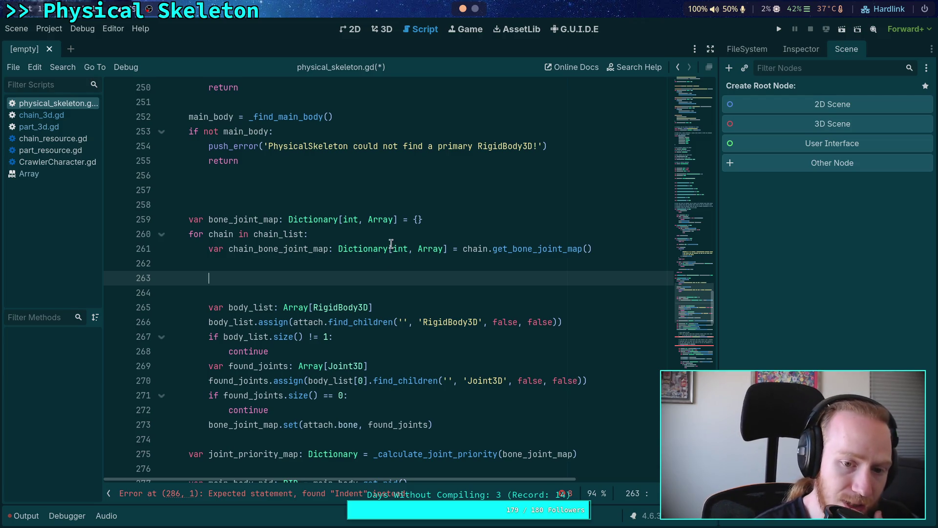
pyautogui.moveTo(396, 252)
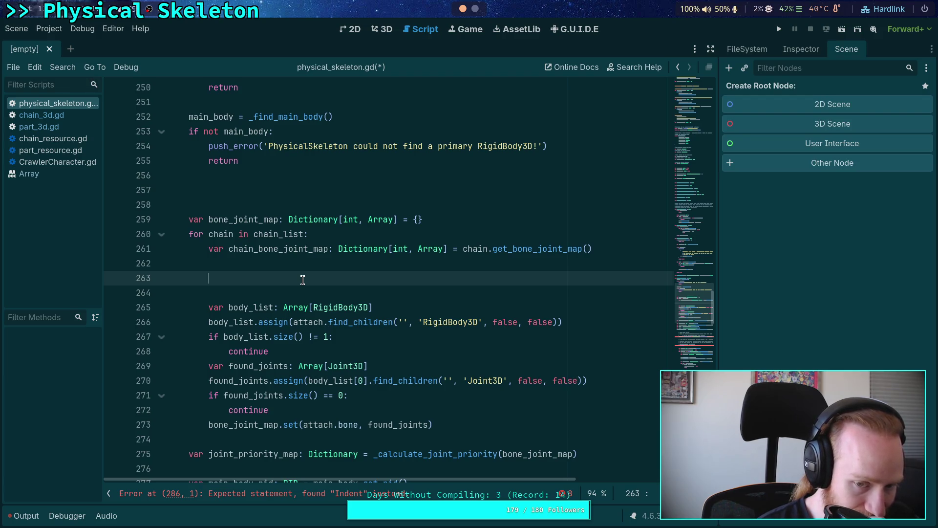
pyautogui.write('if ')
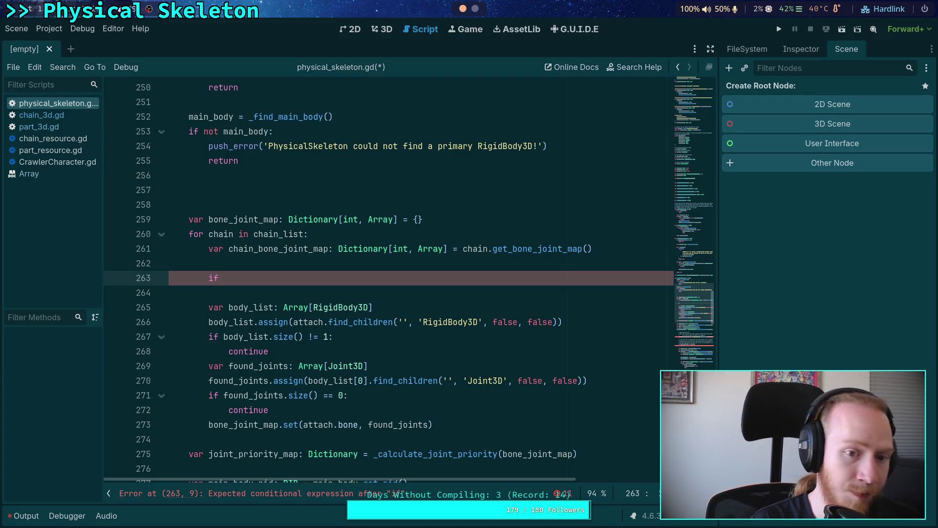
pyautogui.write('bon')
# Replace the draft condition with the loop 'for bone_idx in chain_bone_joint_map:'.
pyautogui.press('Return')
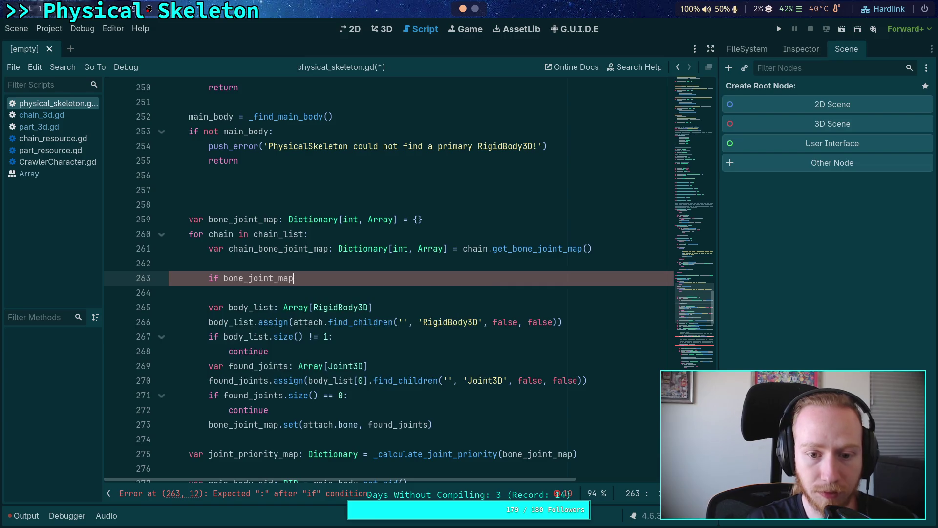
pyautogui.press('BackSpace')
pyautogui.press('BackSpace')
pyautogui.press('BackSpace')
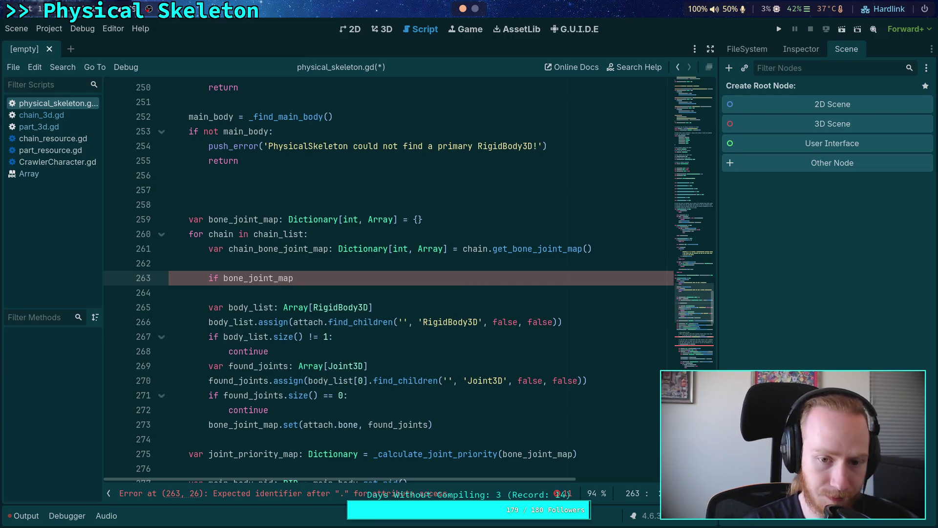
pyautogui.press('BackSpace')
pyautogui.press('BackSpace')
pyautogui.press('BackSpace')
pyautogui.write('for ')
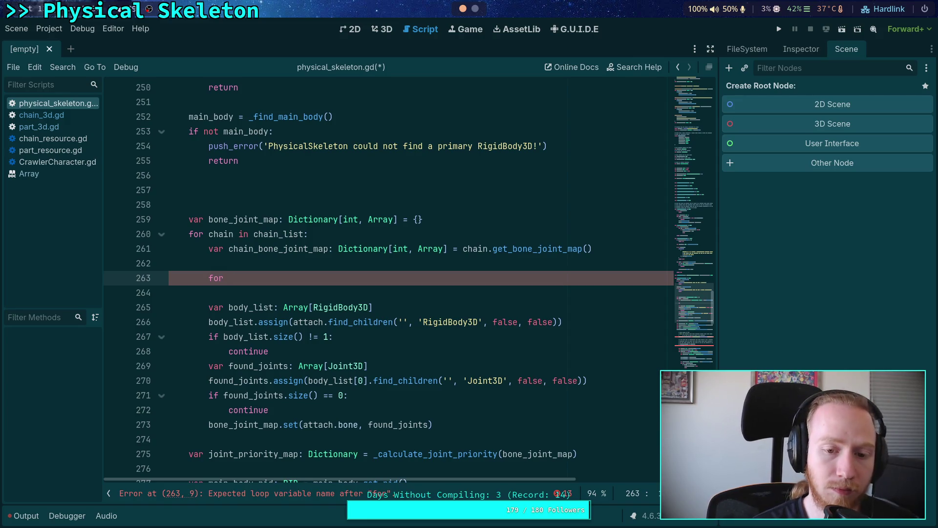
pyautogui.write('bone')
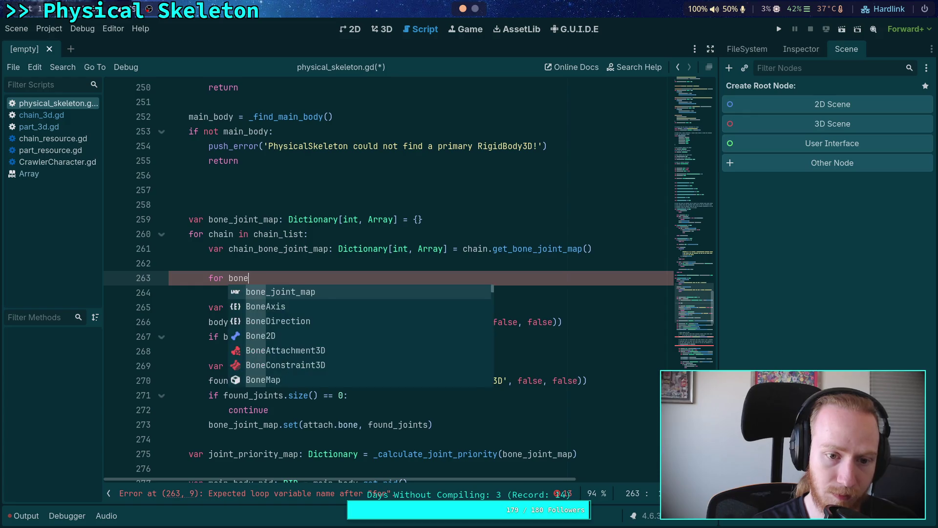
pyautogui.write('_idk')
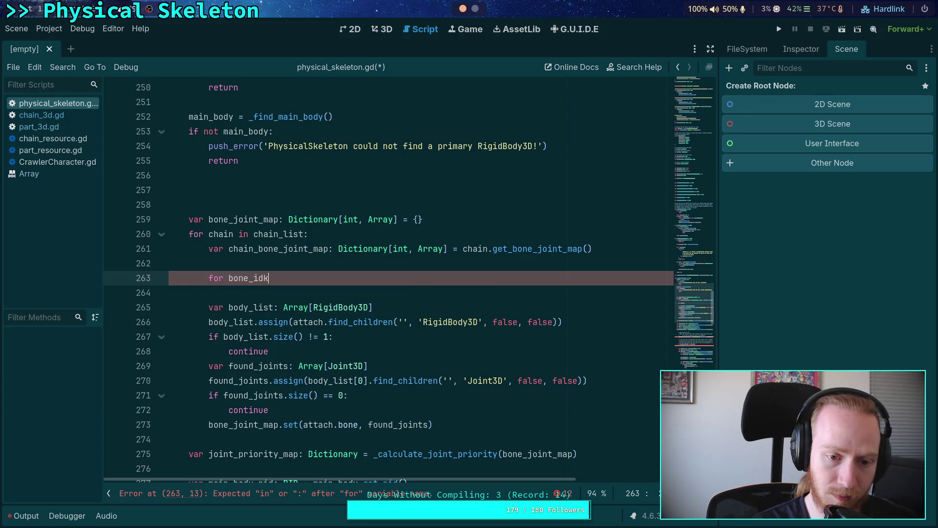
pyautogui.press('BackSpace')
pyautogui.write('x in chain')
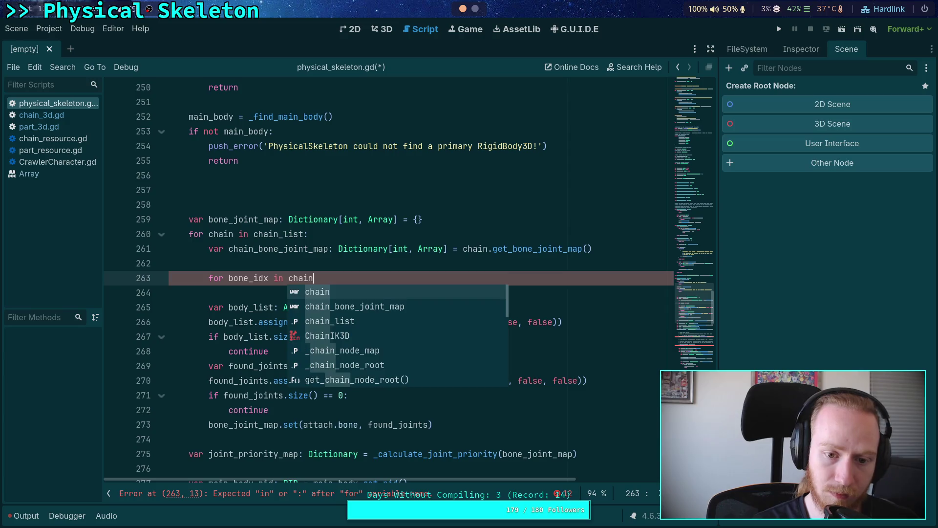
pyautogui.press('Return')
pyautogui.press('Return')
# Add 'if bone_joint_map.has(bone_idx):' and begin a push_error(' call beneath it.
pyautogui.write('if bon')
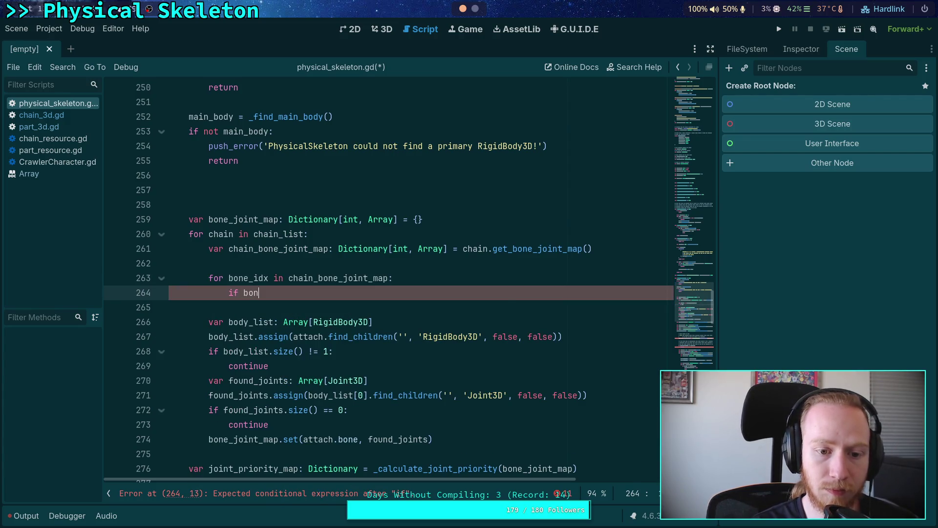
pyautogui.press('Down')
pyautogui.press('Return')
pyautogui.write('.has')
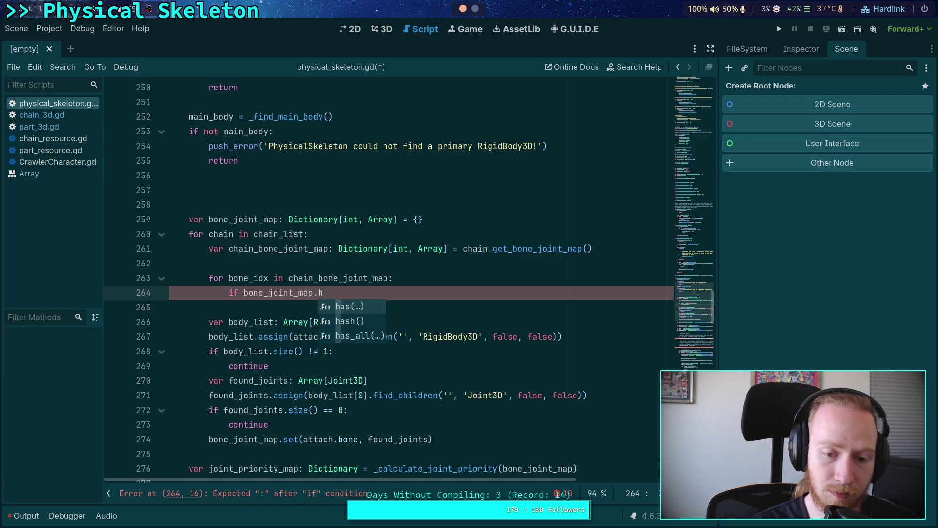
pyautogui.press('Return')
pyautogui.write('bon')
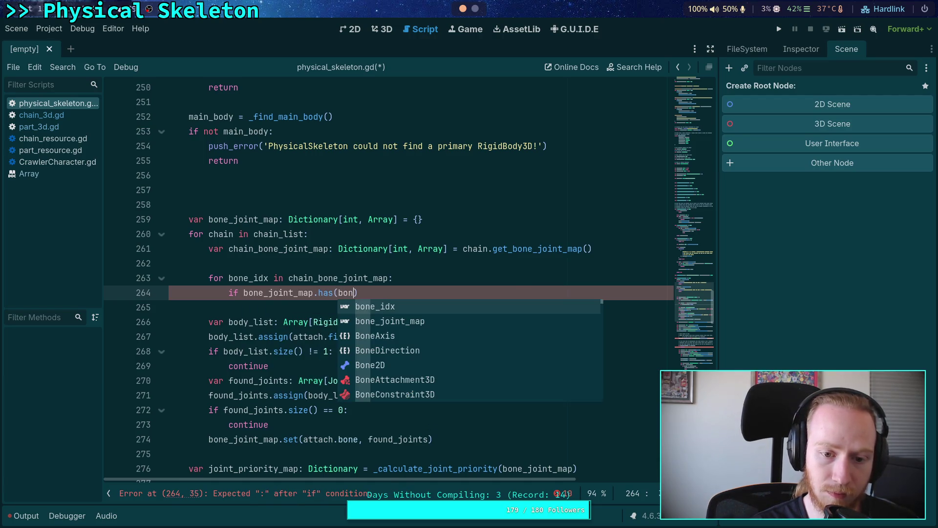
pyautogui.press('Return')
pyautogui.write('):')
pyautogui.press('Return')
pyautogui.write("push_error('")
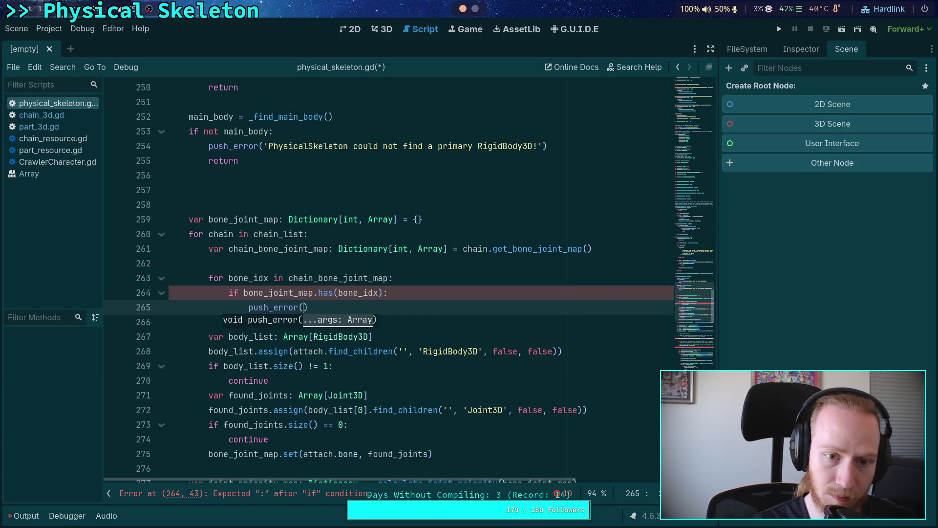
# Spread the push_error arguments over new lines with '(' and start the message with 'PhysicalSkeleton'.
pyautogui.press('BackSpace')
pyautogui.press('Return')
pyautogui.write('(')
pyautogui.press('Return')
pyautogui.write("'")
pyautogui.write('PhysicalSk')
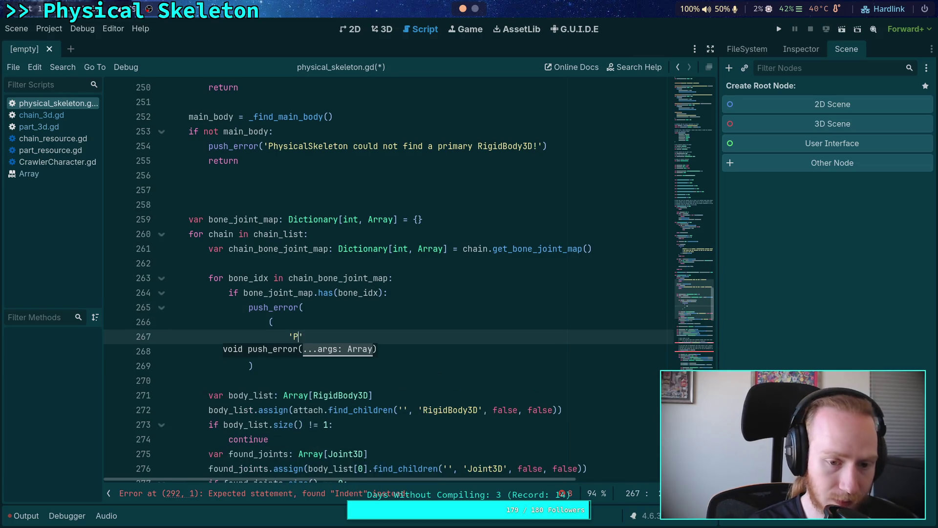
pyautogui.write('eleton is')
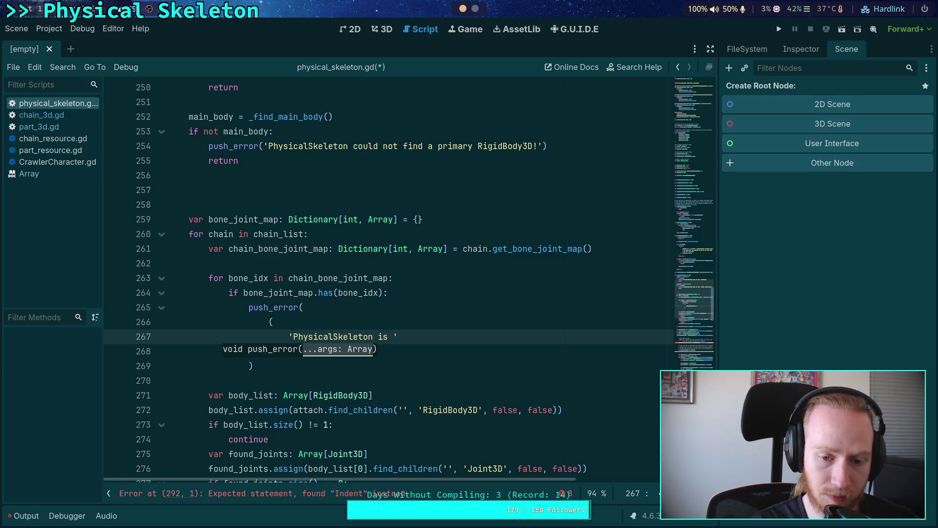
# Word the message 'PhysicalSkeleton found duplicated PhysicalBoneChain3D, ' and add a "+ ''" continuation line.
pyautogui.press('BackSpace')
pyautogui.write('has a')
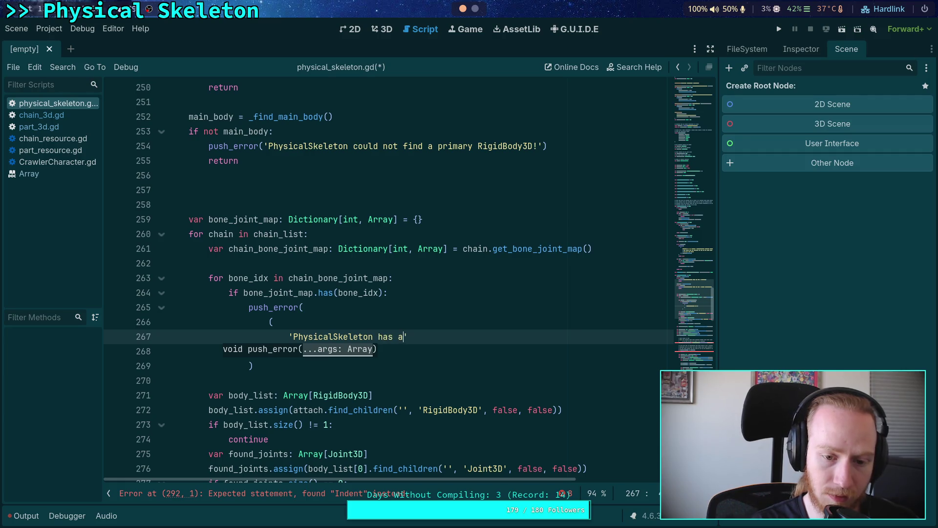
pyautogui.press('BackSpace')
pyautogui.press('BackSpace')
pyautogui.press('BackSpace')
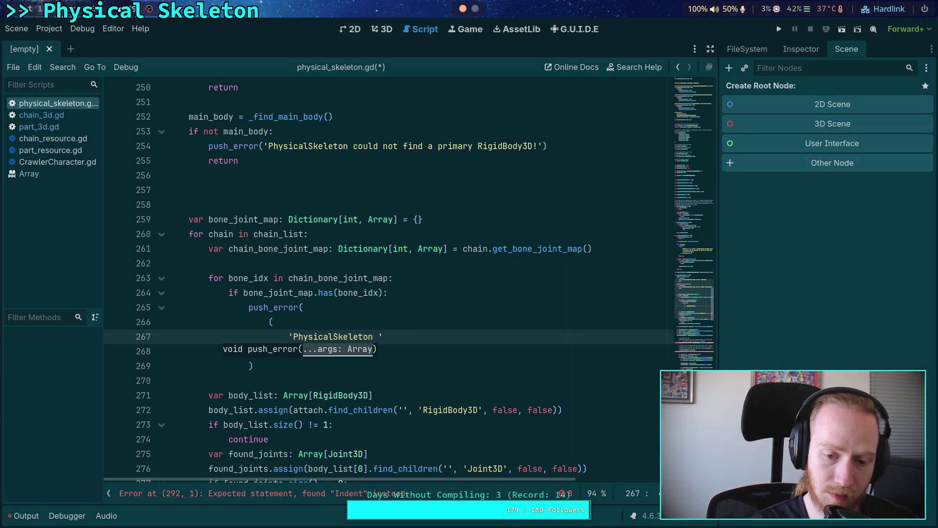
pyautogui.write('has ')
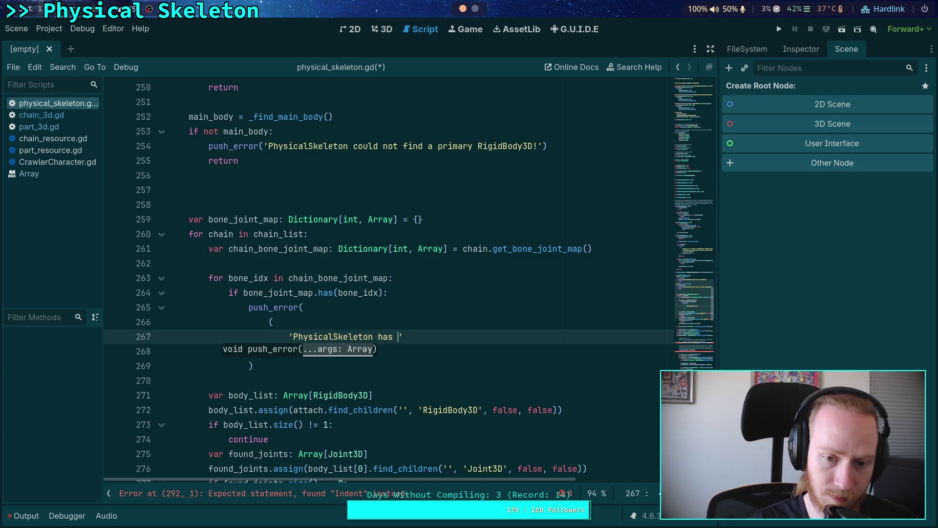
pyautogui.write('duplic')
pyautogui.press('BackSpace')
pyautogui.press('BackSpace')
pyautogui.press('BackSpace')
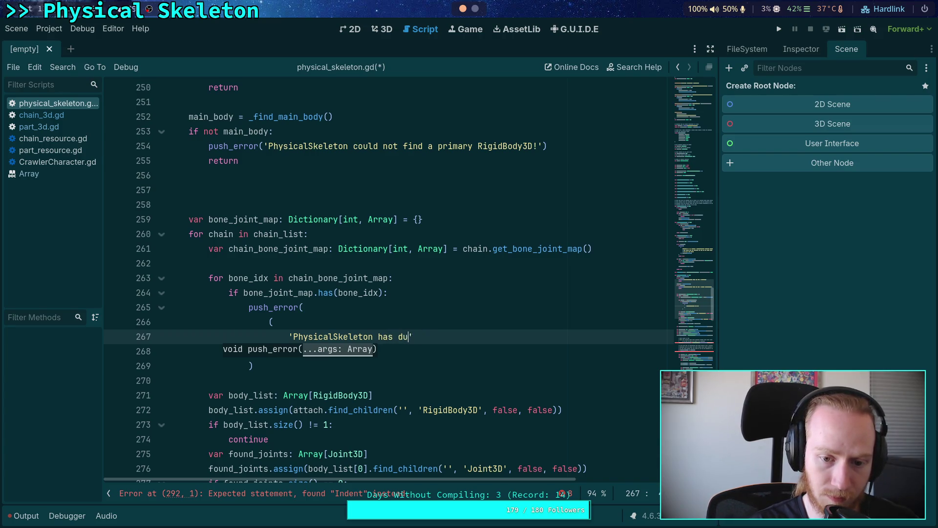
pyautogui.press('BackSpace')
pyautogui.press('BackSpace')
pyautogui.press('BackSpace')
pyautogui.write('found dup')
pyautogui.write('licated ')
pyautogui.write('chains')
pyautogui.press('BackSpace')
pyautogui.press('BackSpace')
pyautogui.press('BackSpace')
pyautogui.press('BackSpace')
pyautogui.write('PhysicS')
pyautogui.press('BackSpace')
pyautogui.write('alBoneChain3D,')
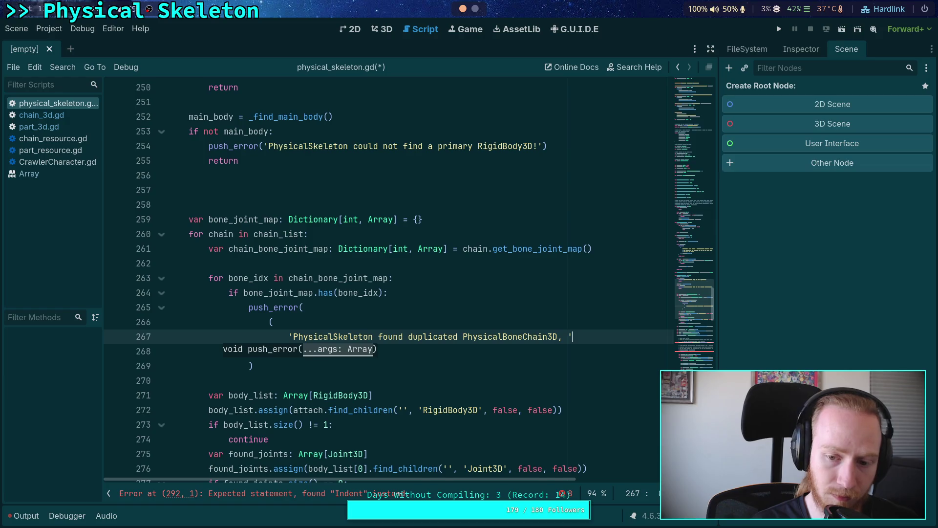
pyautogui.press('Return')
pyautogui.write("+ ''")
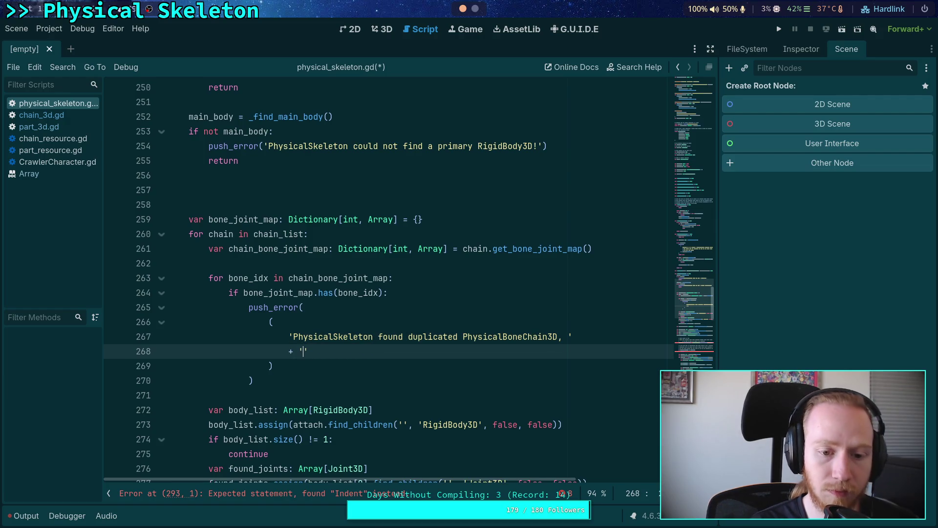
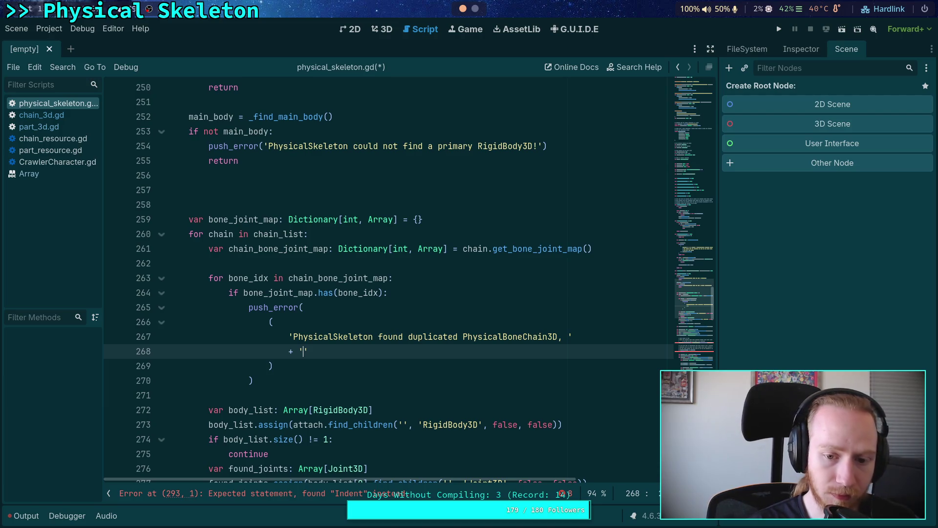
# Add %s placeholders and write 'it references the bone %s, which is already managed by' in the error.
pyautogui.click(558, 336)
pyautogui.write('%s,')
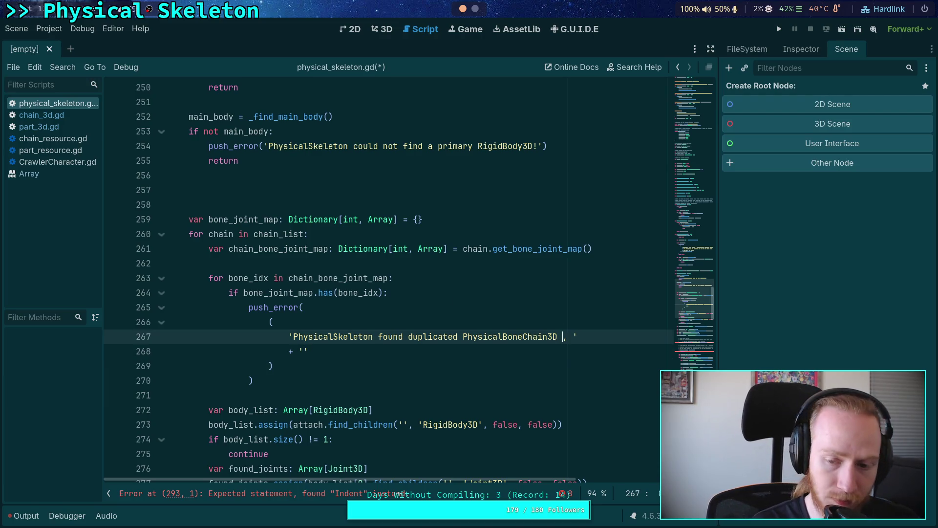
pyautogui.write('s')
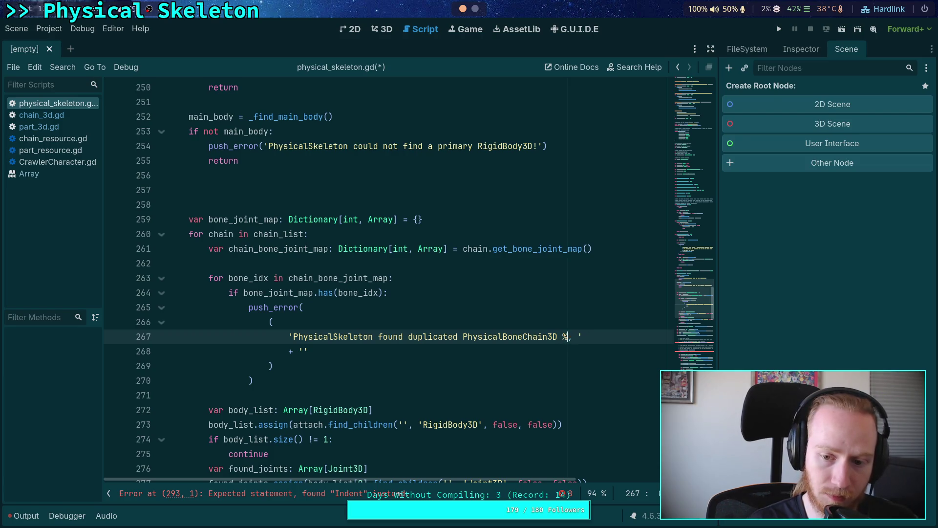
pyautogui.click(329, 351)
pyautogui.press('Left')
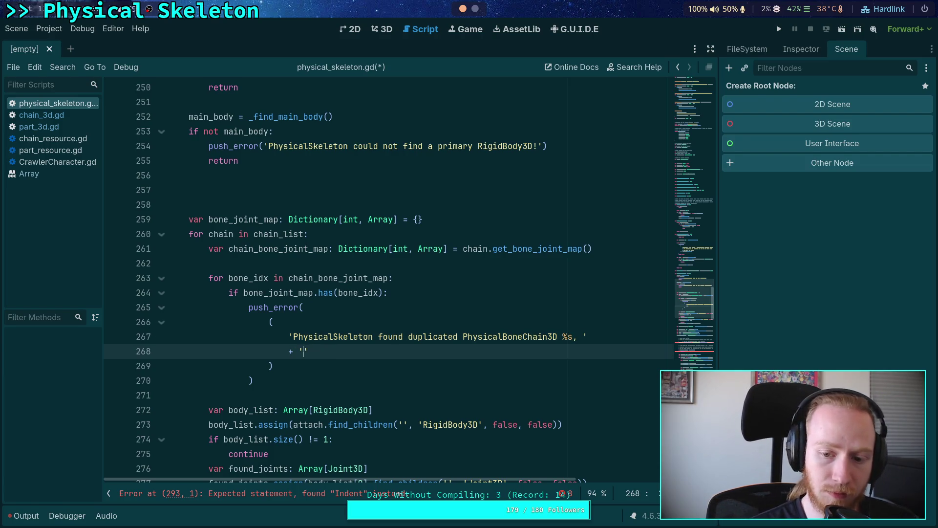
pyautogui.write('it ')
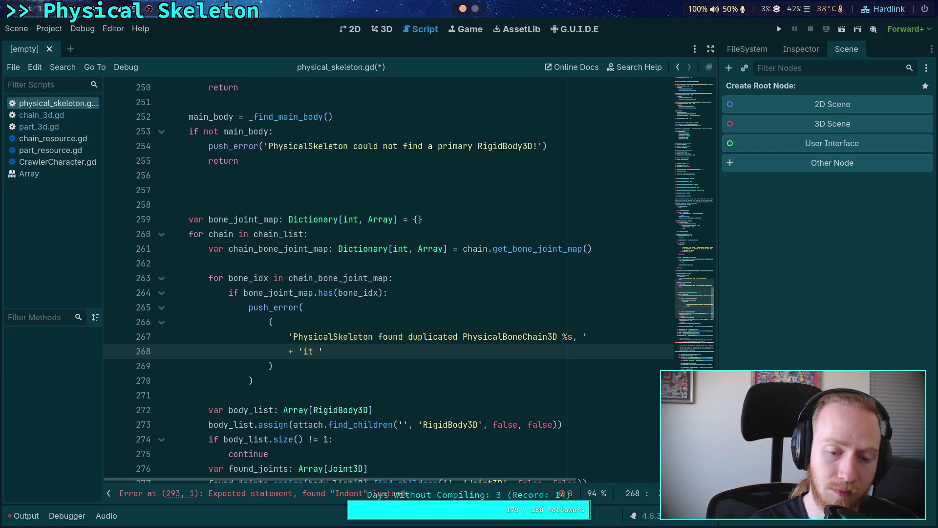
pyautogui.write('refernce')
pyautogui.press('BackSpace')
pyautogui.press('BackSpace')
pyautogui.press('BackSpace')
pyautogui.write('ences the bone $')
pyautogui.press('BackSpace')
pyautogui.write('%s')
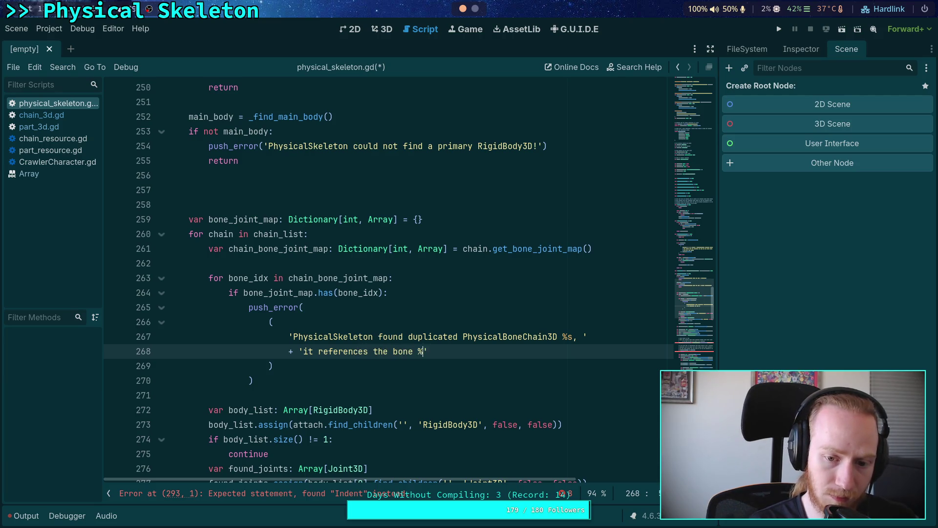
pyautogui.press('BackSpace')
pyautogui.write(', which already has ')
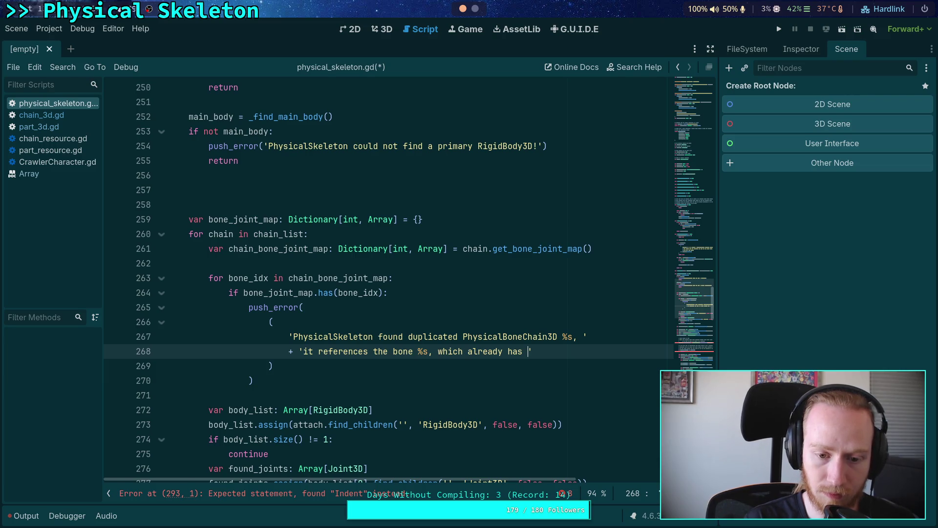
pyautogui.write('a')
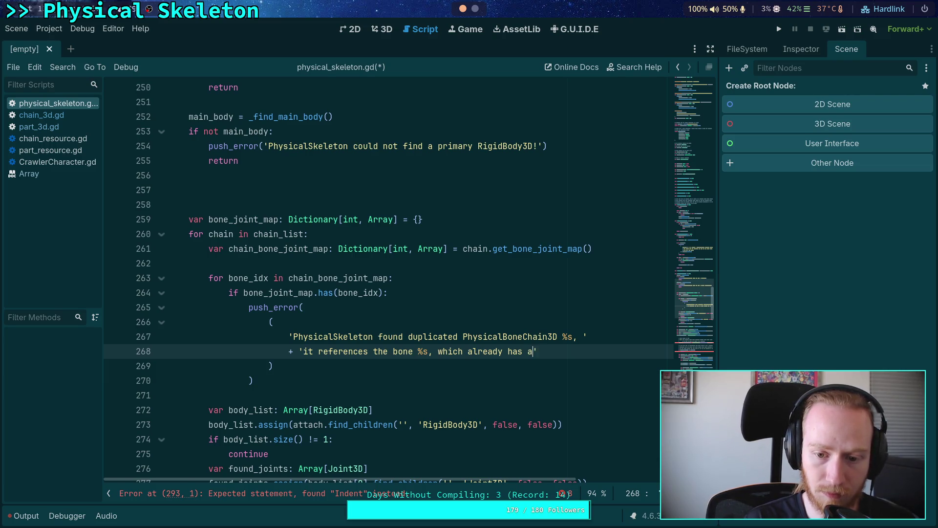
pyautogui.press('BackSpace')
pyautogui.press('BackSpace')
pyautogui.press('BackSpace')
pyautogui.write('is already managed by')
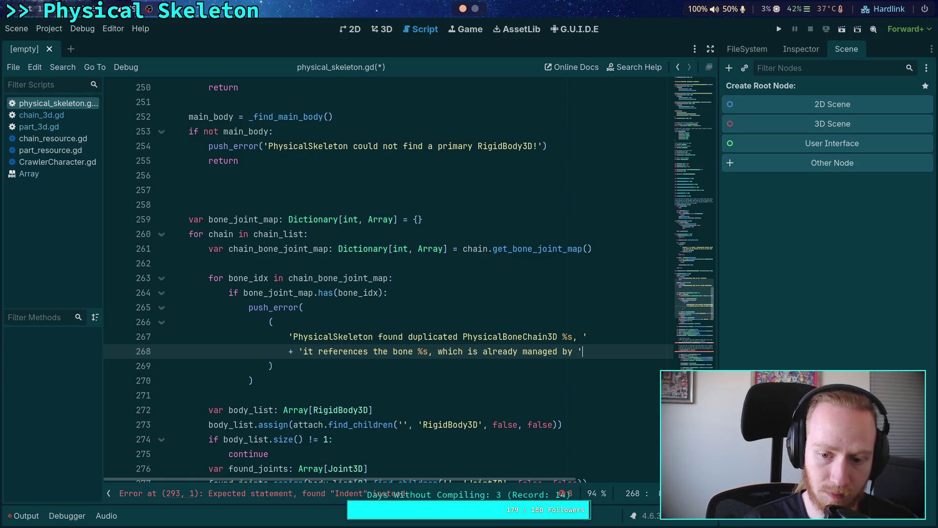
# Continue the message with 'another chain. Please delete the duplicated node, or rebuild the chains.'.
pyautogui.press('Return')
pyautogui.write("+ 'an")
pyautogui.write('other ')
pyautogui.write('chain. P')
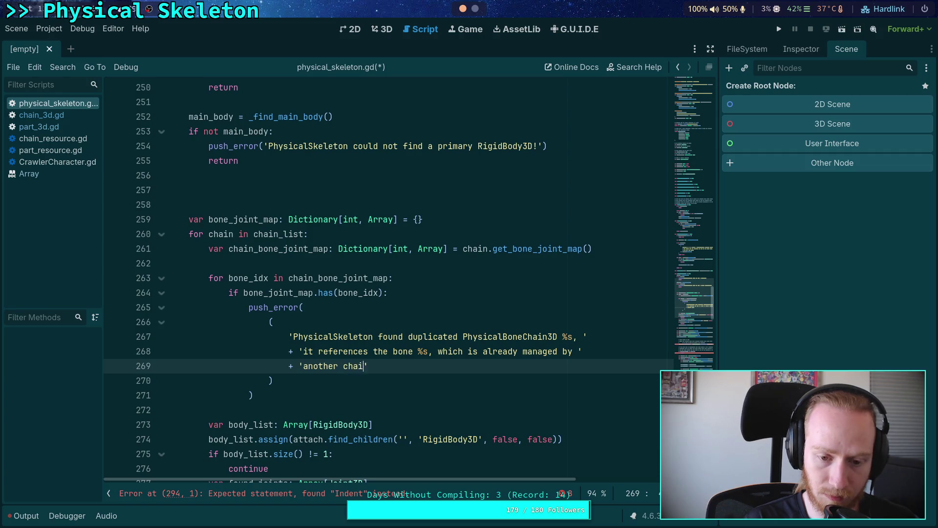
pyautogui.write('lease d')
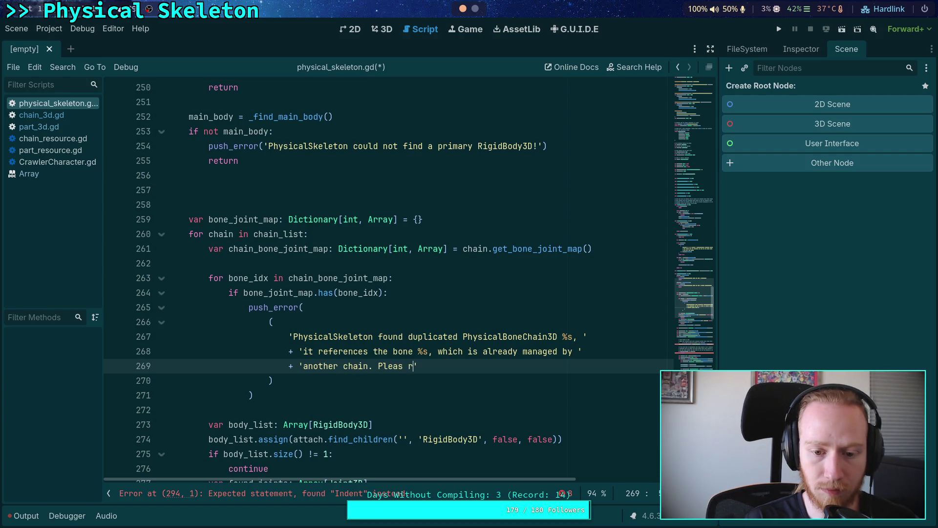
pyautogui.write('elete the ')
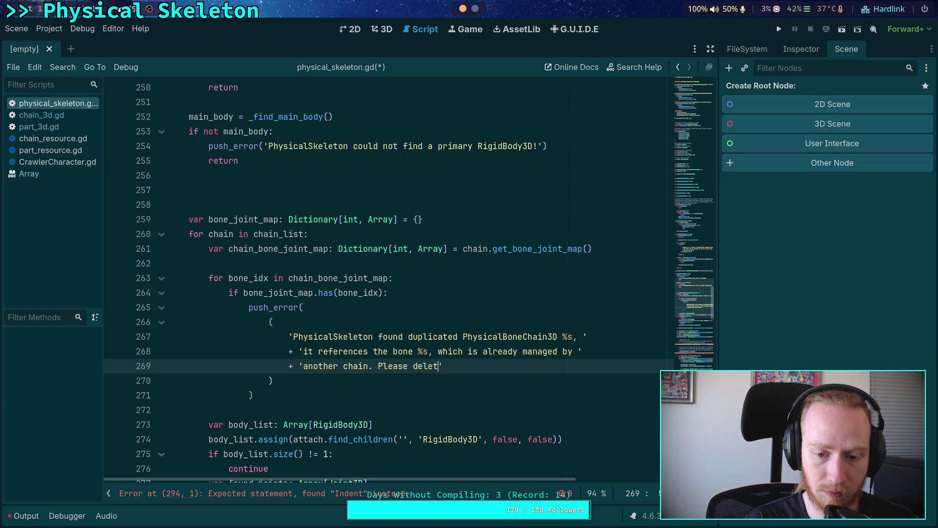
pyautogui.write('dupli')
pyautogui.write('cated not')
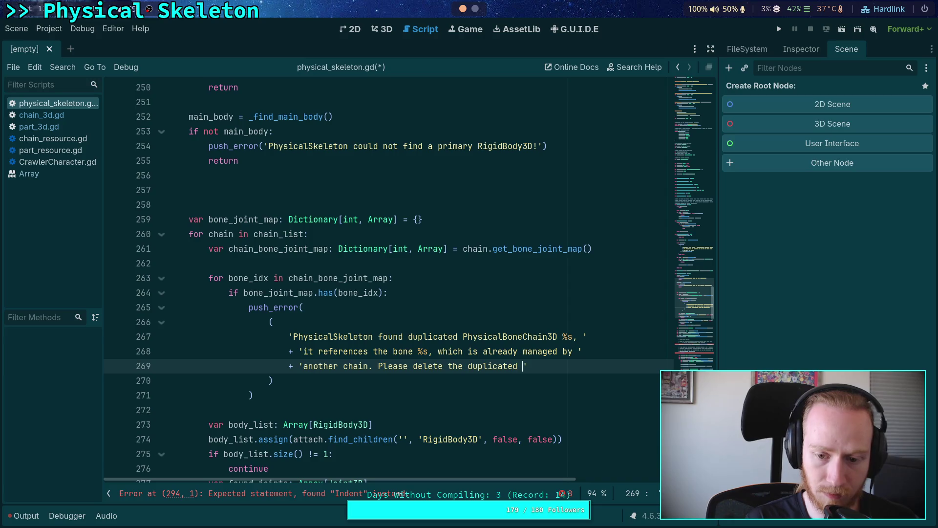
pyautogui.press('BackSpace')
pyautogui.write('de ,')
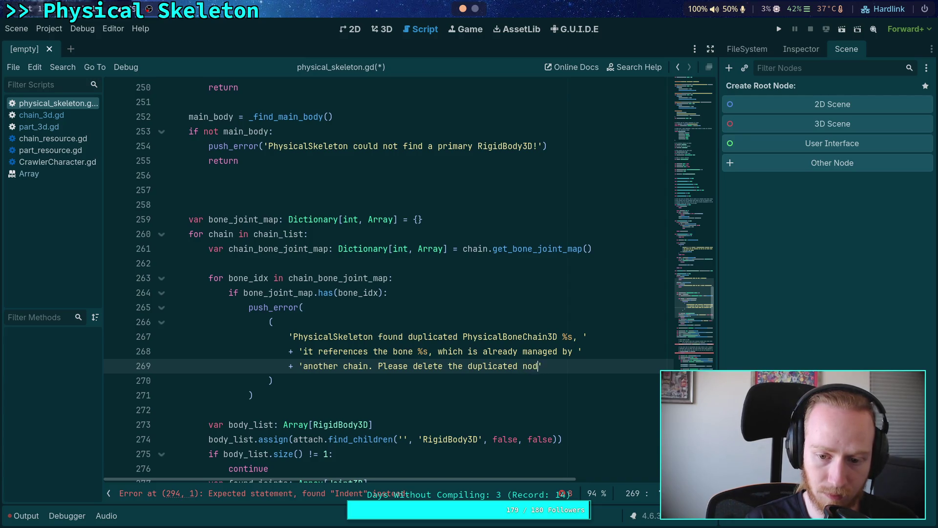
pyautogui.write(' or')
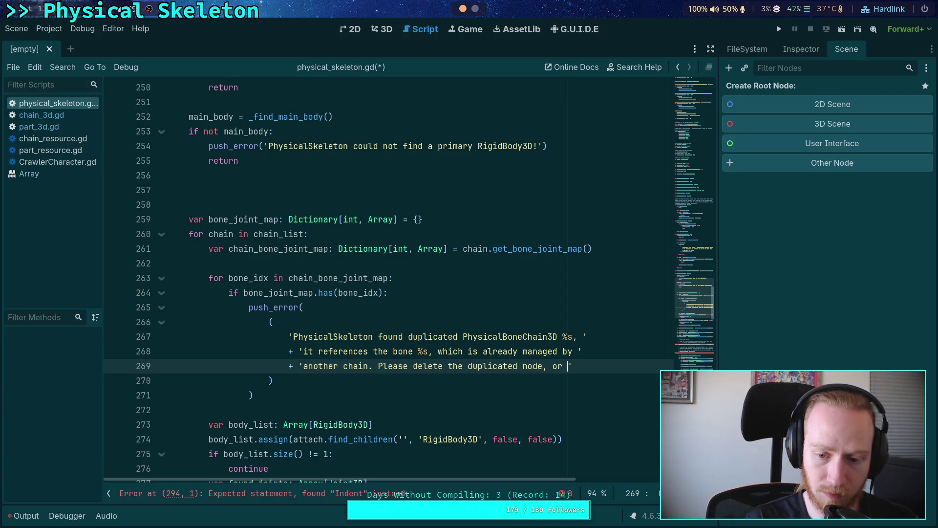
pyautogui.press('Return')
pyautogui.write("+ 'rebu")
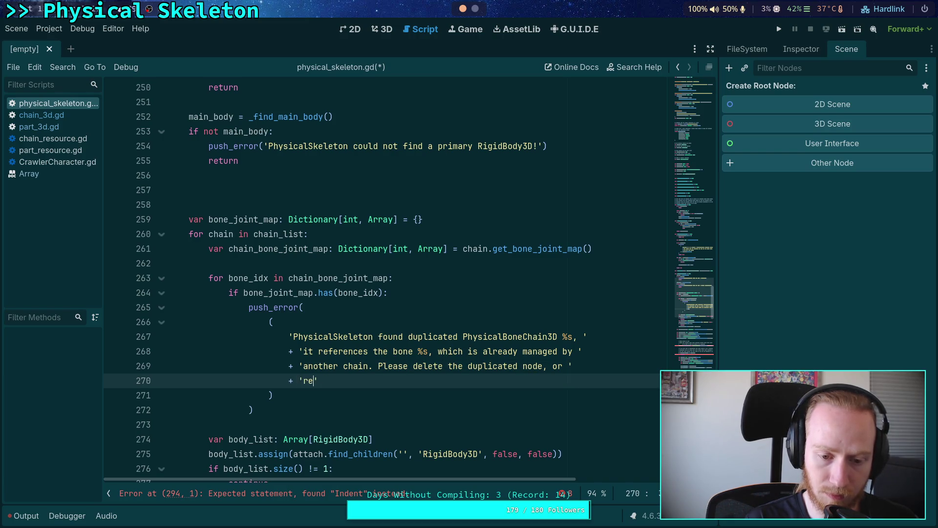
pyautogui.write('ild the ')
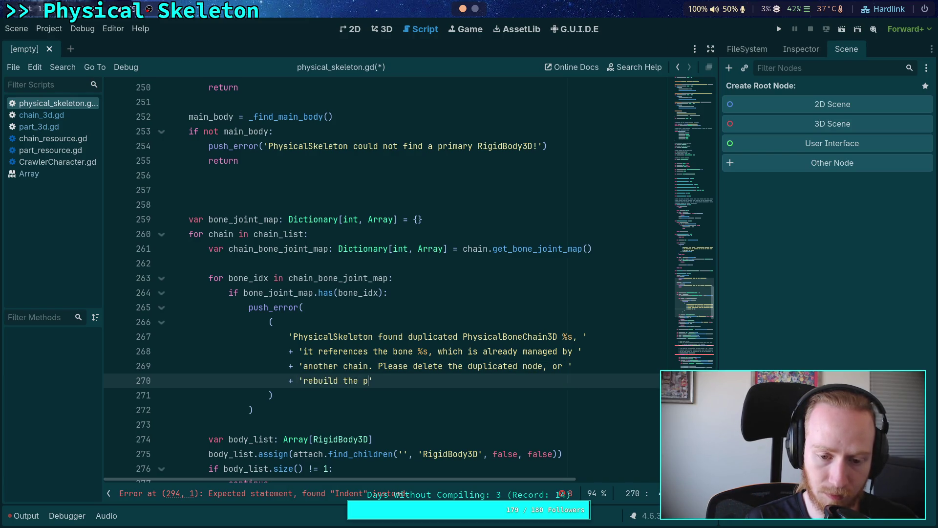
pyautogui.write('physical bone ch')
pyautogui.press('BackSpace')
pyautogui.press('BackSpace')
pyautogui.press('BackSpace')
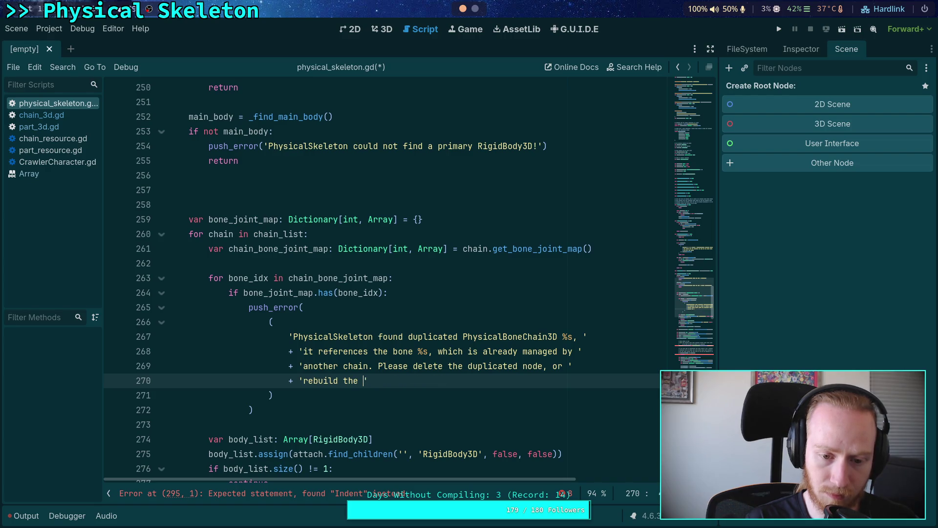
pyautogui.write('chains.')
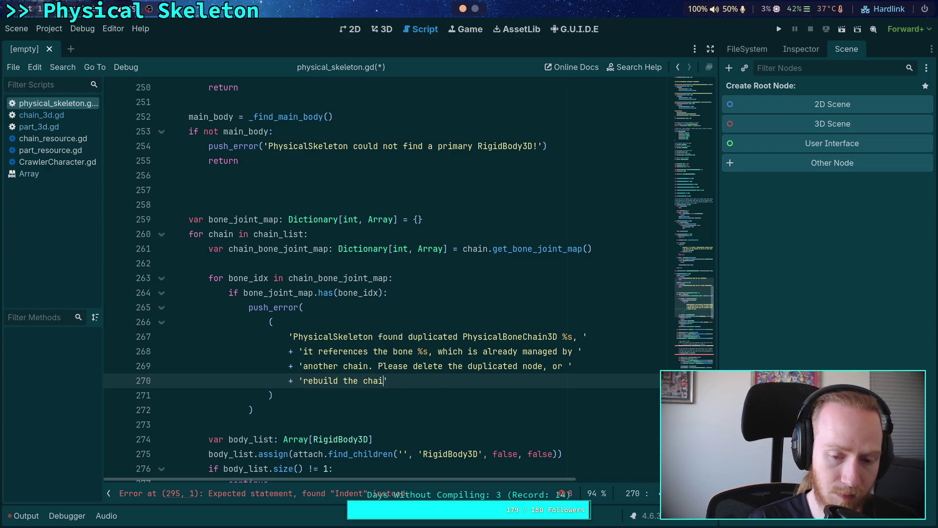
pyautogui.scroll(-1, 381, 278)
pyautogui.click(278, 351)
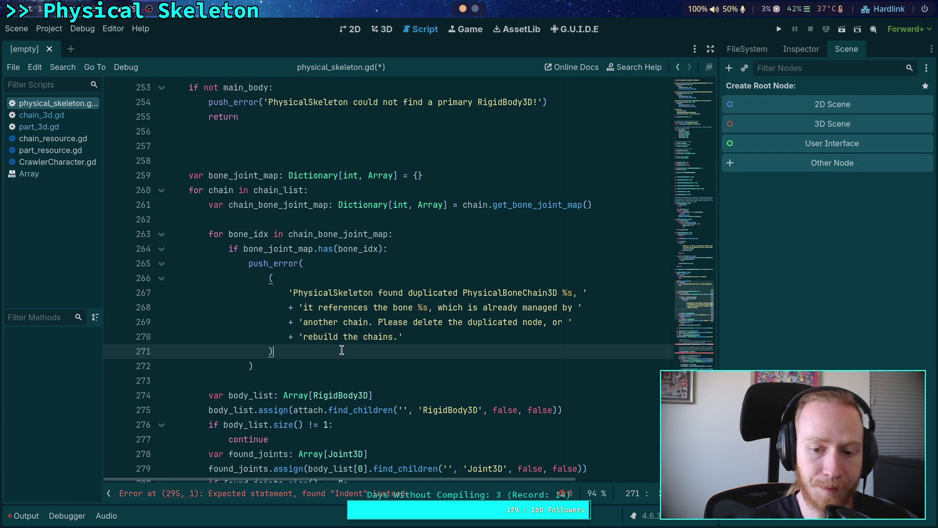
# Format the error string with chain.name and skeleton.get_bone_name(bone_idx).
pyautogui.write(' % ')
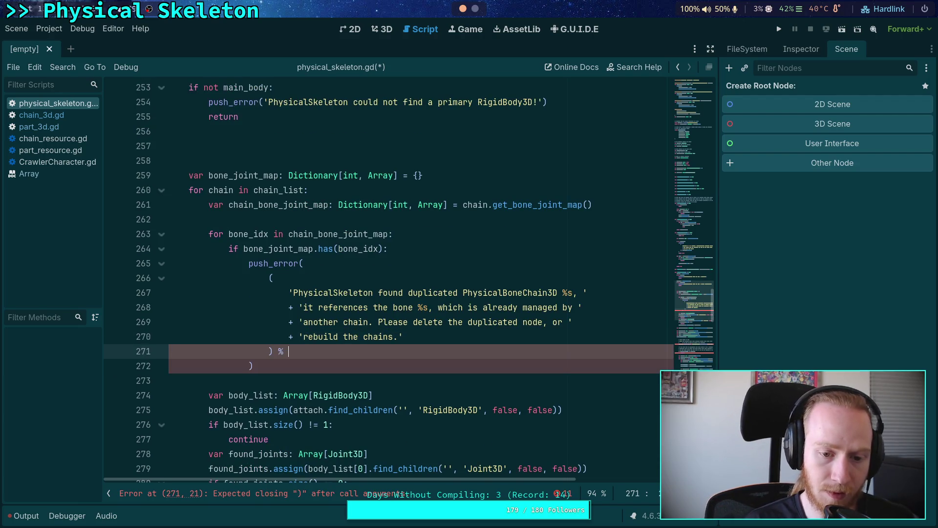
pyautogui.write('[')
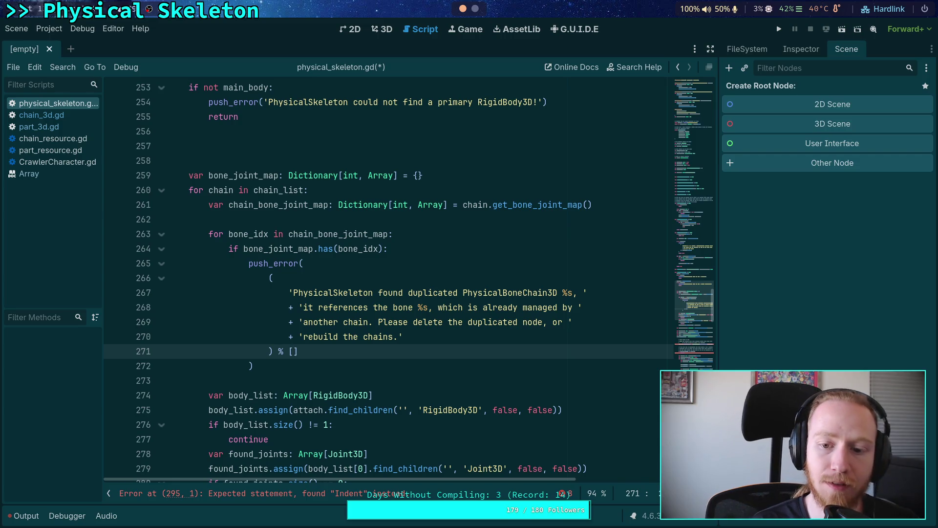
pyautogui.write('chain.name,')
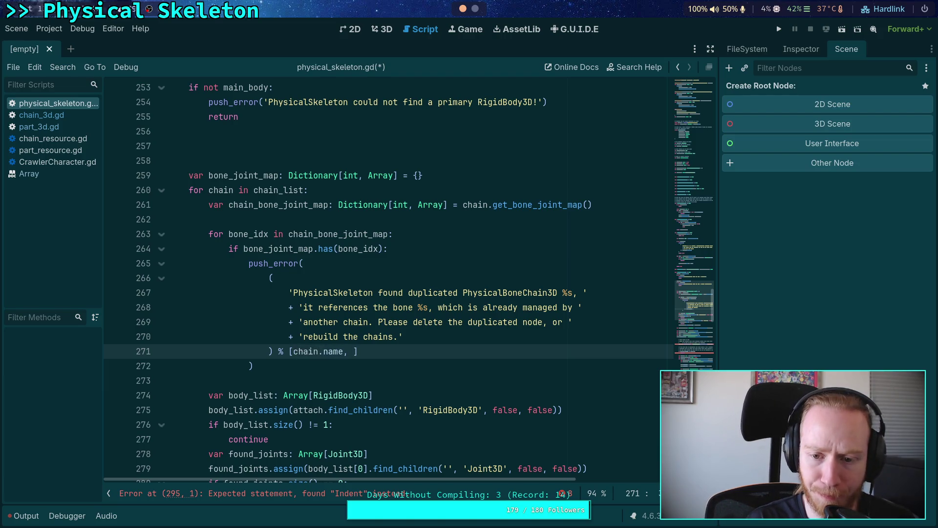
pyautogui.write(' skeleten')
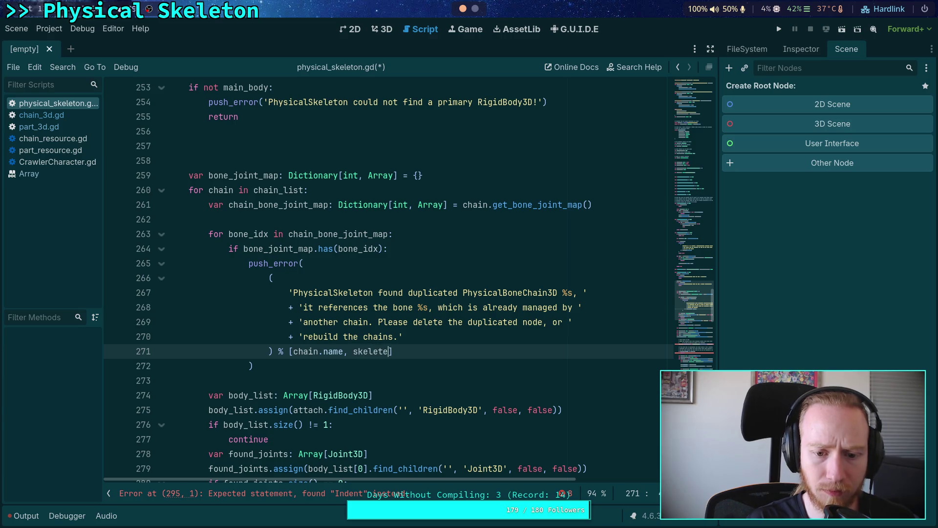
pyautogui.press('BackSpace')
pyautogui.press('BackSpace')
pyautogui.write('on,')
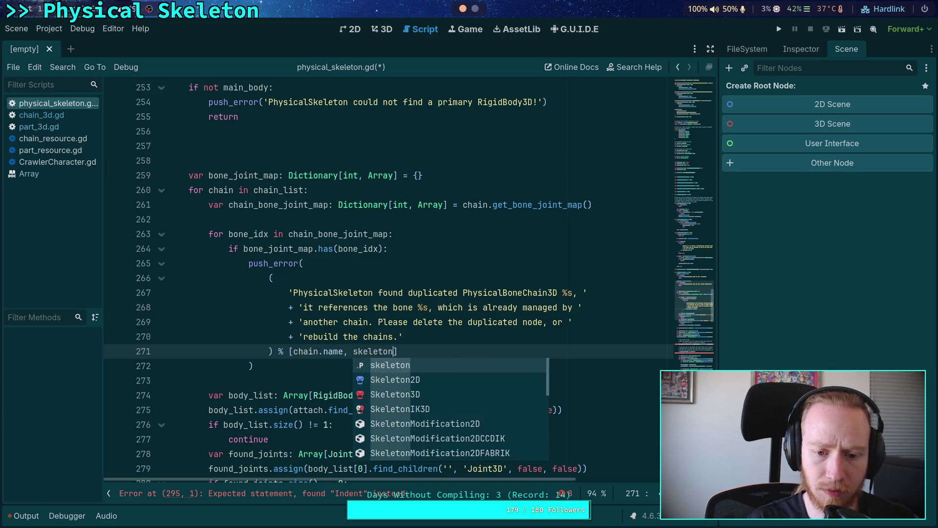
pyautogui.write('get_bone')
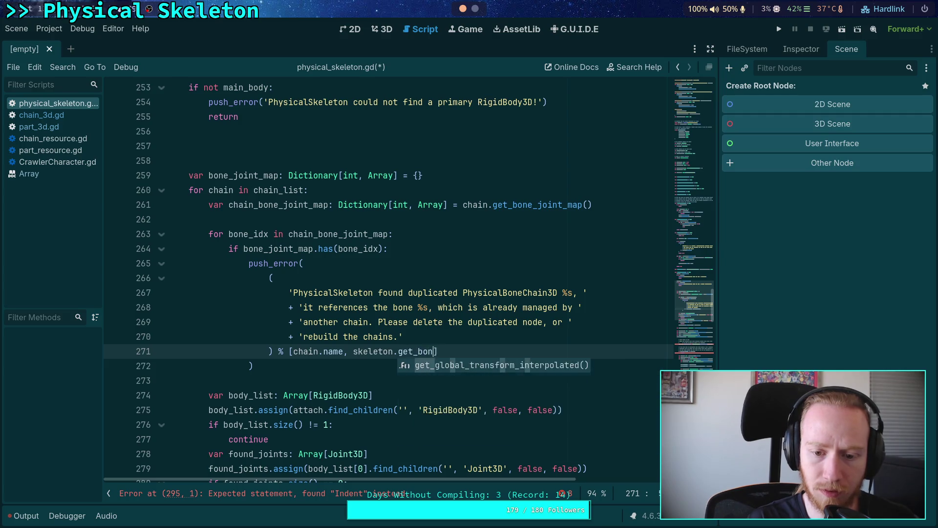
pyautogui.write('_nam')
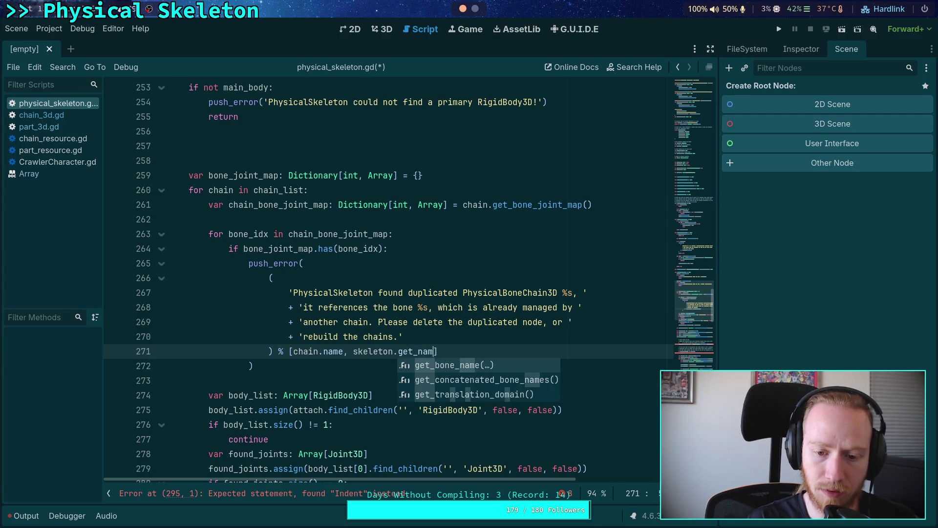
pyautogui.press('Return')
pyautogui.write('bone_')
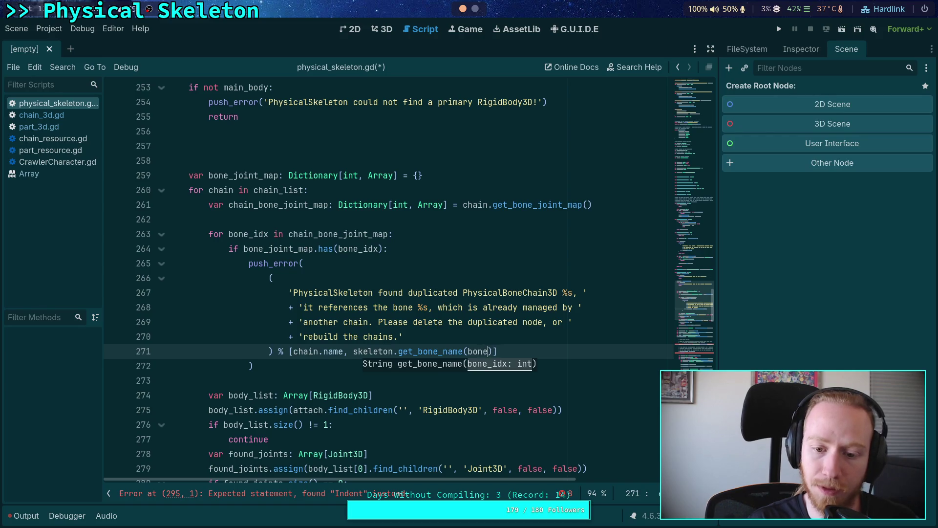
pyautogui.write('idx')
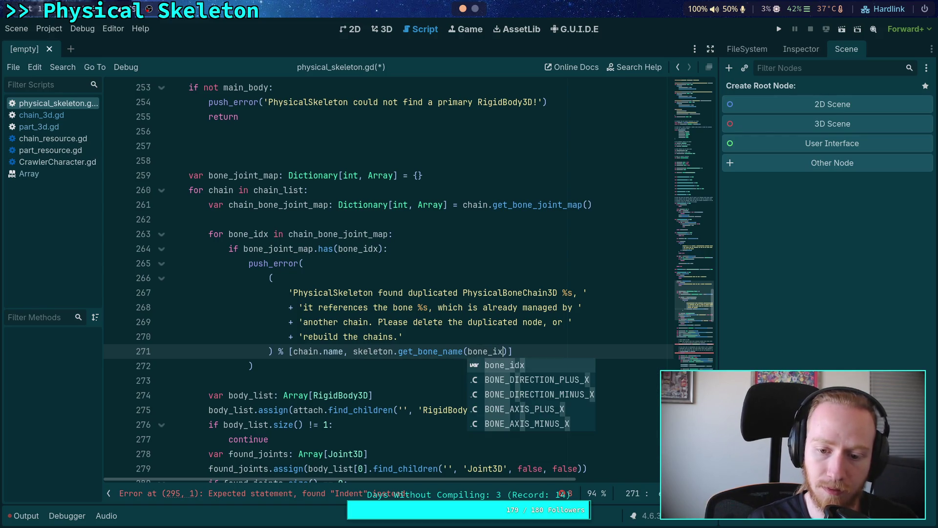
pyautogui.press('Right')
pyautogui.press('Down')
# Add a return after push_error, followed by a dedented bone_joint_map.assign() line.
pyautogui.press('Return')
pyautogui.write('return')
pyautogui.press('Return')
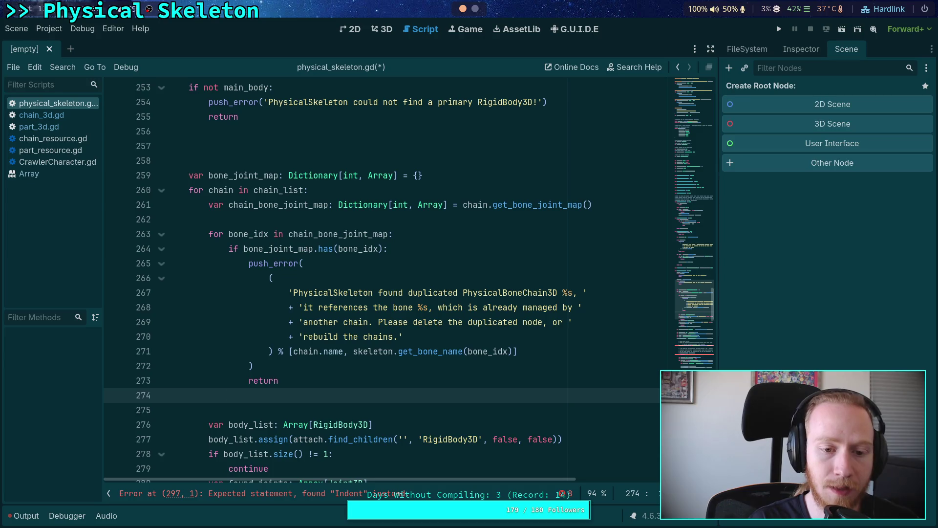
pyautogui.write('bone_j')
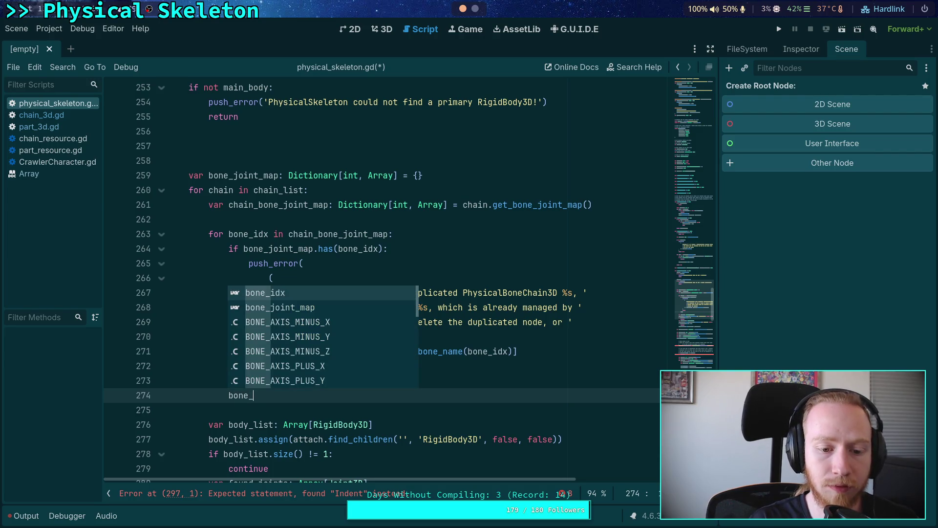
pyautogui.press('Return')
pyautogui.write('set')
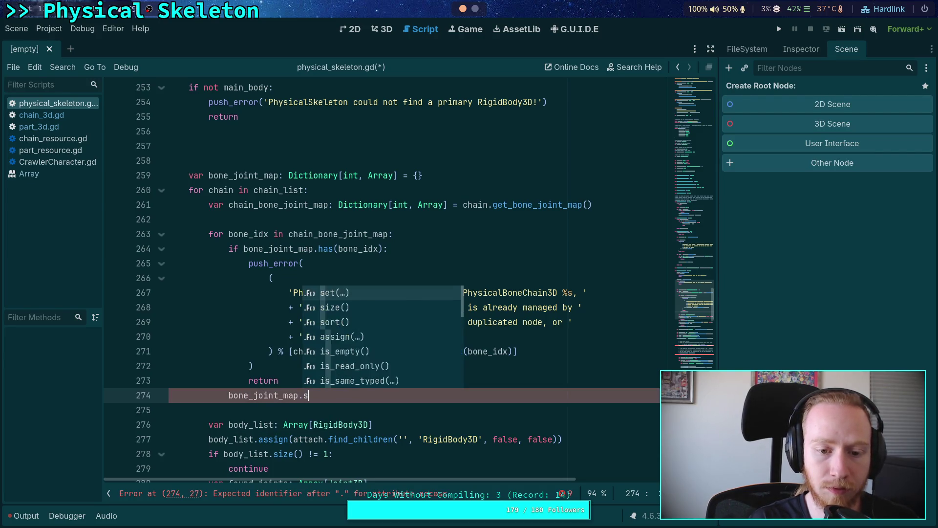
pyautogui.press('BackSpace')
pyautogui.press('BackSpace')
pyautogui.press('BackSpace')
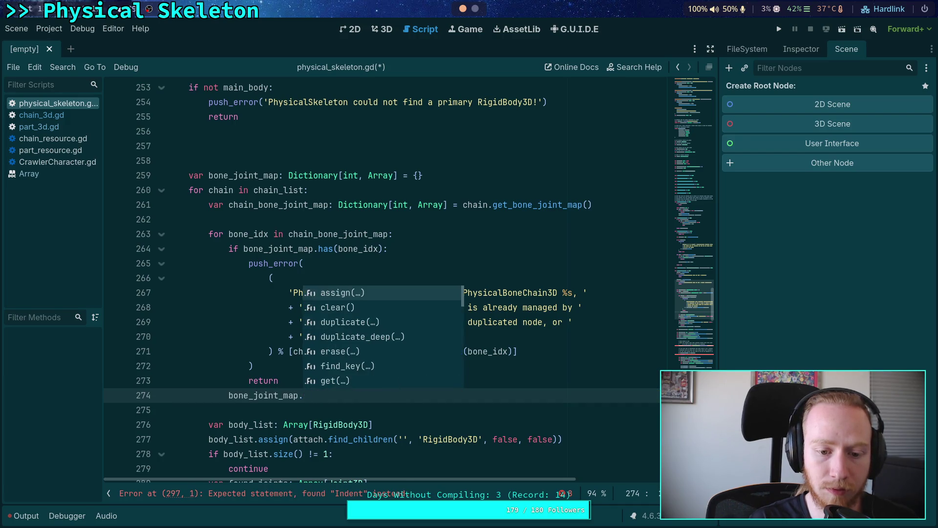
pyautogui.write('as')
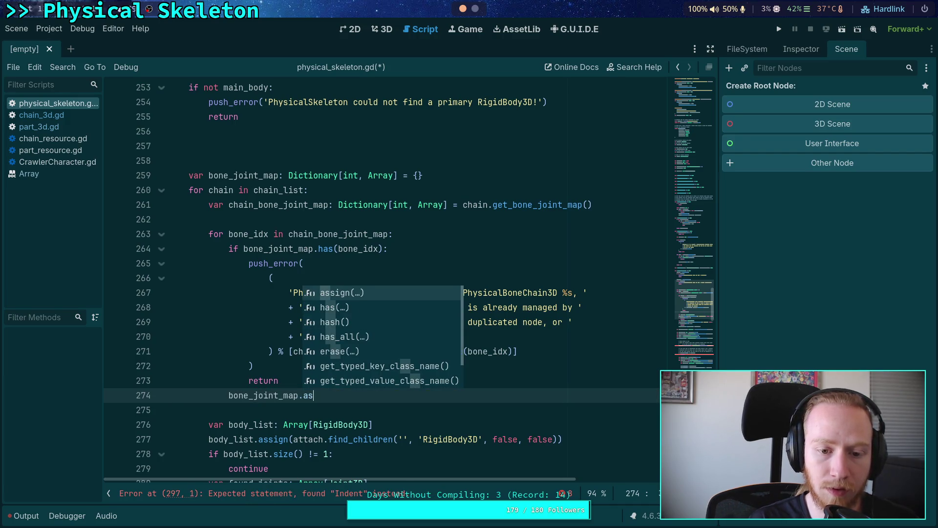
pyautogui.press('Return')
pyautogui.hotkey('shift', 'Tab')
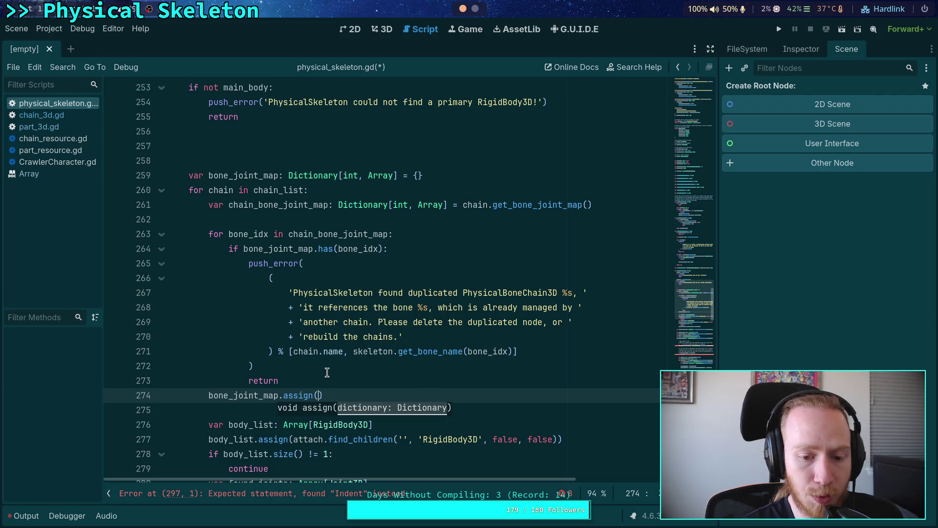
# Move the blank line below return, pass chain_bone_joint_map to assign, and save.
pyautogui.click(330, 367)
pyautogui.press('Return')
pyautogui.hotkey('alt', 'Down')
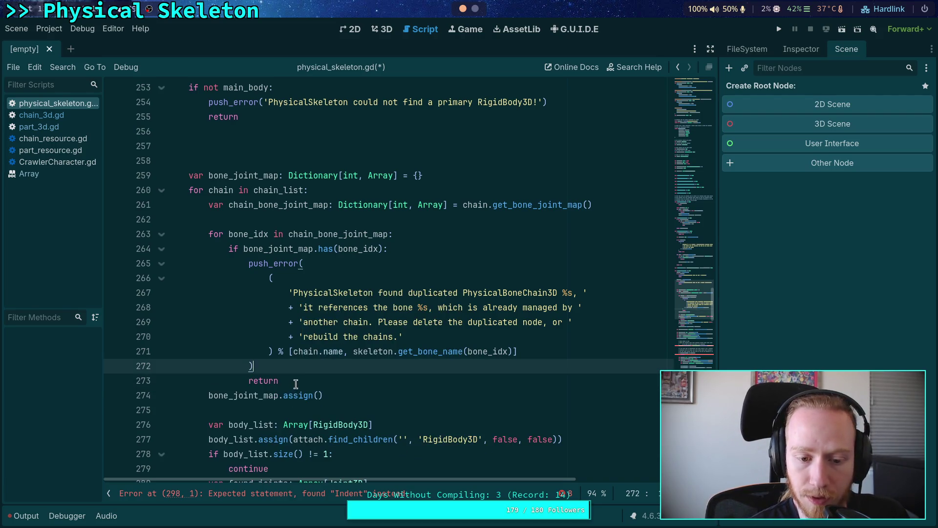
pyautogui.click(341, 404)
pyautogui.write('chain')
pyautogui.press('Down')
pyautogui.press('Return')
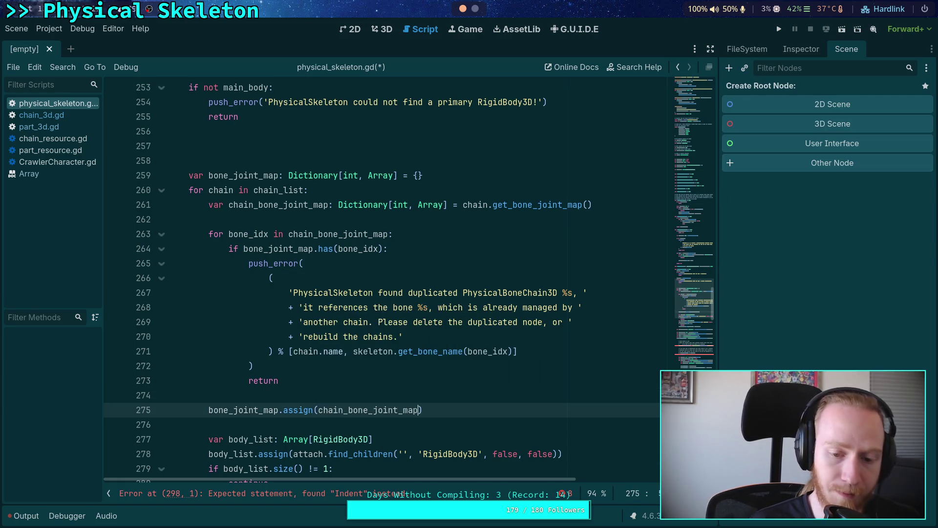
pyautogui.hotkey('ctrl', 's')
# Expand _calculate_joint_priority and highlight the uses of bone_joint_map and found_joints.
pyautogui.scroll(-1, 251, 362)
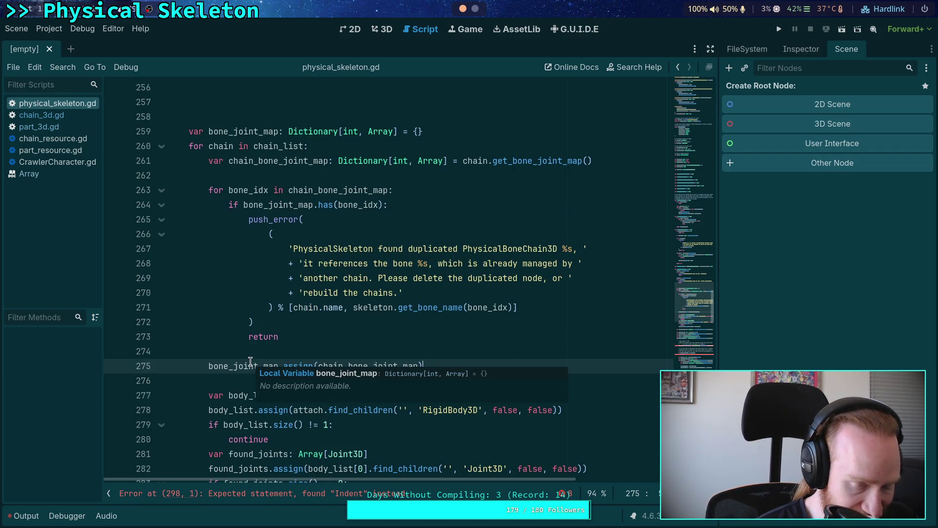
pyautogui.scroll(-9, 460, 366)
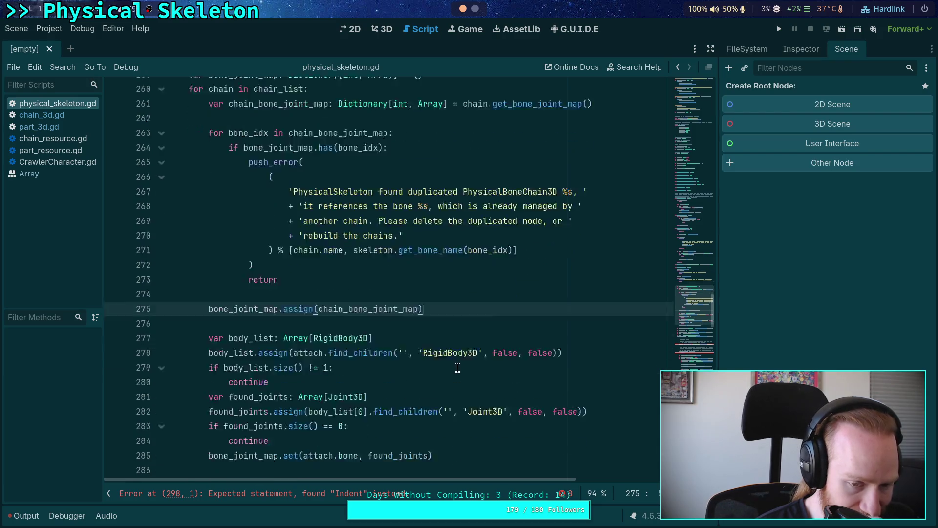
pyautogui.scroll(-20, 456, 367)
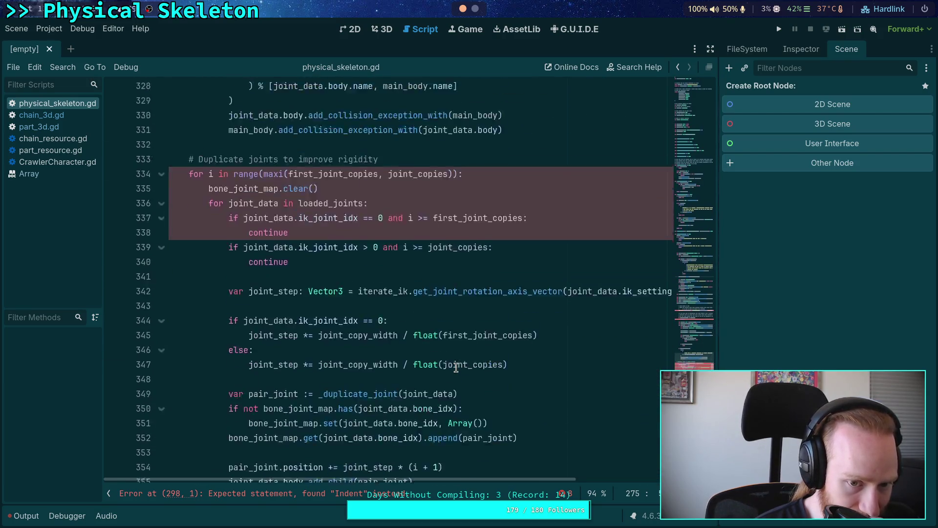
pyautogui.scroll(-7, 456, 367)
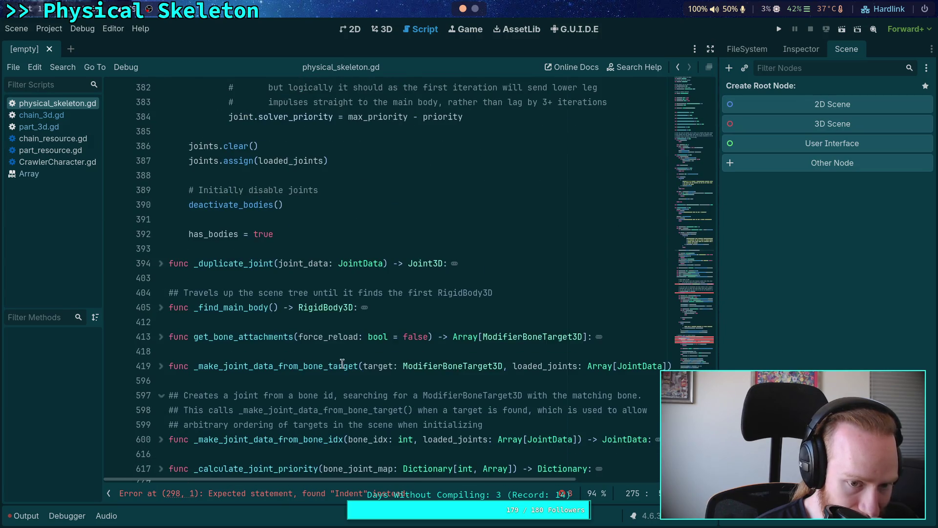
pyautogui.scroll(-4, 293, 364)
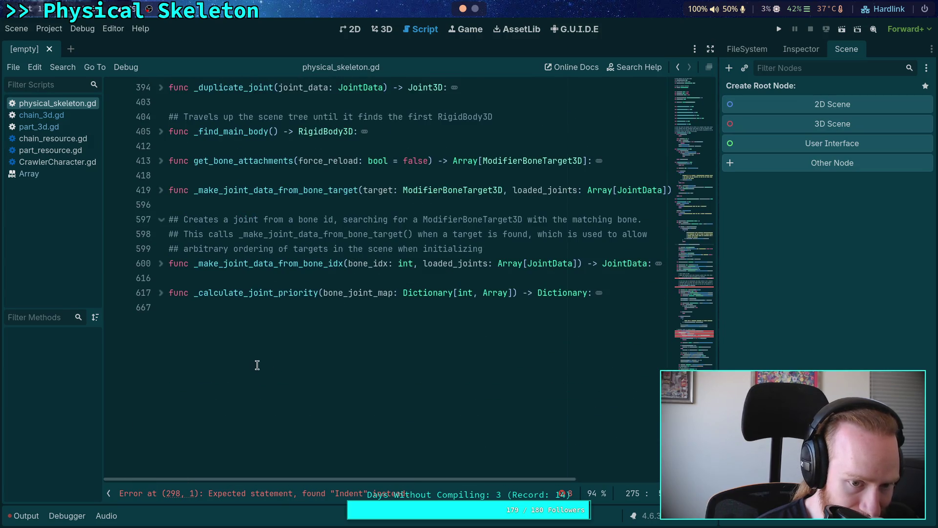
pyautogui.click(160, 297)
pyautogui.scroll(-4, 177, 299)
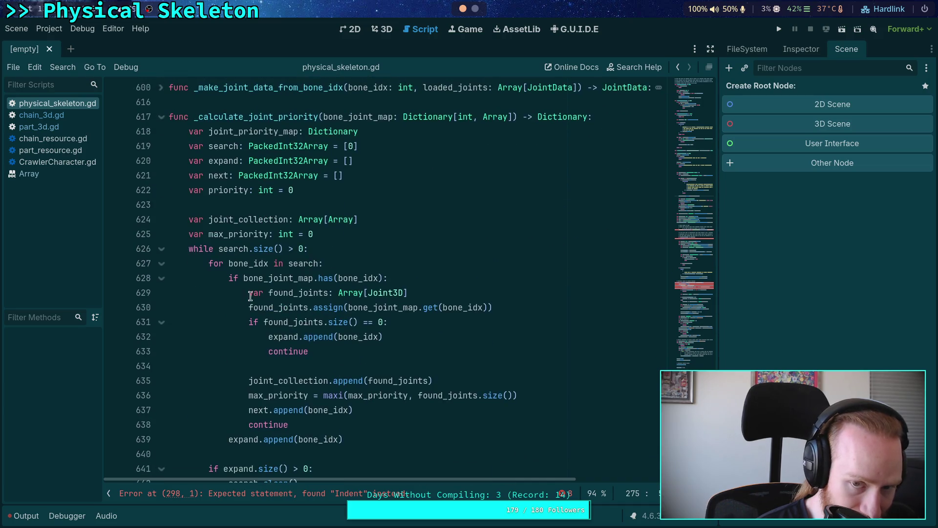
pyautogui.doubleClick(370, 117)
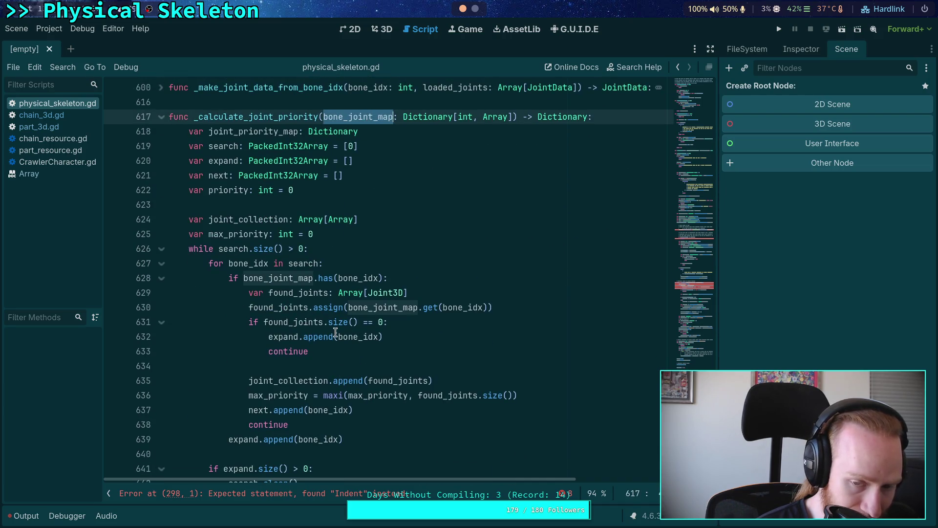
pyautogui.click(278, 309)
pyautogui.doubleClick(279, 309)
# Review bone_joint_map usage around lines 630–635, then open the Array class reference.
pyautogui.scroll(-1, 226, 367)
pyautogui.scroll(-1, 226, 366)
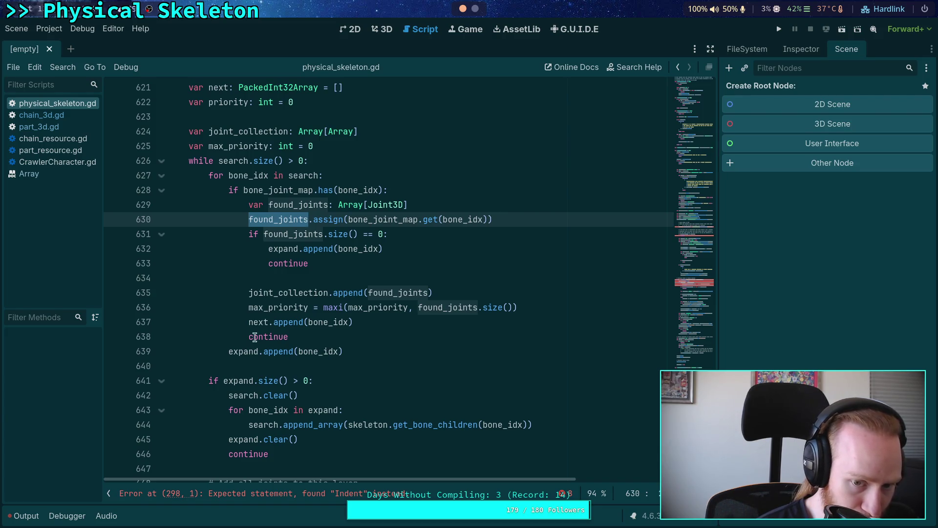
pyautogui.scroll(-1, 243, 357)
pyautogui.scroll(-3, 245, 356)
pyautogui.scroll(5, 245, 356)
pyautogui.doubleClick(362, 218)
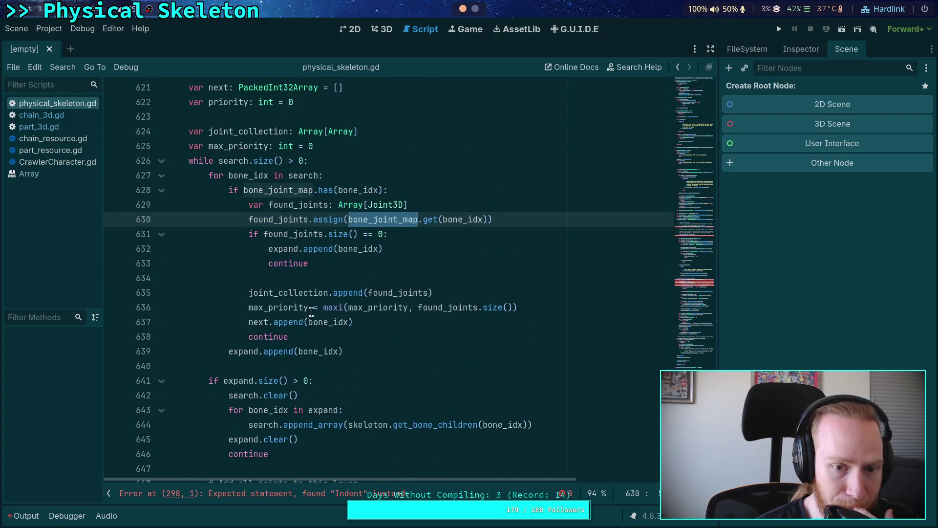
pyautogui.scroll(-9, 302, 335)
pyautogui.scroll(6, 300, 336)
pyautogui.scroll(2, 300, 336)
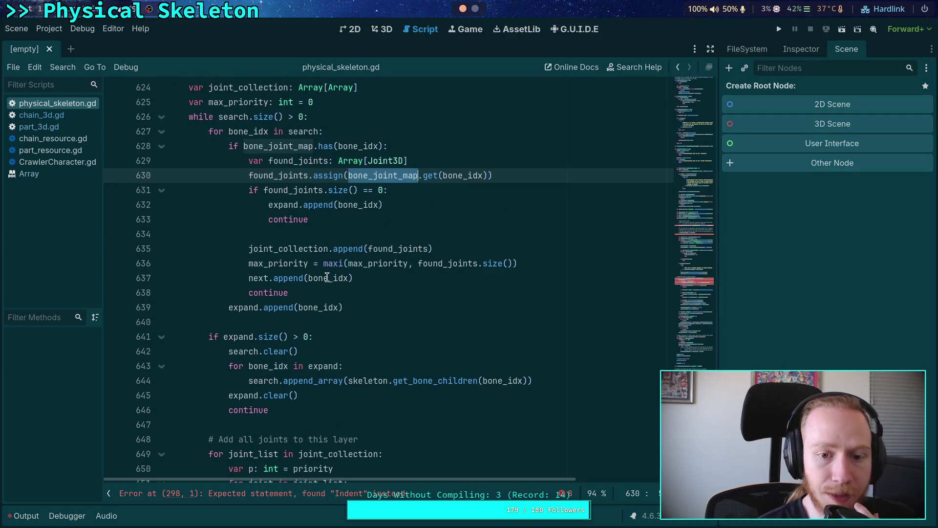
pyautogui.click(347, 247)
pyautogui.rightClick(348, 248)
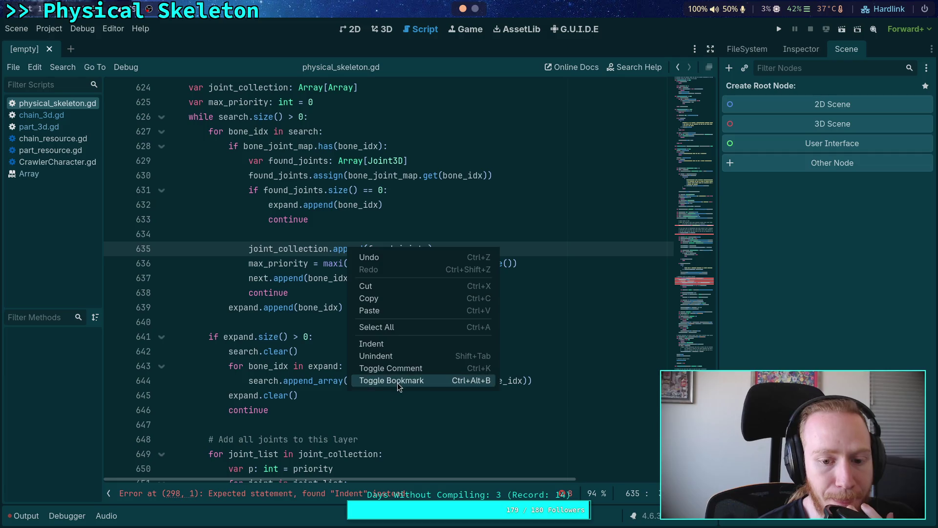
pyautogui.click(271, 248)
pyautogui.click(57, 174)
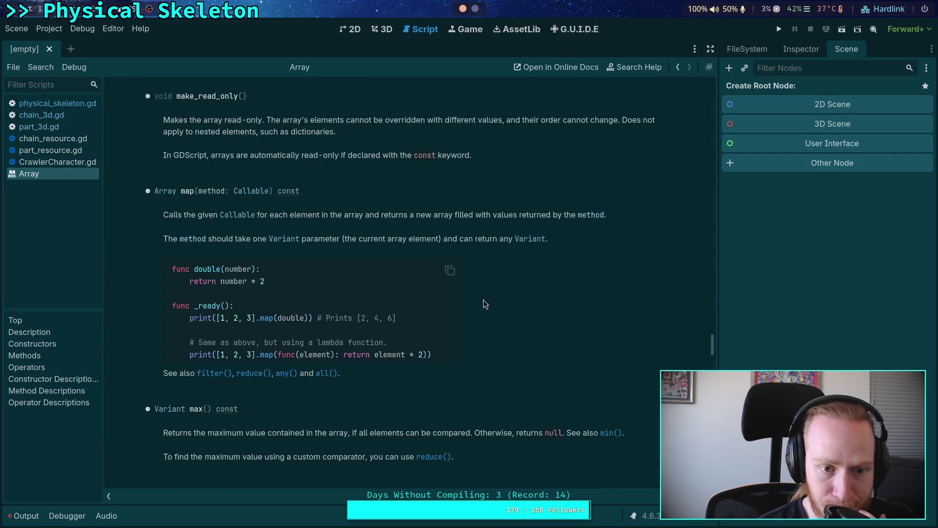
# Scroll the Array docs to append/assign, then return to physical_skeleton.gd via part_3d.gd.
pyautogui.scroll(15, 493, 323)
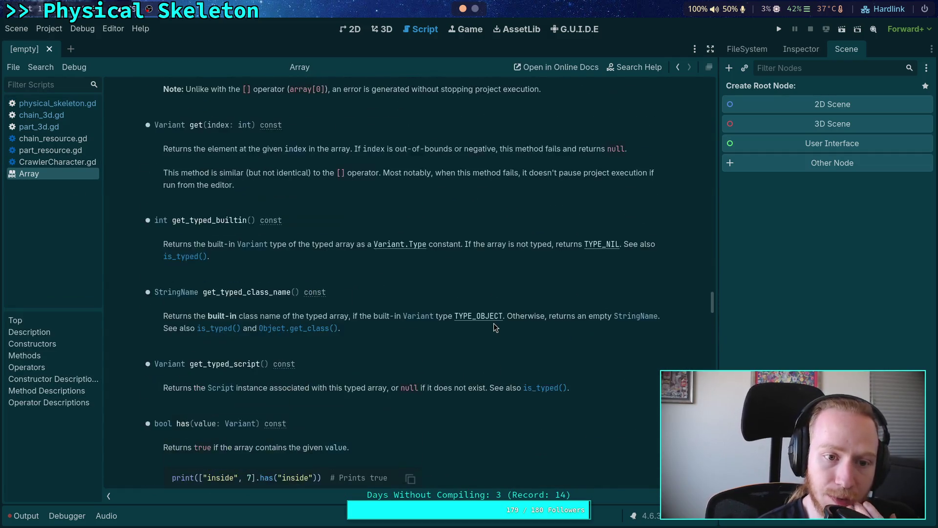
pyautogui.scroll(15, 494, 327)
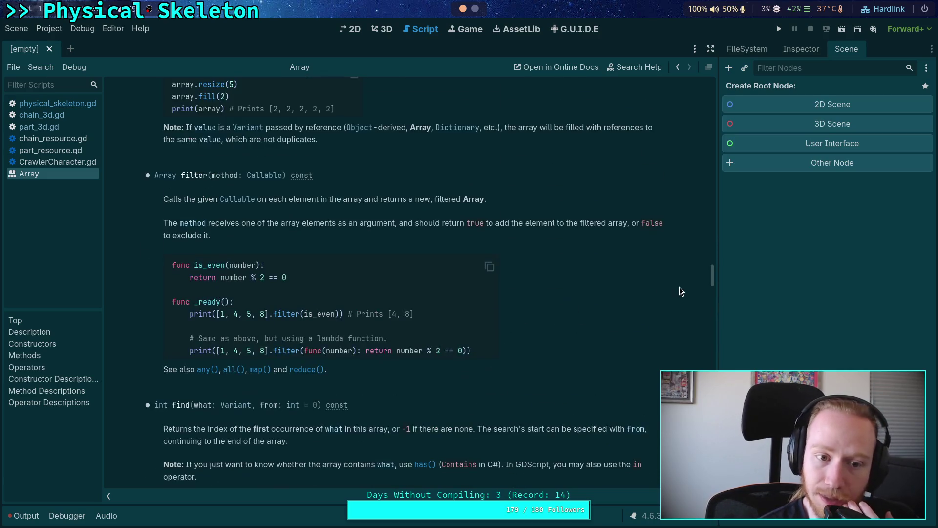
pyautogui.moveTo(708, 276)
pyautogui.mouseDown()
pyautogui.moveTo(717, 131)
pyautogui.moveTo(709, 212)
pyautogui.mouseUp()
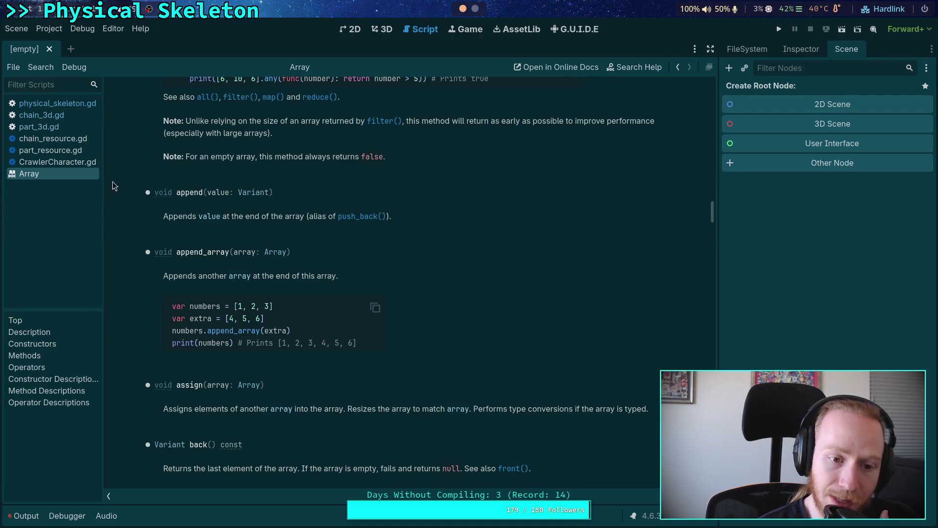
pyautogui.click(68, 126)
pyautogui.click(68, 103)
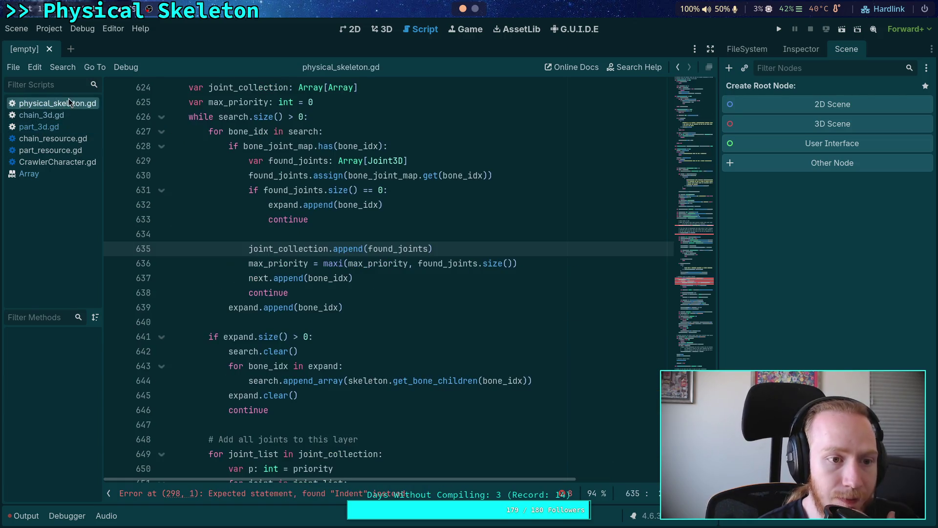
# Trace the joint_collection and joint_list variables through _calculate_joint_priority.
pyautogui.doubleClick(293, 249)
pyautogui.scroll(-6, 416, 279)
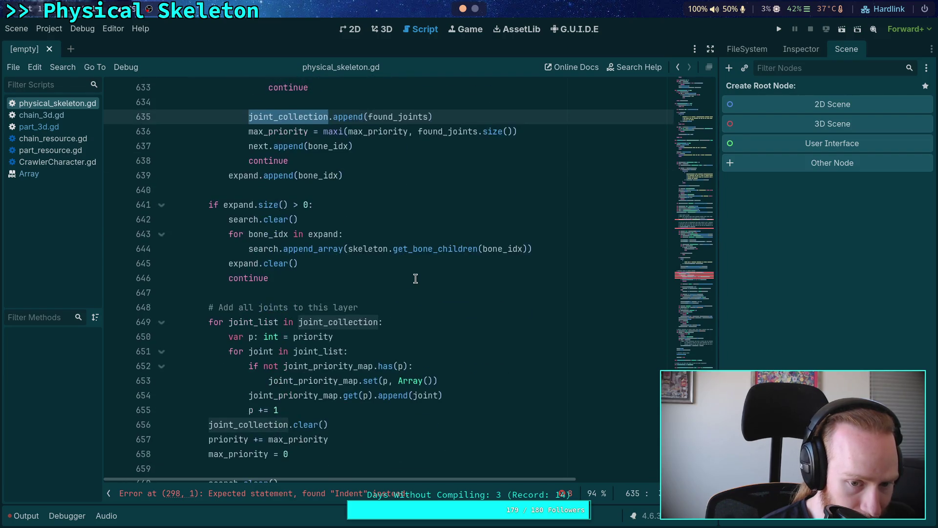
pyautogui.hotkey('ctrl', 'd')
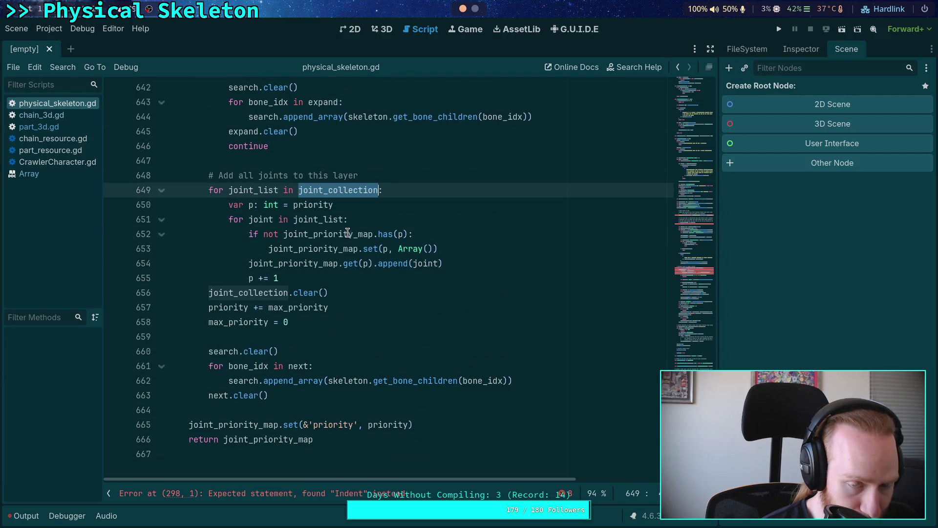
pyautogui.doubleClick(253, 190)
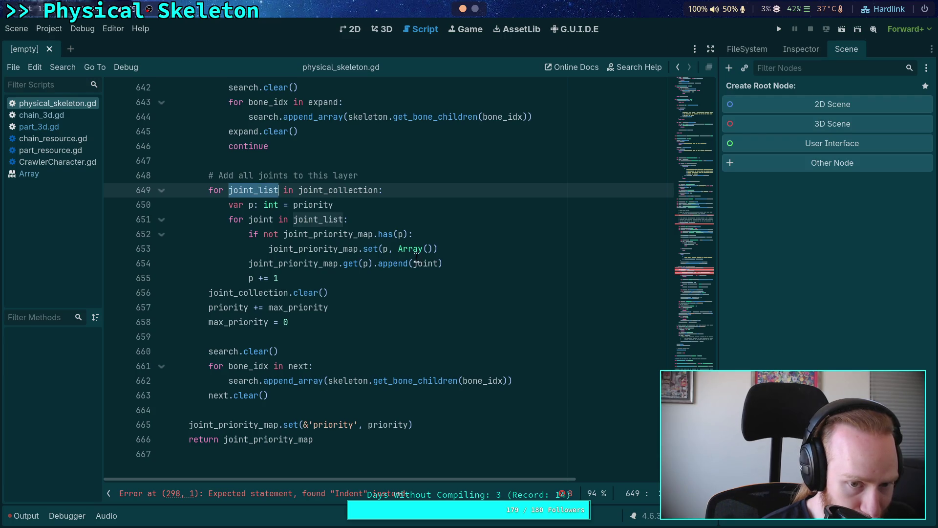
pyautogui.click(321, 221)
pyautogui.doubleClick(322, 220)
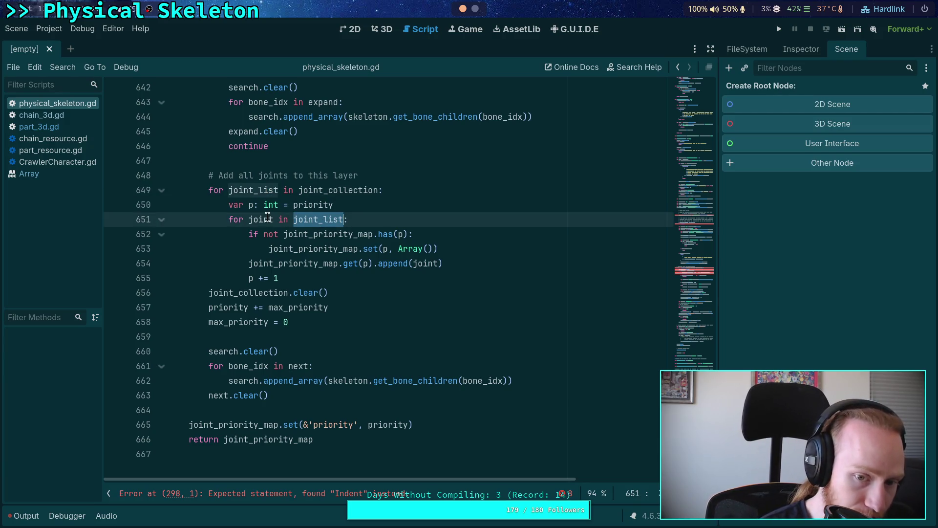
# Fold _calculate_joint_priority at line 617 and return to the setup code near line 250.
pyautogui.scroll(12, 268, 218)
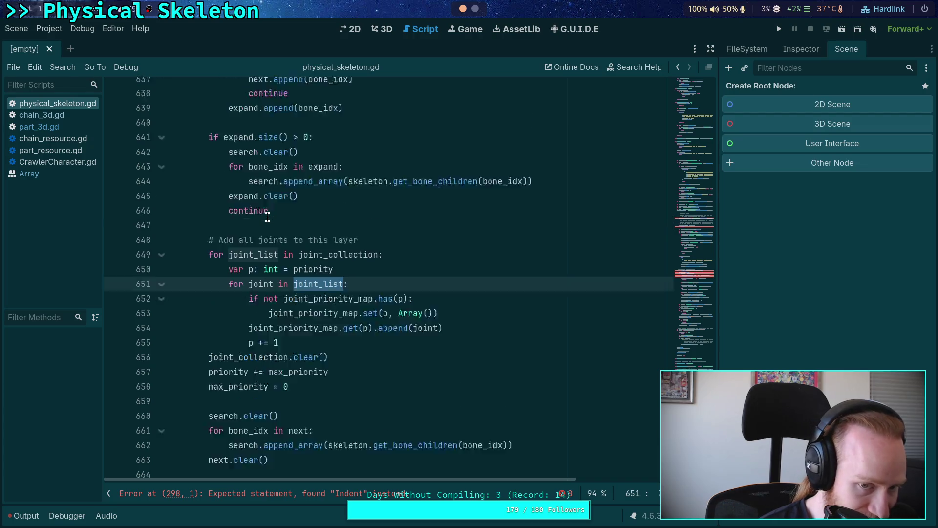
pyautogui.scroll(2, 268, 217)
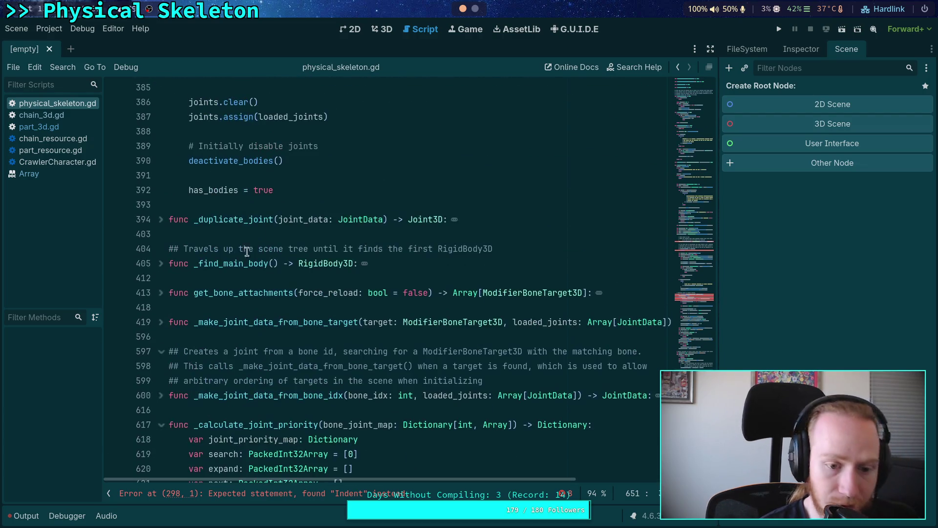
pyautogui.click(164, 429)
pyautogui.scroll(5, 211, 359)
pyautogui.scroll(5, 210, 358)
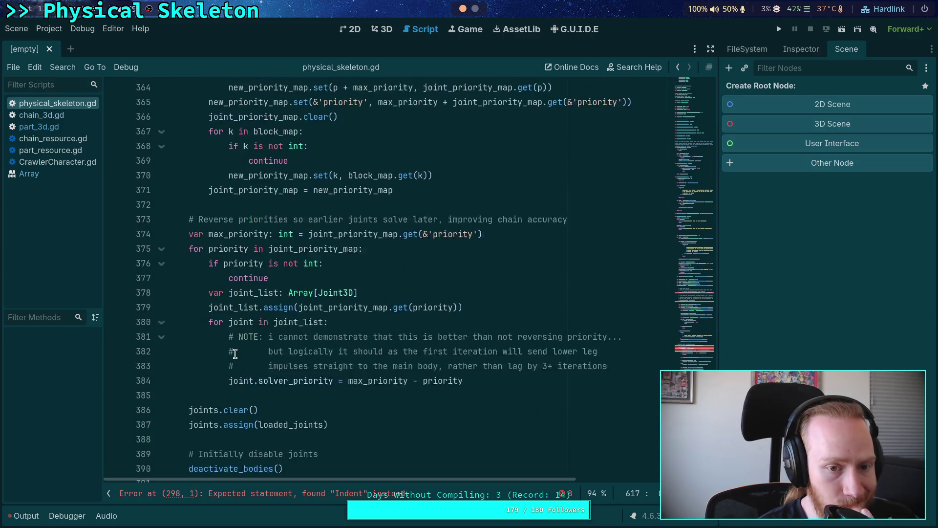
pyautogui.scroll(6, 238, 348)
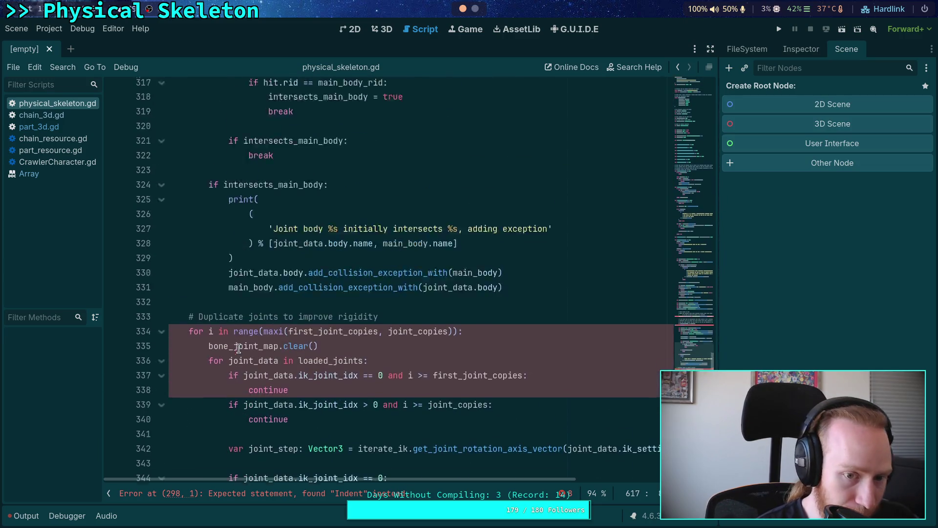
pyautogui.scroll(5, 259, 340)
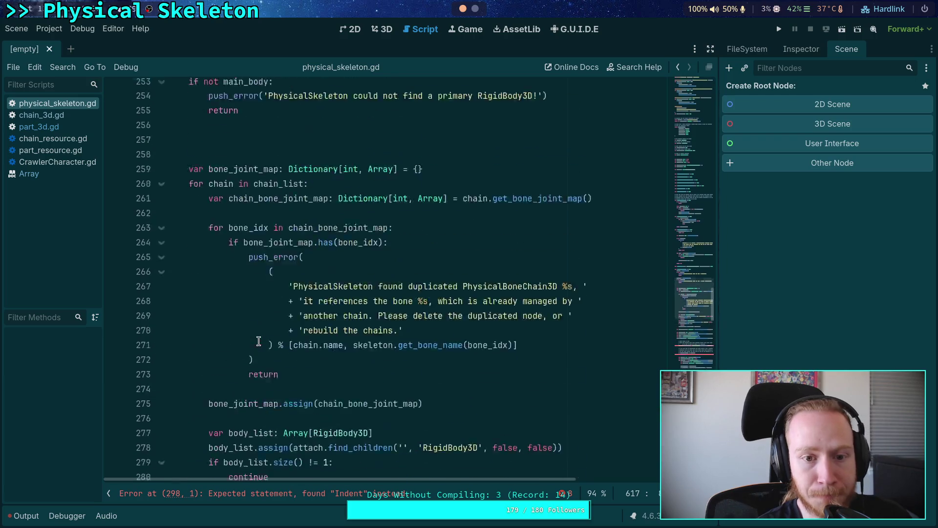
pyautogui.scroll(-2, 259, 341)
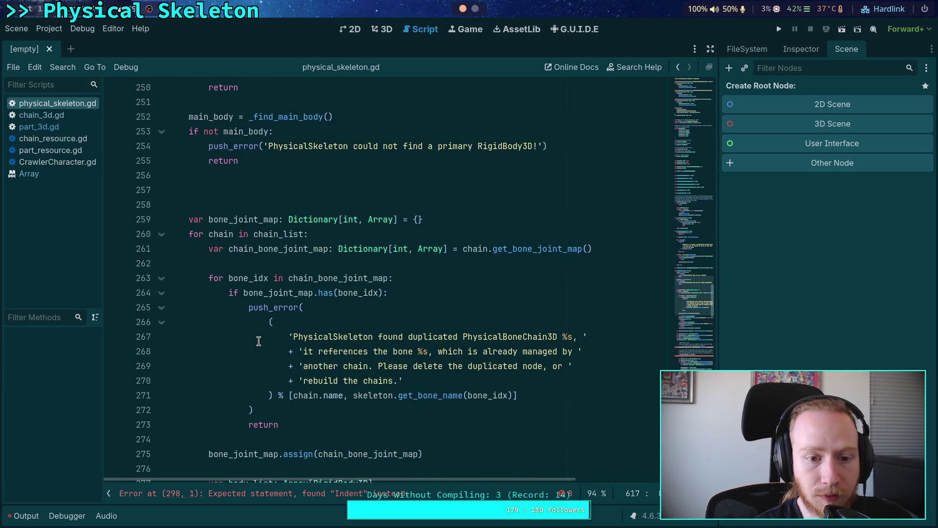
# Insert a '# TODO: load chain_list' comment above the bone_joint_map setup.
pyautogui.click(271, 198)
pyautogui.press('BackSpace')
pyautogui.press('BackSpace')
pyautogui.press('Return')
pyautogui.press('Return')
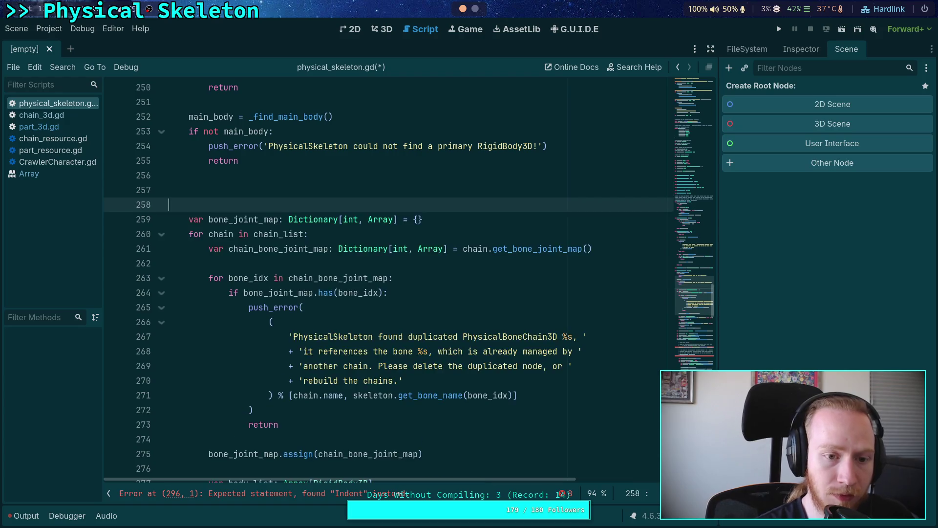
pyautogui.press('Up')
pyautogui.write('# TODO:')
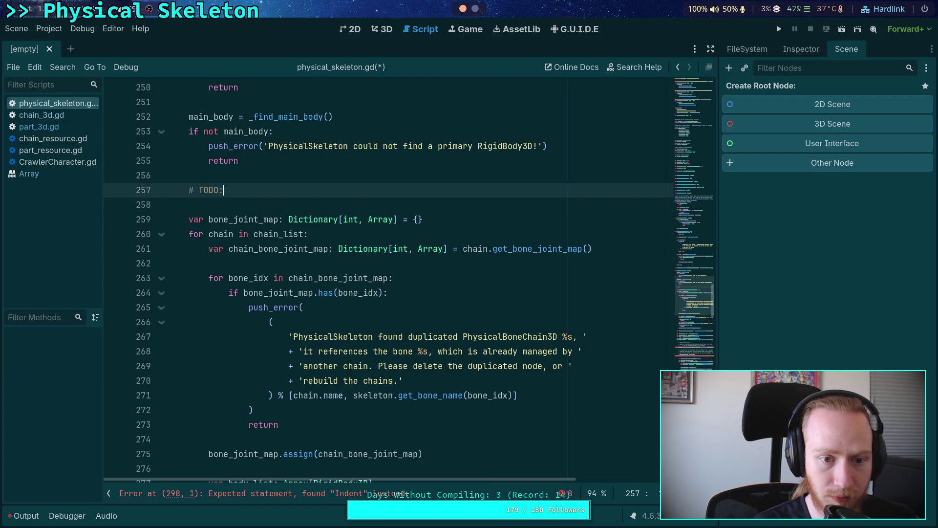
pyautogui.write(' load chain _list')
pyautogui.click(333, 205)
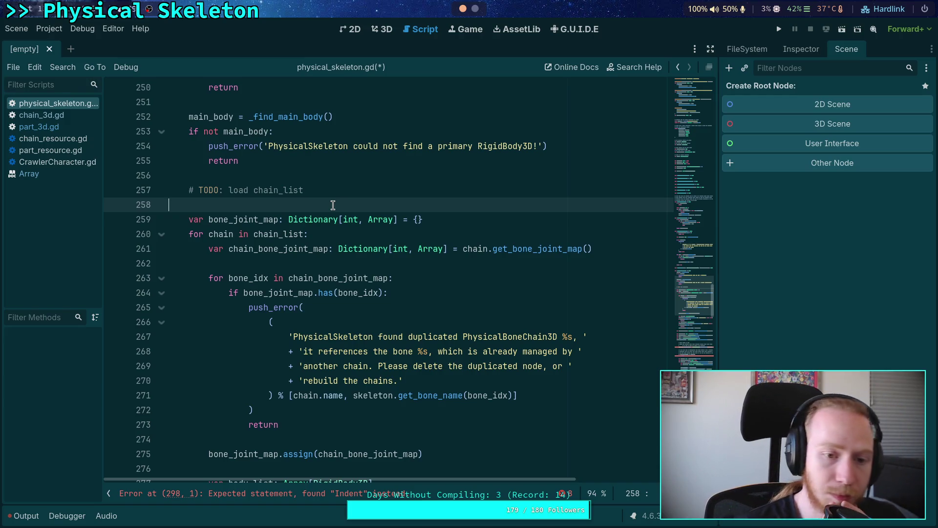
# Select the body_list and found_joints lookup block further down.
pyautogui.scroll(-5, 332, 205)
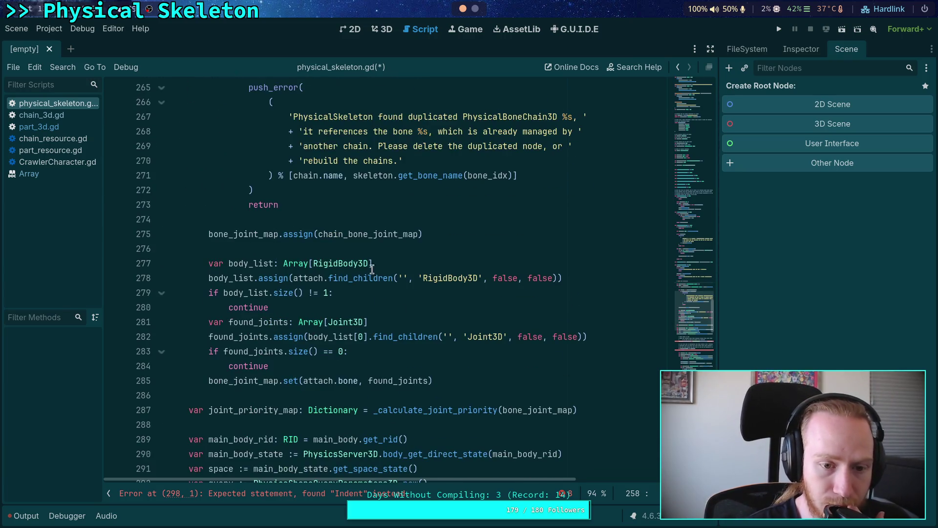
pyautogui.scroll(3, 365, 272)
pyautogui.scroll(-2, 391, 318)
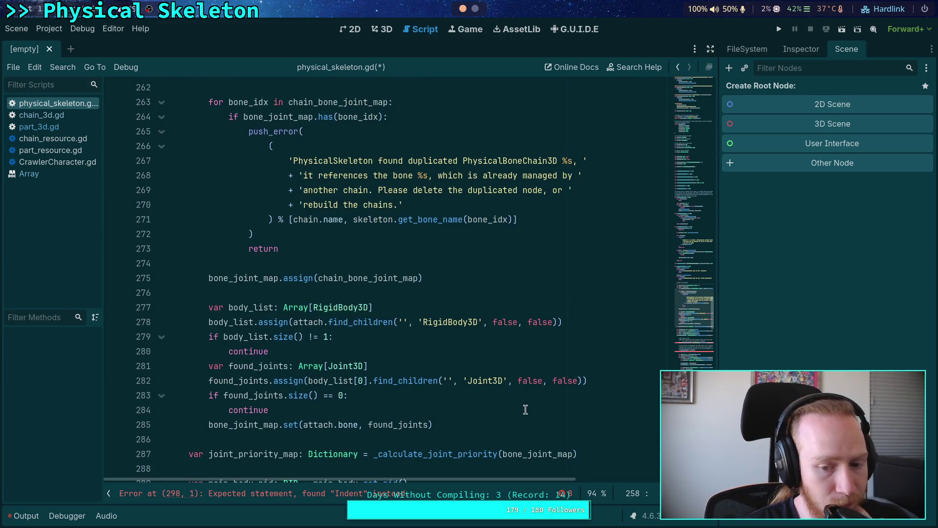
pyautogui.moveTo(470, 424)
pyautogui.mouseDown()
pyautogui.moveTo(401, 364)
pyautogui.moveTo(374, 295)
pyautogui.mouseUp()
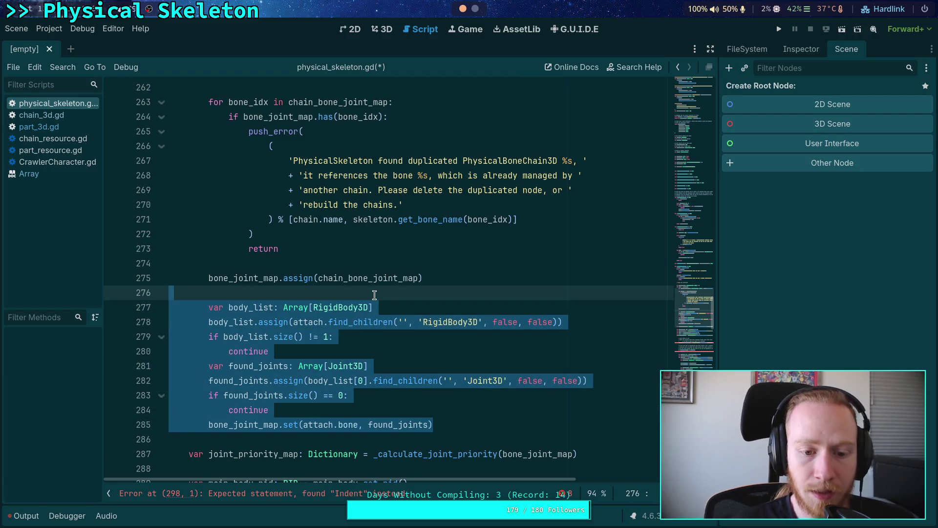
# Delete the selected body_list and found_joints lookup block and highlight joint_priority_map.
pyautogui.press('BackSpace')
pyautogui.scroll(3, 452, 295)
pyautogui.scroll(-3, 435, 303)
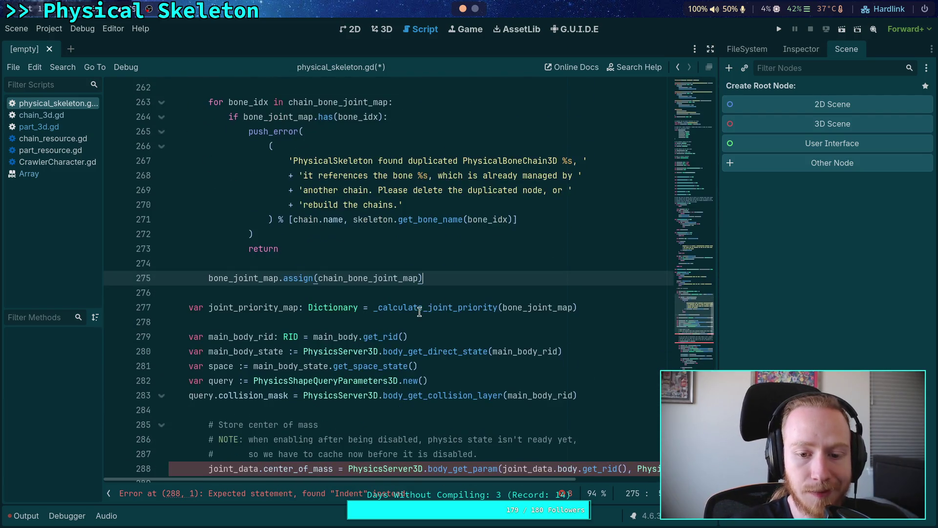
pyautogui.doubleClick(248, 306)
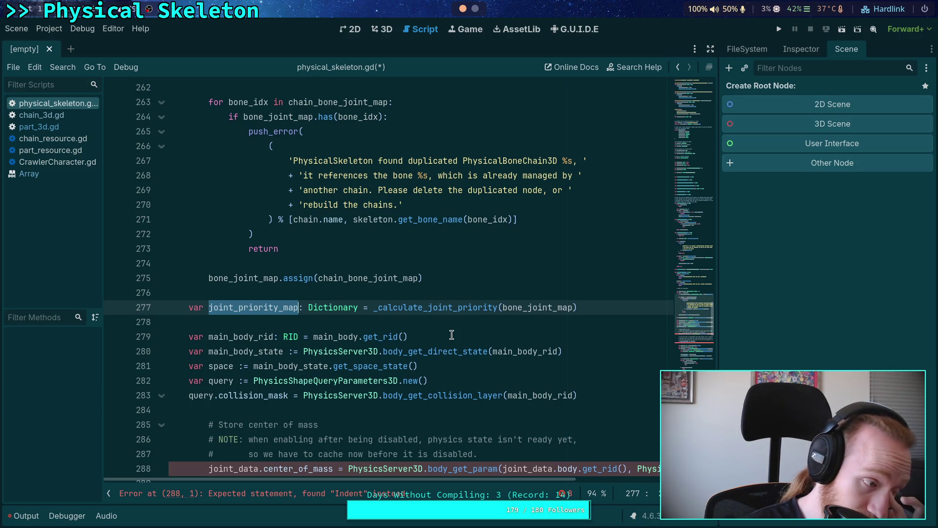
# Select from the main_body_rid declaration through the query and center-of-mass code.
pyautogui.click(189, 337)
pyautogui.moveTo(190, 337)
pyautogui.mouseDown()
pyautogui.moveTo(342, 313)
pyautogui.moveTo(340, 247)
pyautogui.mouseUp()
pyautogui.scroll(-3, 342, 288)
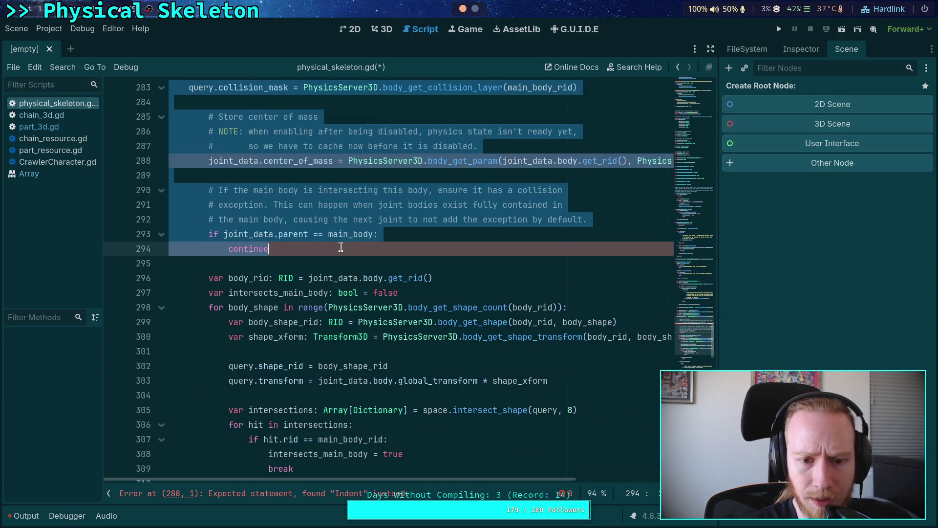
pyautogui.moveTo(340, 246)
pyautogui.mouseDown()
pyautogui.moveTo(381, 193)
pyautogui.moveTo(379, 176)
pyautogui.mouseUp()
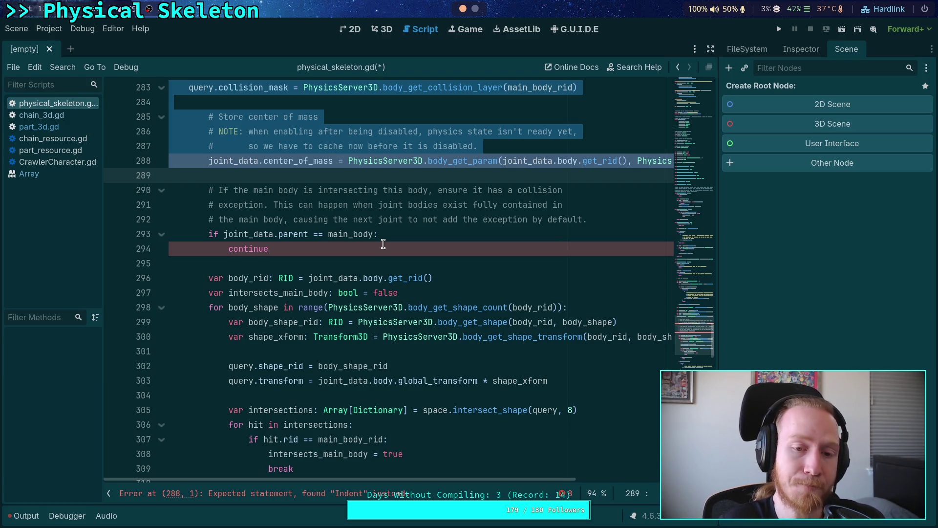
pyautogui.scroll(3, 383, 243)
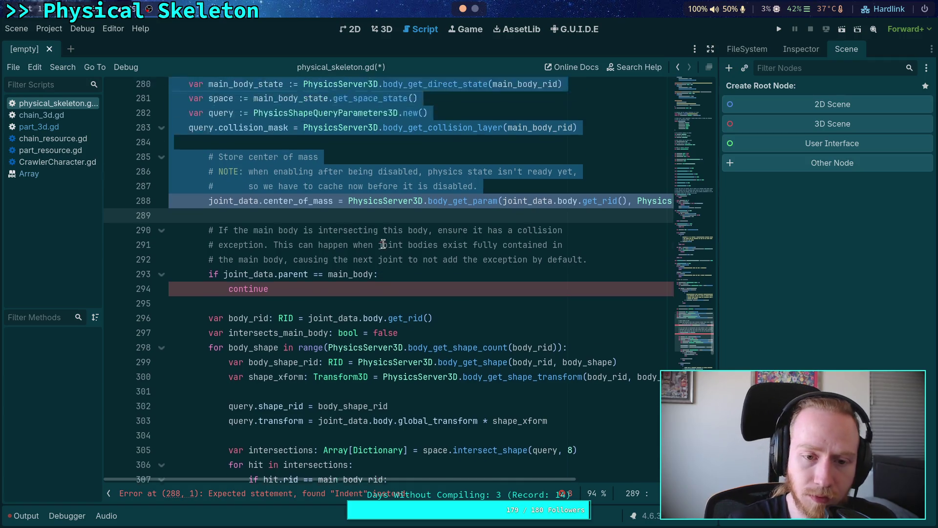
pyautogui.click(282, 228)
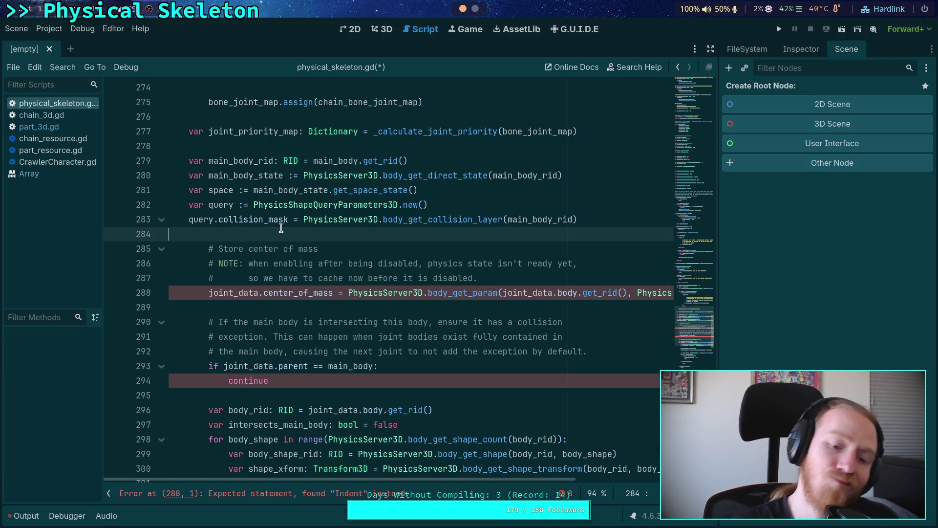
pyautogui.scroll(-5, 282, 228)
pyautogui.moveTo(349, 424); pyautogui.dragTo(209, 219)
pyautogui.moveTo(404, 414)
pyautogui.mouseDown()
pyautogui.moveTo(362, 424)
pyautogui.moveTo(209, 218)
pyautogui.mouseUp()
pyautogui.click(430, 377)
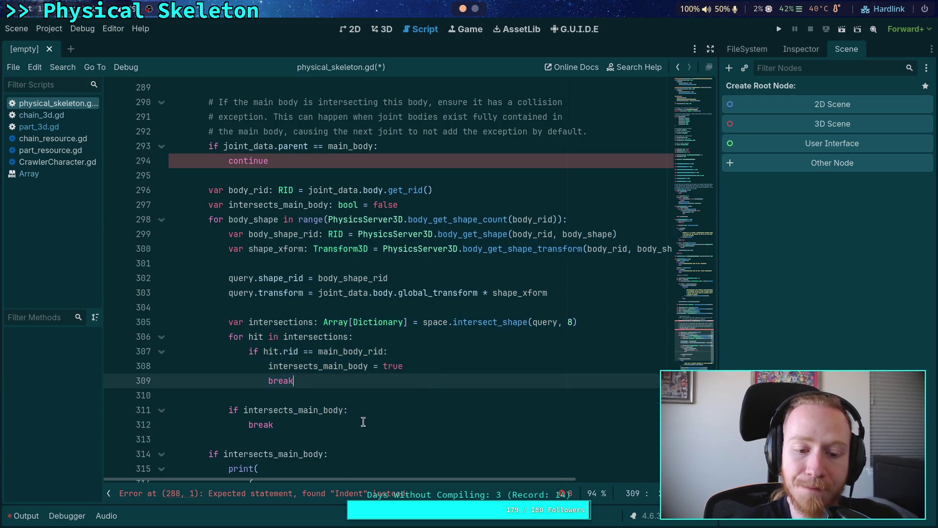
pyautogui.moveTo(363, 421); pyautogui.dragTo(182, 175)
pyautogui.click(377, 396)
pyautogui.scroll(-4, 379, 386)
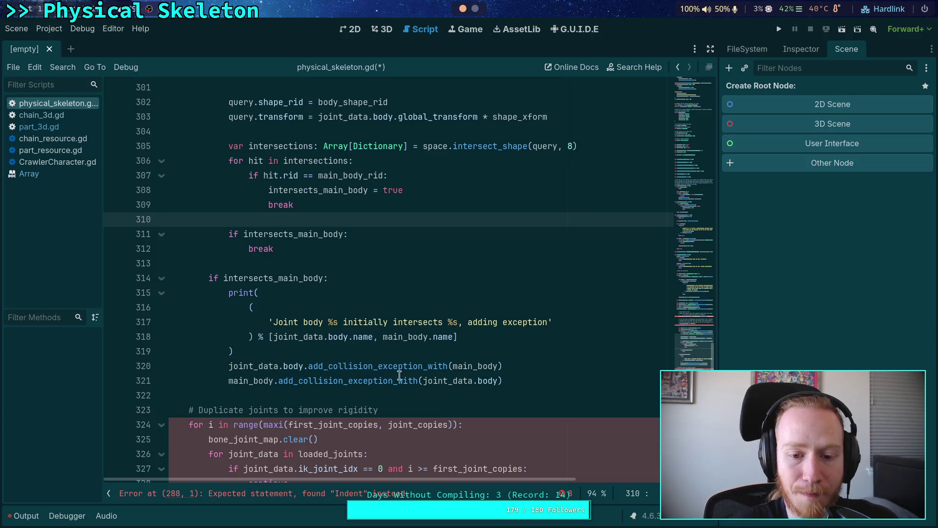
pyautogui.click(506, 349)
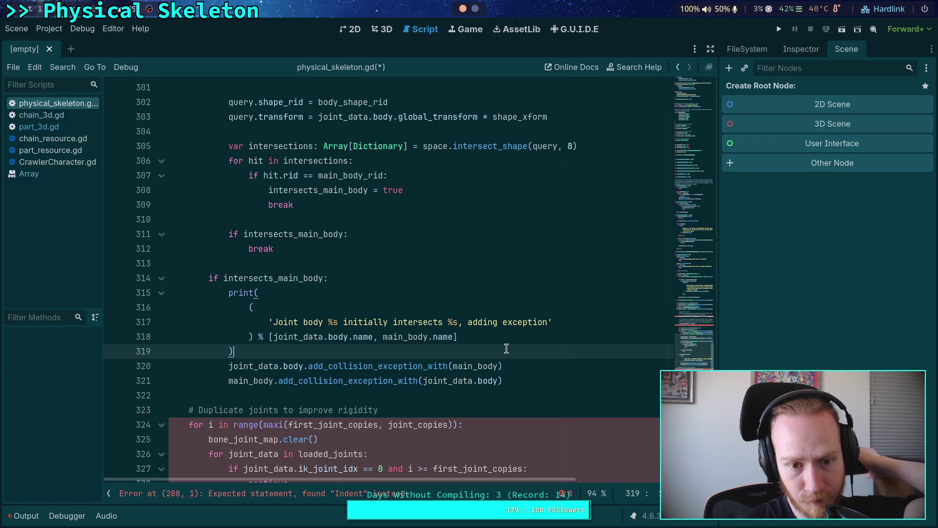
pyautogui.scroll(2, 506, 348)
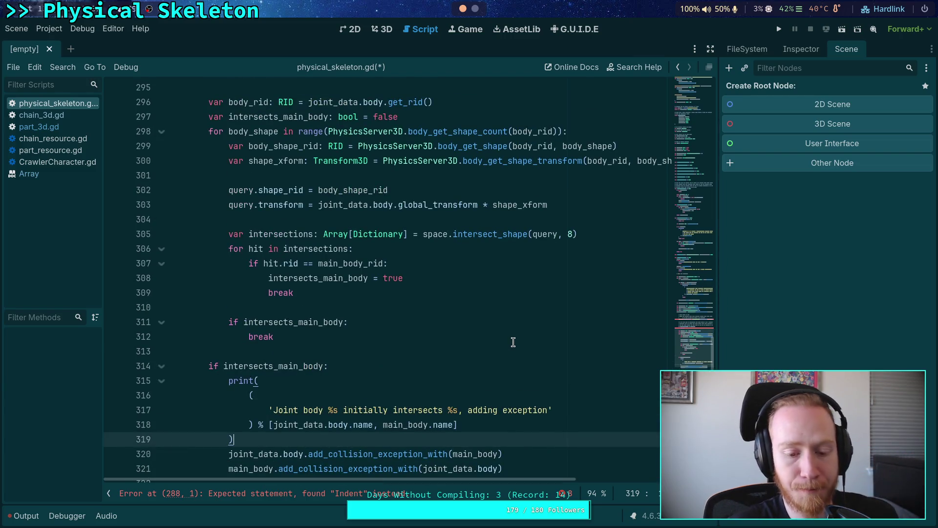
pyautogui.click(369, 422)
pyautogui.click(358, 449)
pyautogui.scroll(-1, 358, 450)
pyautogui.click(313, 394)
pyautogui.press('Return')
pyautogui.write('main')
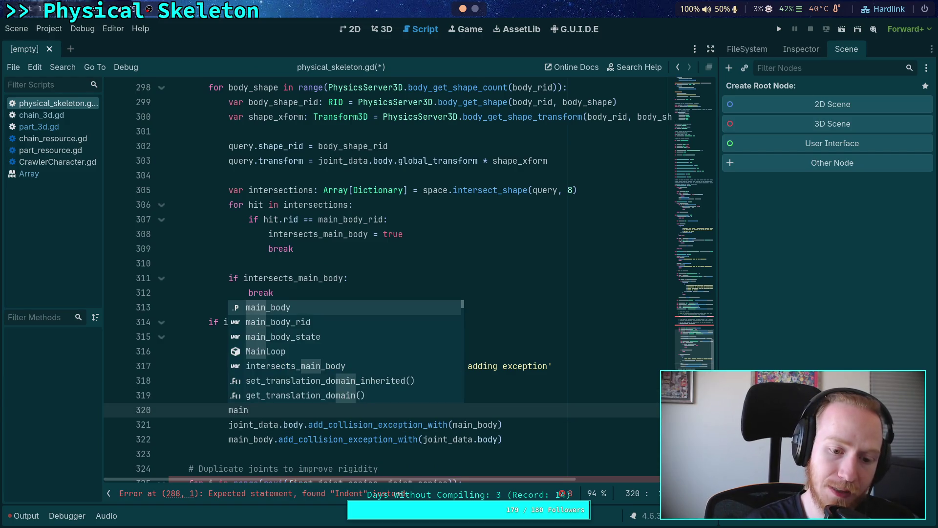
pyautogui.press('Return')
pyautogui.write('.has_co')
pyautogui.press('BackSpace')
pyautogui.press('BackSpace')
pyautogui.press('BackSpace')
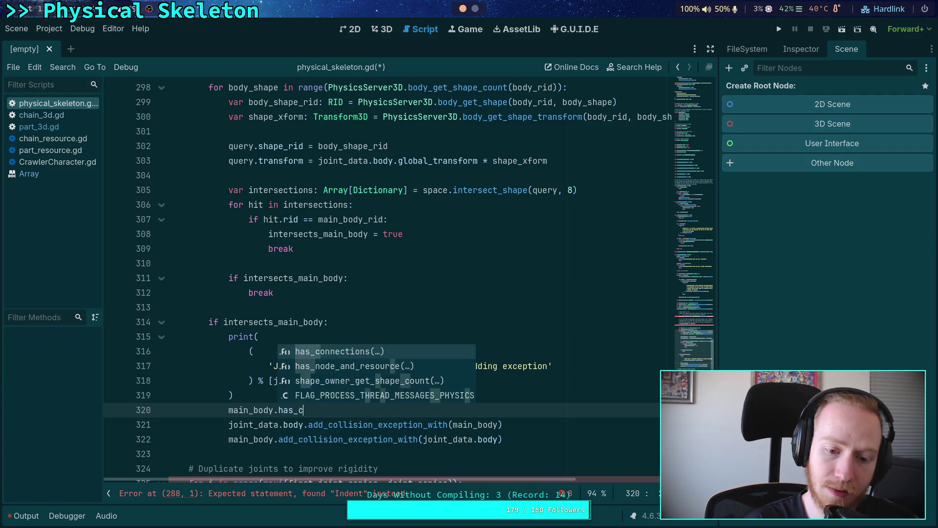
pyautogui.write('collision')
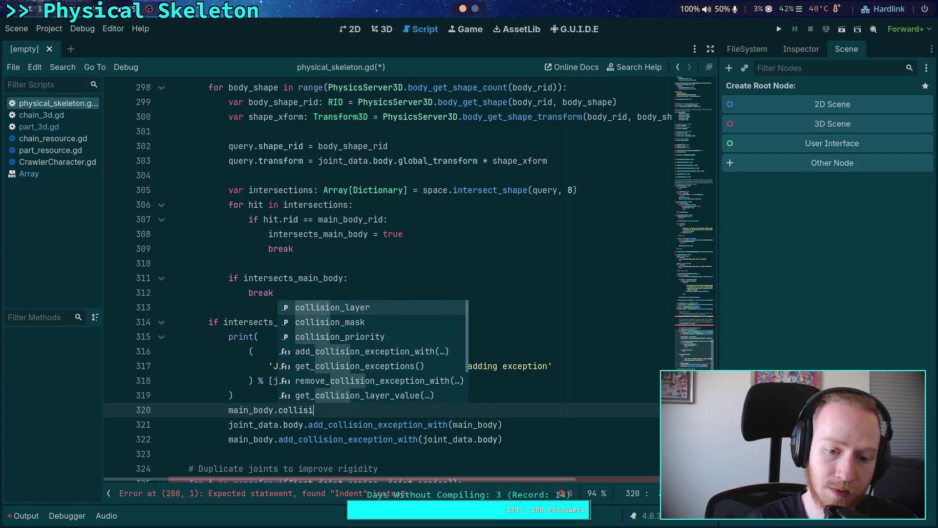
pyautogui.press('Down')
pyautogui.press('Down')
pyautogui.press('Down')
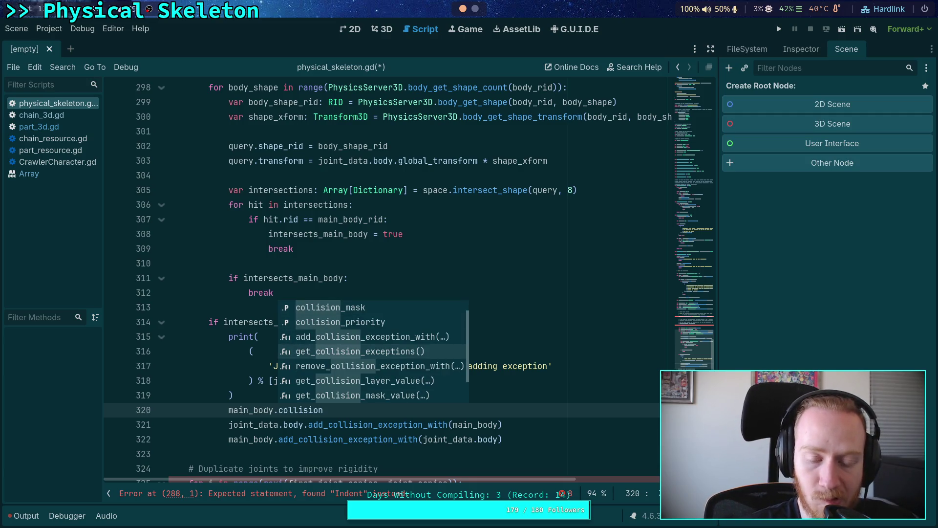
pyautogui.press('Return')
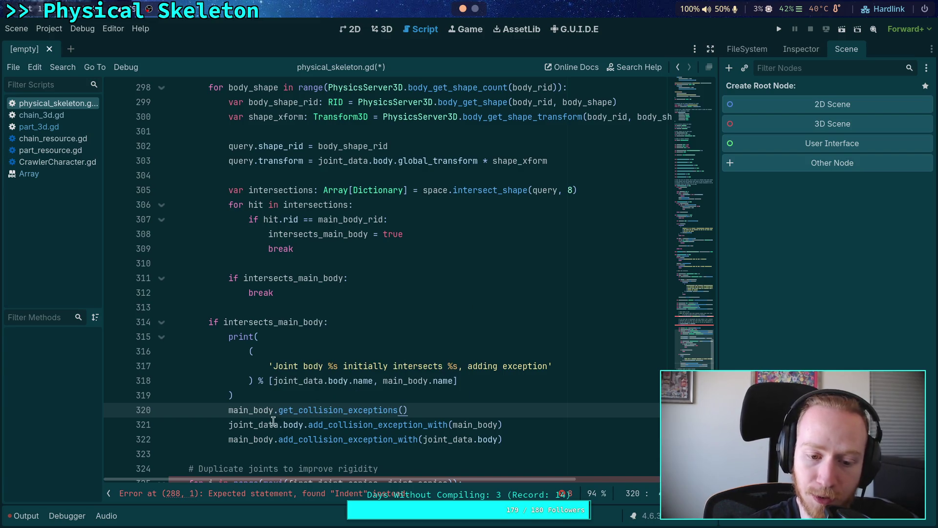
pyautogui.moveTo(331, 406)
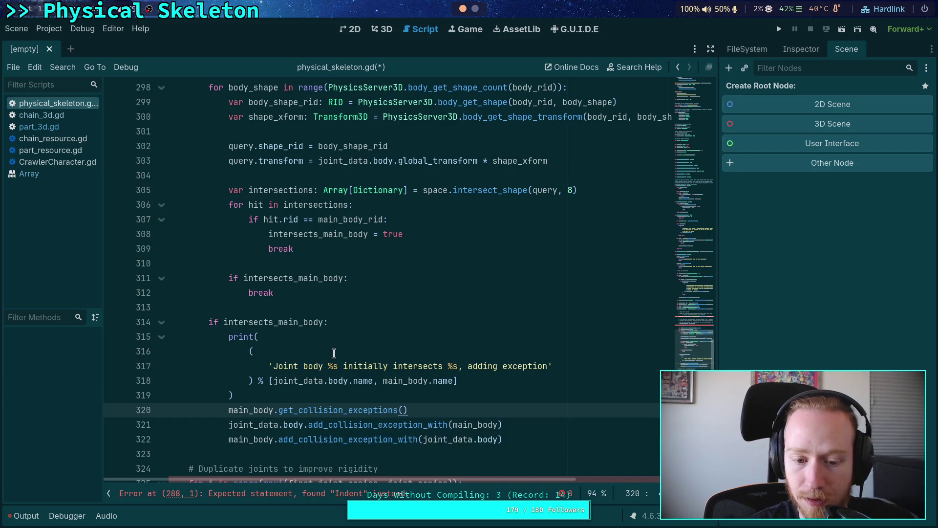
pyautogui.hotkey('shift', 'Up')
pyautogui.press('BackSpace')
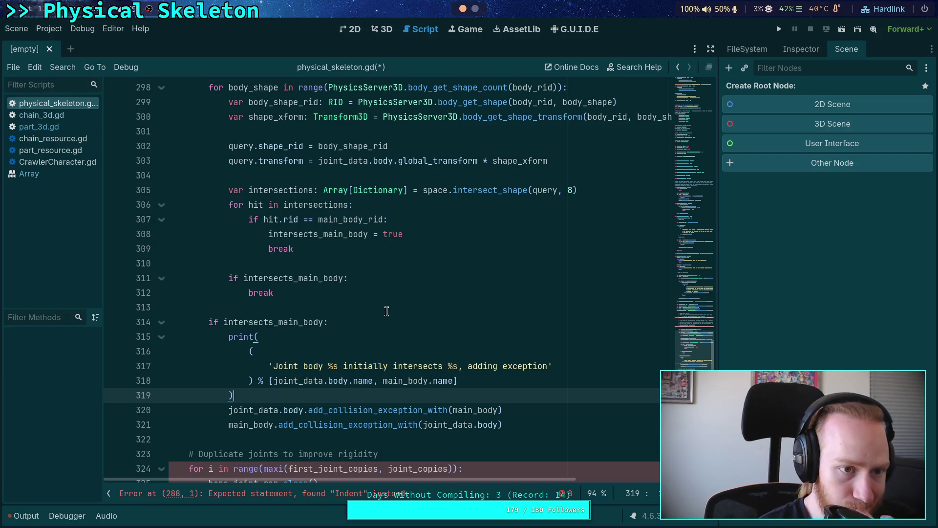
pyautogui.click(46, 115)
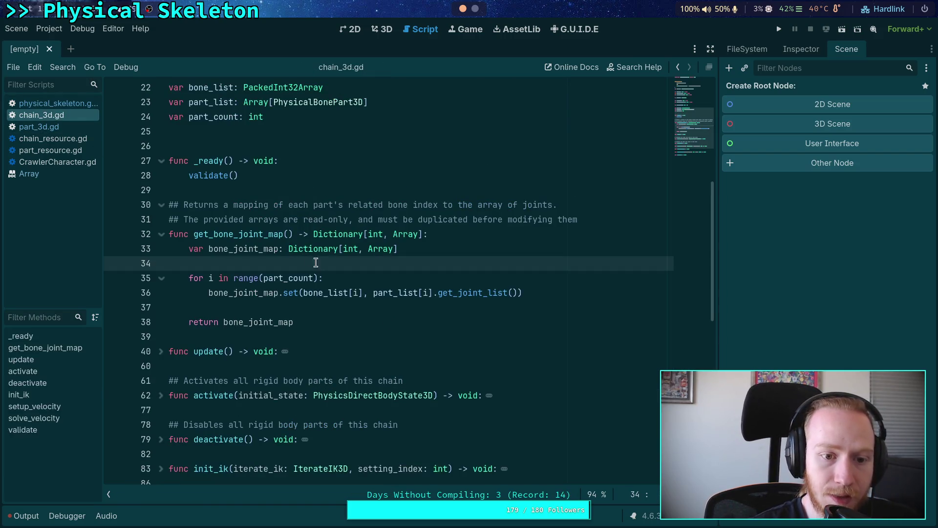
pyautogui.scroll(6, 390, 292)
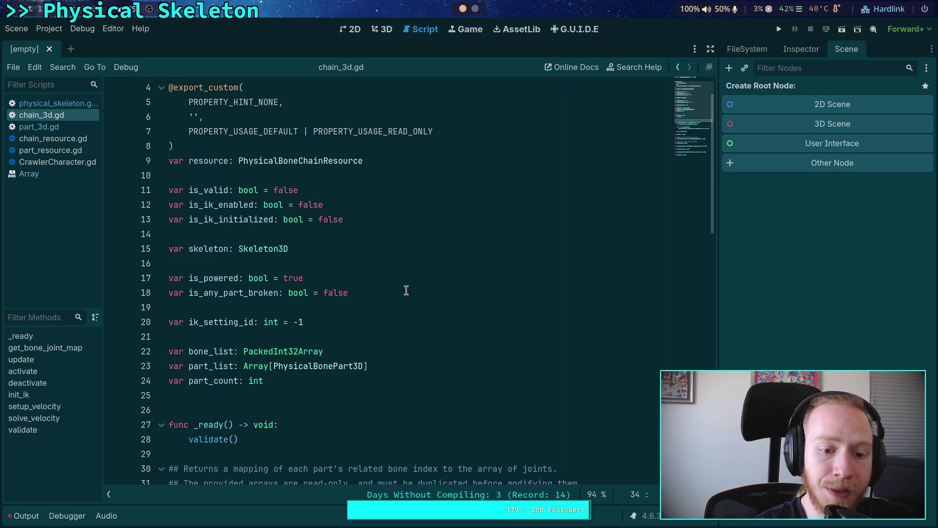
pyautogui.scroll(1, 408, 288)
pyautogui.scroll(-4, 425, 282)
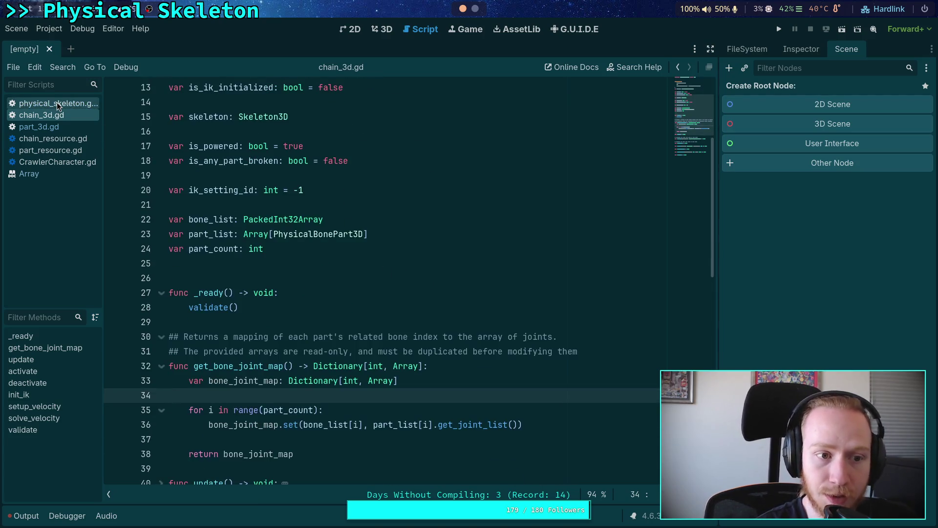
pyautogui.click(58, 106)
pyautogui.click(282, 308)
pyautogui.scroll(2, 416, 300)
pyautogui.scroll(15, 415, 300)
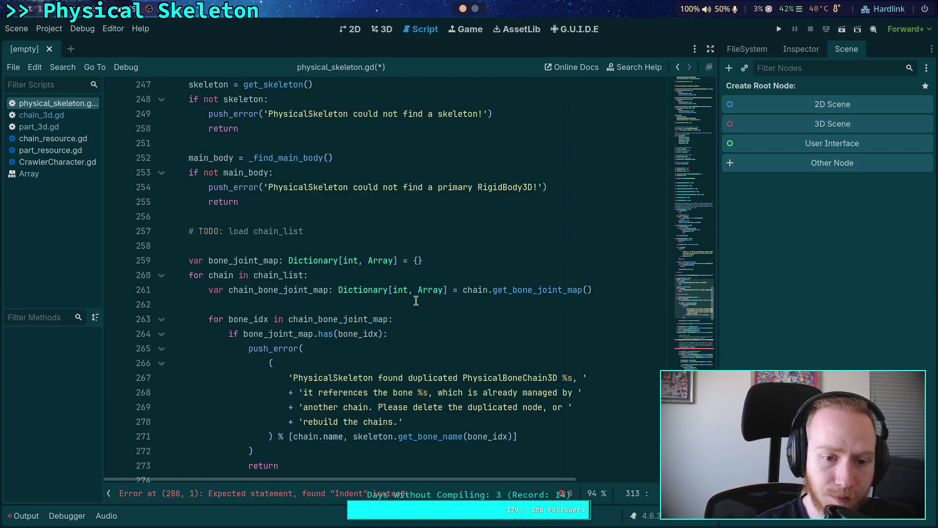
pyautogui.click(416, 235)
pyautogui.scroll(-5, 415, 293)
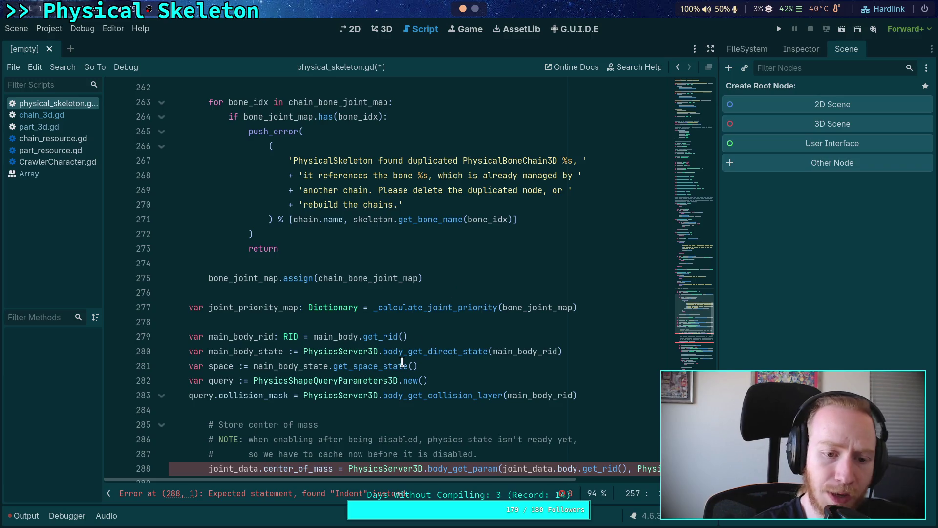
pyautogui.scroll(-3, 344, 331)
pyautogui.moveTo(187, 205)
pyautogui.mouseDown()
pyautogui.moveTo(391, 222)
pyautogui.moveTo(622, 266)
pyautogui.mouseUp()
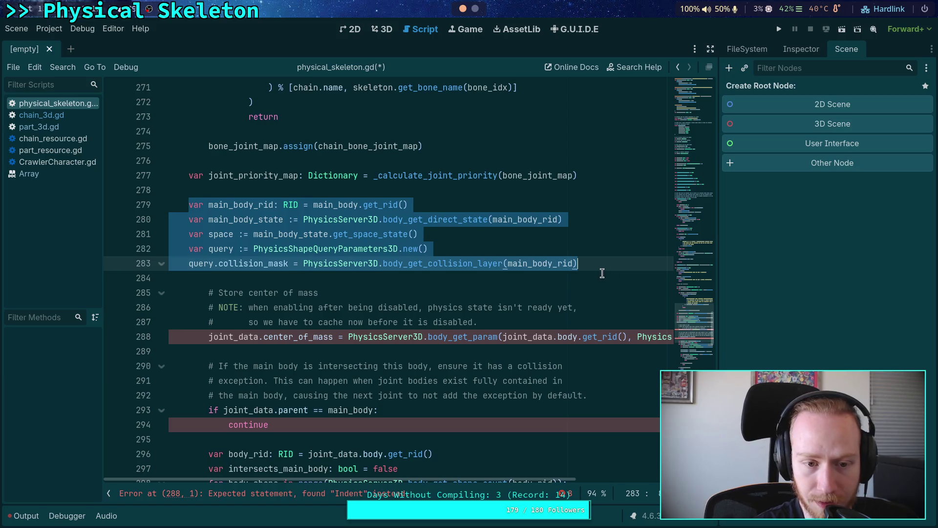
pyautogui.click(602, 274)
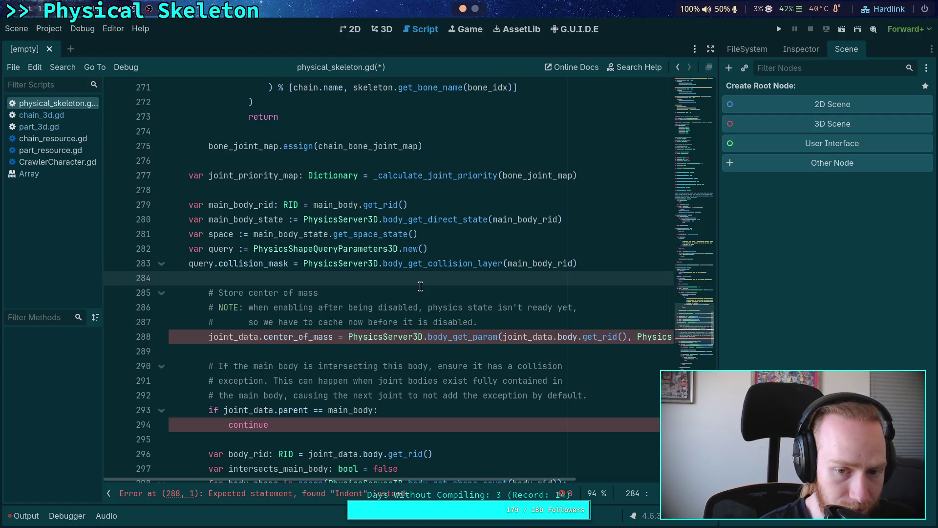
pyautogui.scroll(-2, 420, 286)
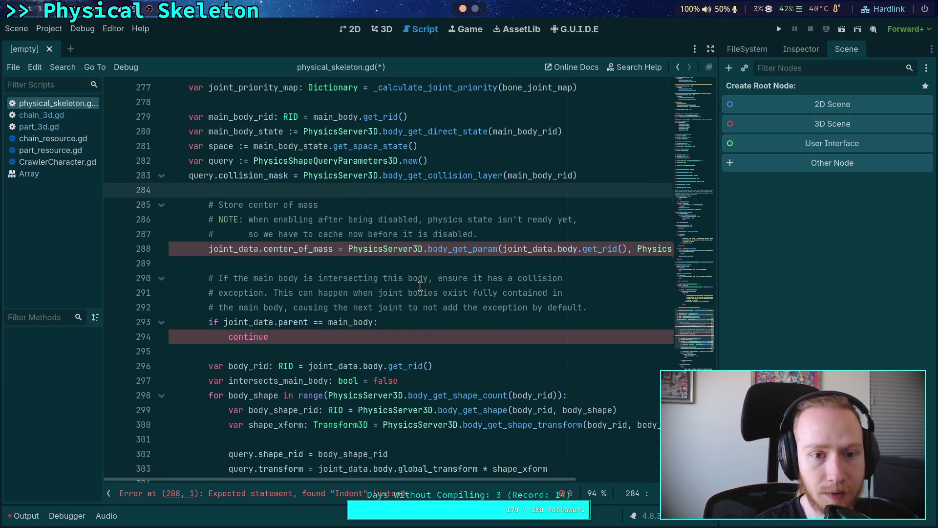
pyautogui.scroll(4, 420, 286)
pyautogui.click(283, 276)
# Write the comment '# Ensure collision exceptions for parts that initially intersect the main body'.
pyautogui.press('Return')
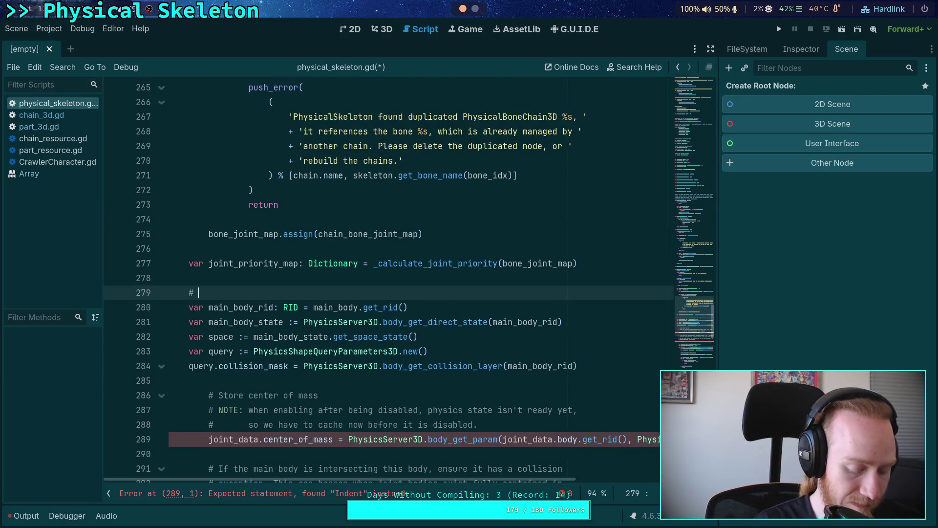
pyautogui.write('Ensure ')
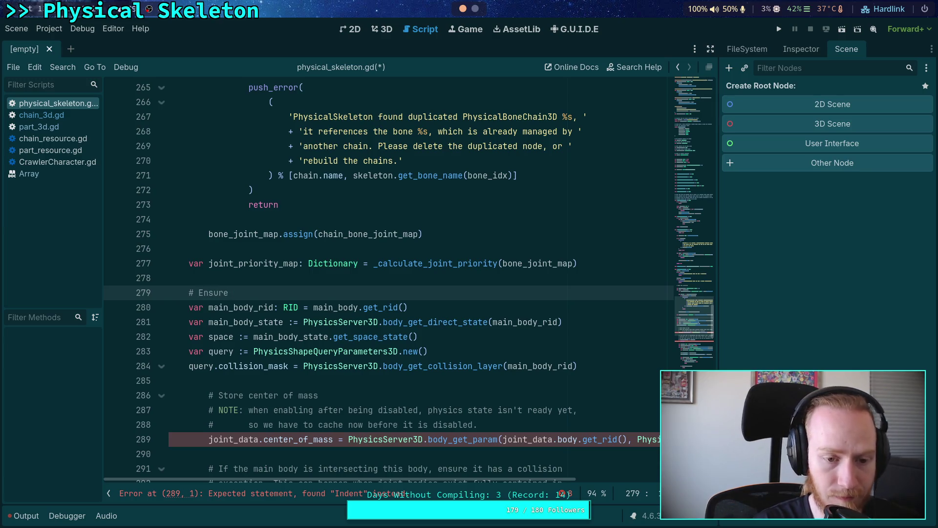
pyautogui.write('collision e')
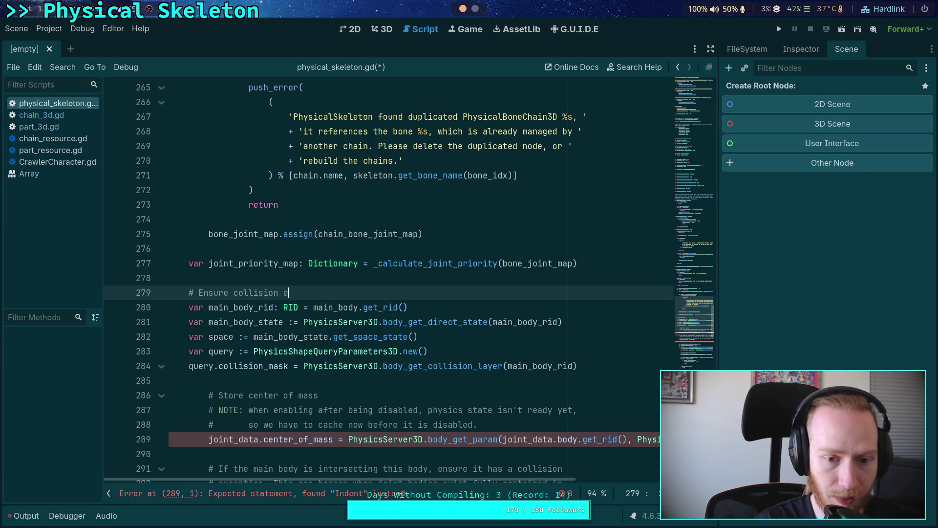
pyautogui.write('xception')
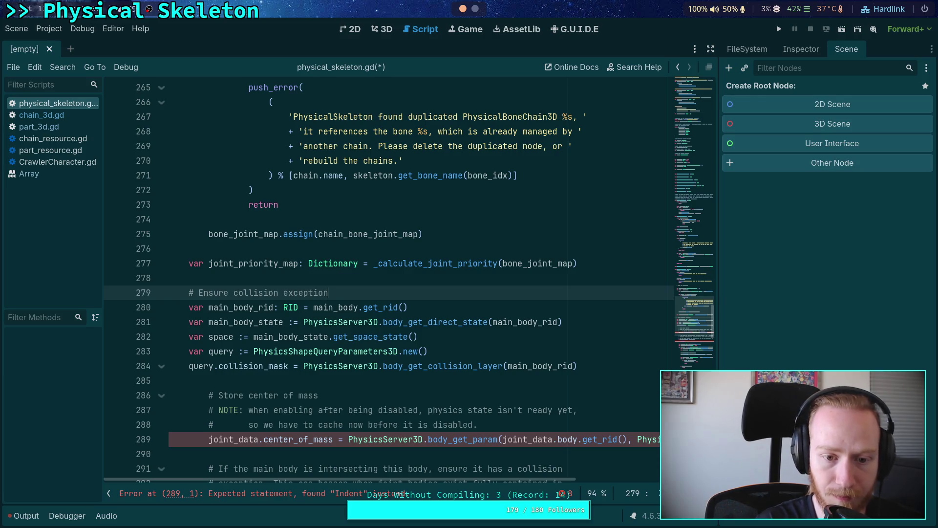
pyautogui.write('s for parts ')
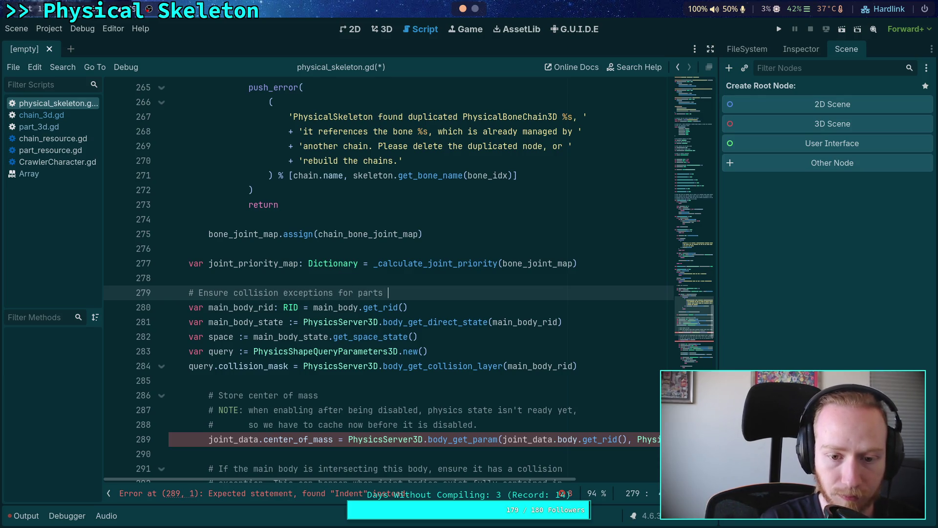
pyautogui.write('thatatinitiall')
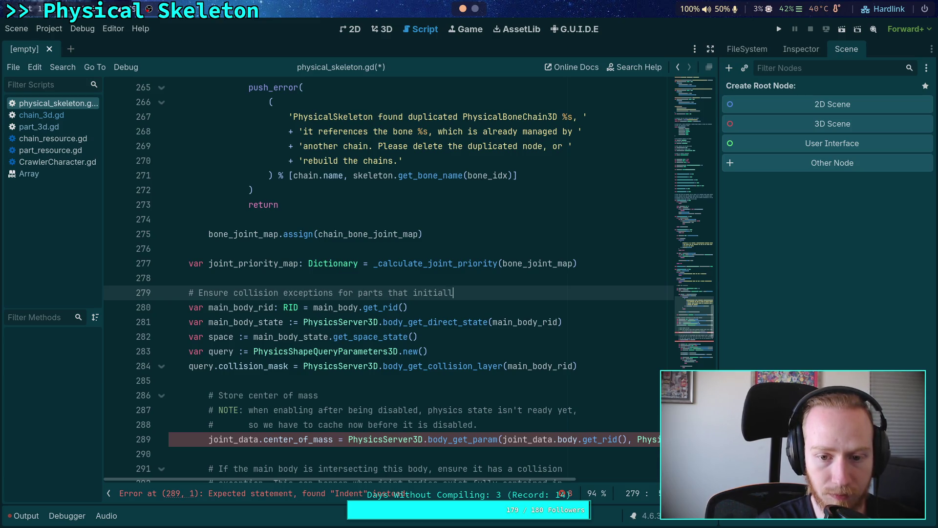
pyautogui.write('y intersect th')
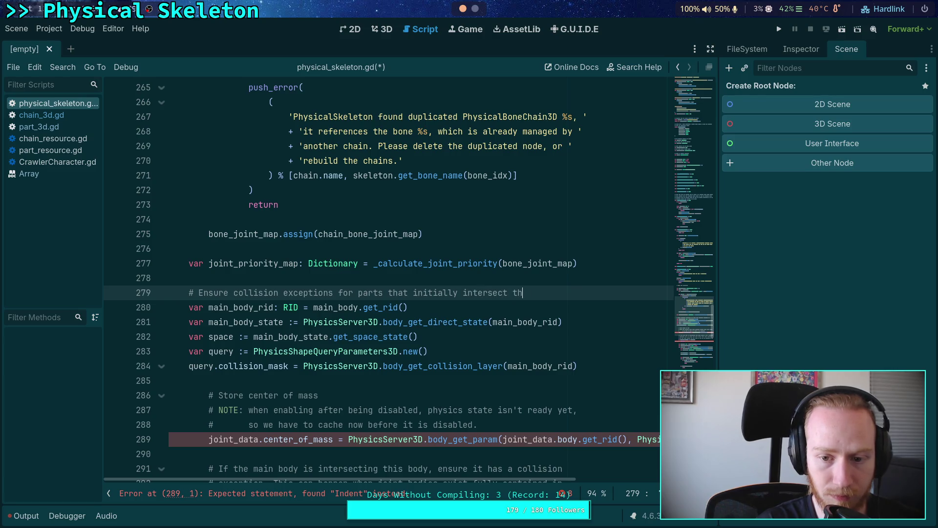
pyautogui.write('e main body')
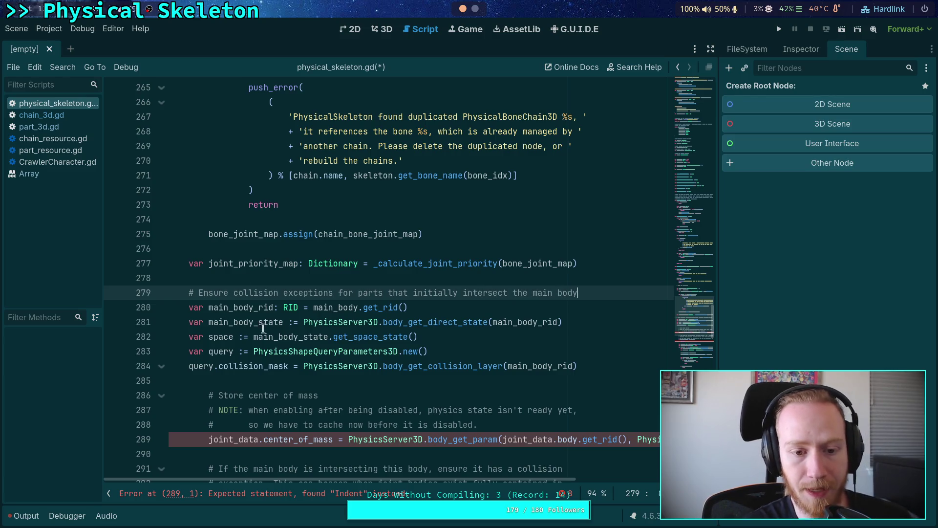
pyautogui.click(329, 381)
pyautogui.scroll(-2, 404, 383)
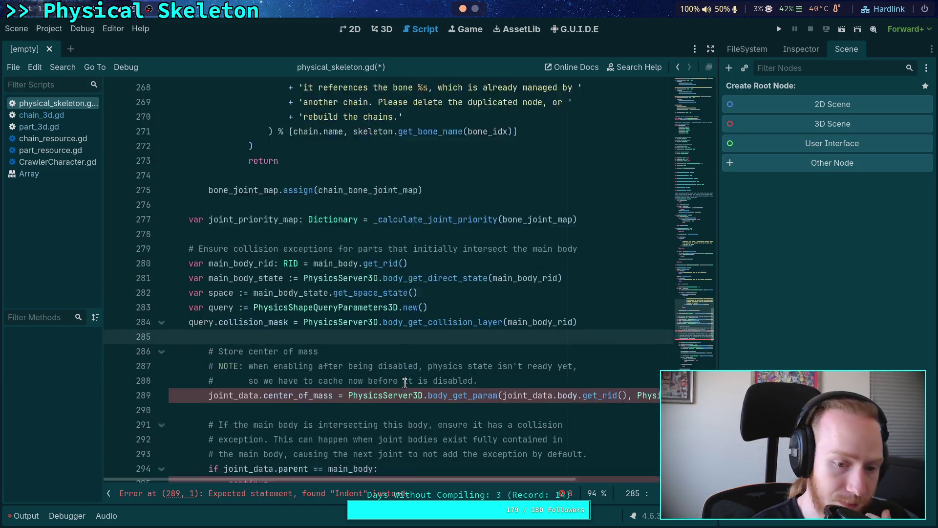
# Add 'for chain in chain_list' after the query setup, then go to the joint_priority_map line.
pyautogui.press('Return')
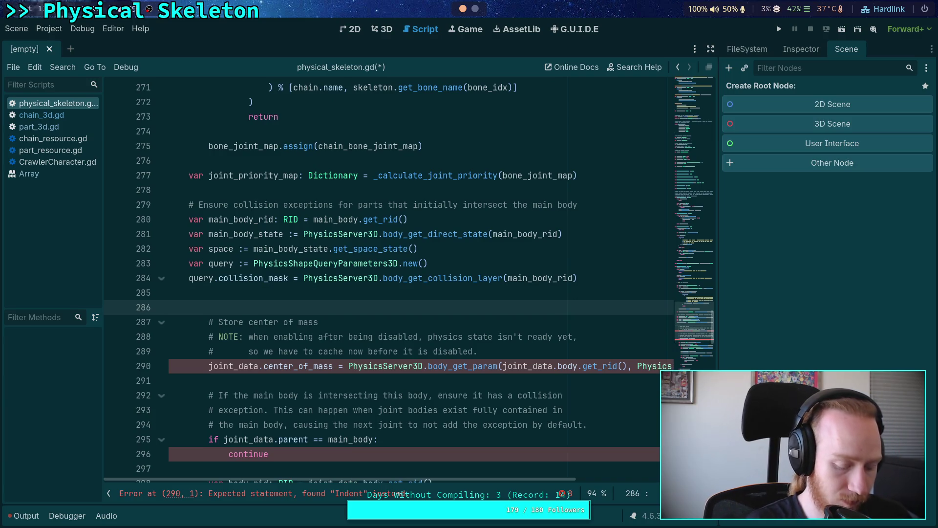
pyautogui.write('for chain in ')
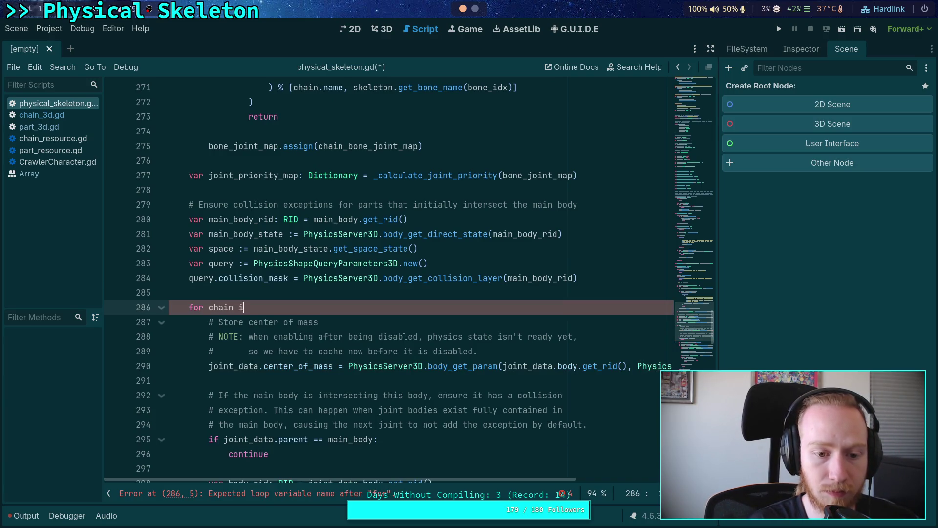
pyautogui.write('chain_list')
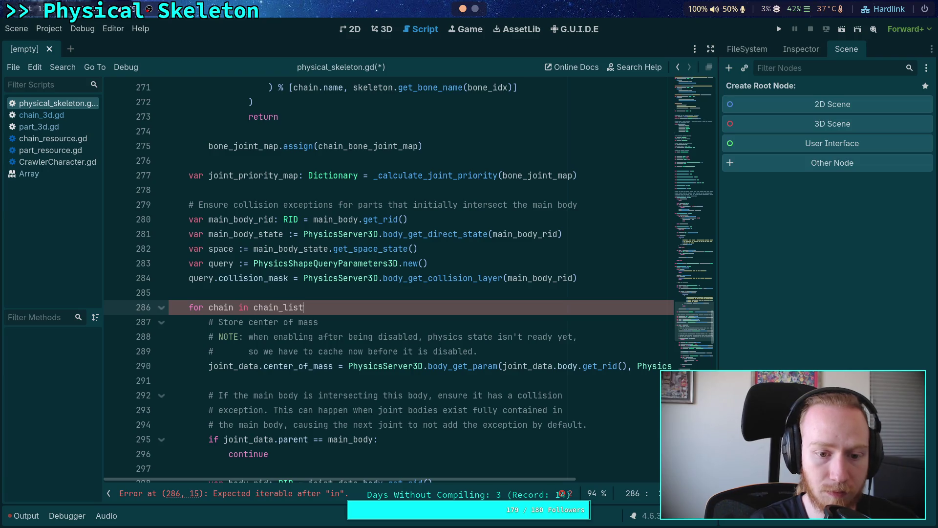
pyautogui.scroll(4, 387, 351)
pyautogui.scroll(2, 390, 349)
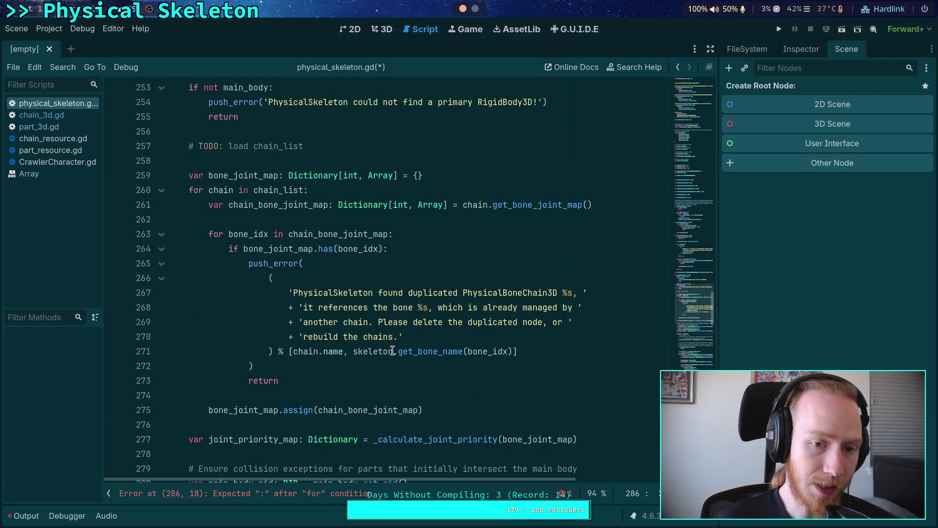
pyautogui.click(450, 409)
pyautogui.scroll(-1, 476, 391)
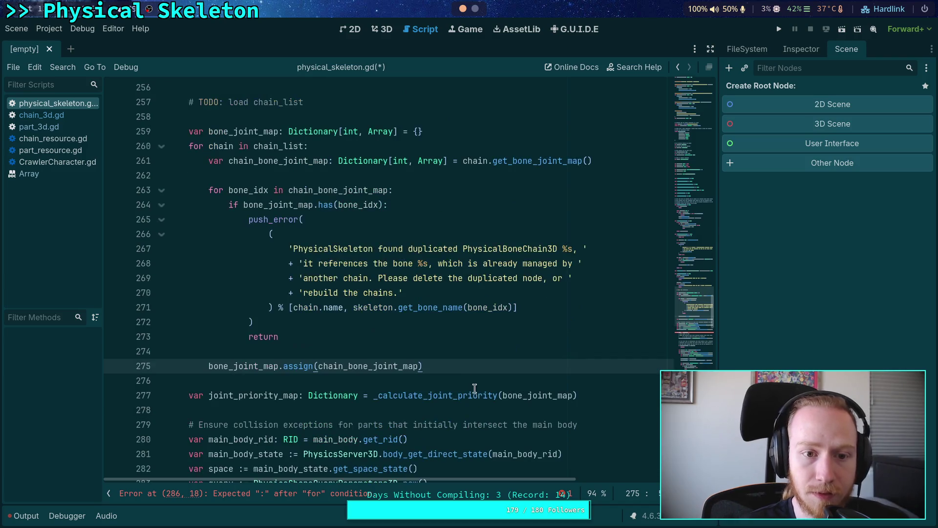
pyautogui.scroll(-5, 466, 374)
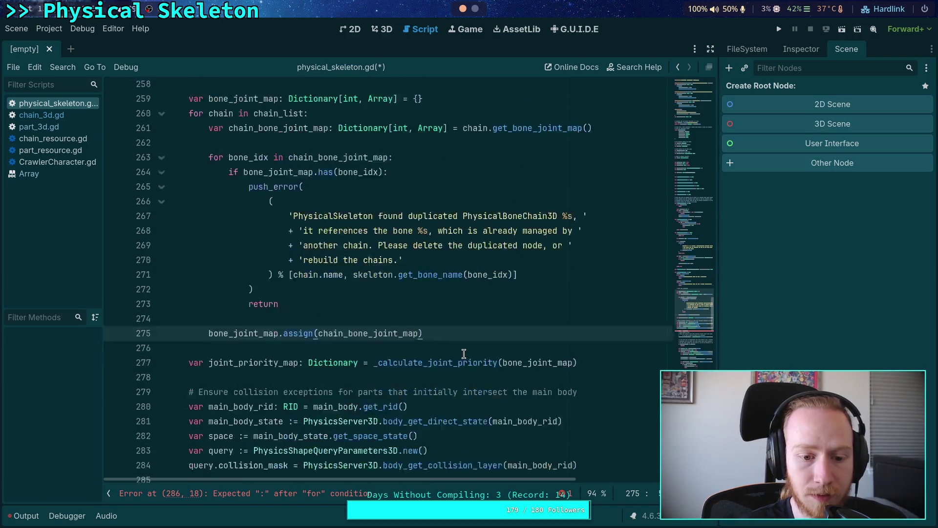
pyautogui.scroll(4, 282, 302)
pyautogui.scroll(-3, 213, 289)
pyautogui.click(586, 220)
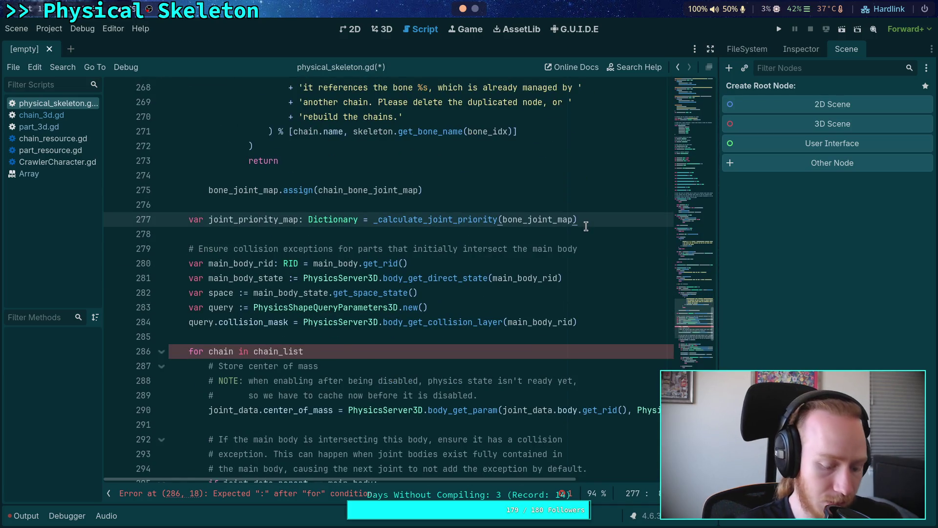
# Move the joint_priority_map line below the collision-exception code, above Duplicate joints.
pyautogui.press('Delete')
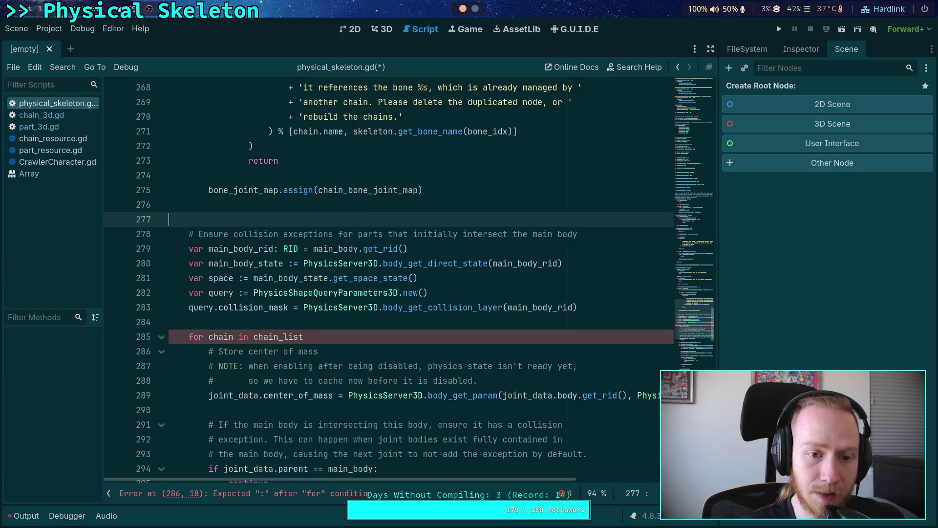
pyautogui.scroll(-6, 293, 313)
pyautogui.scroll(-8, 292, 308)
pyautogui.click(251, 278)
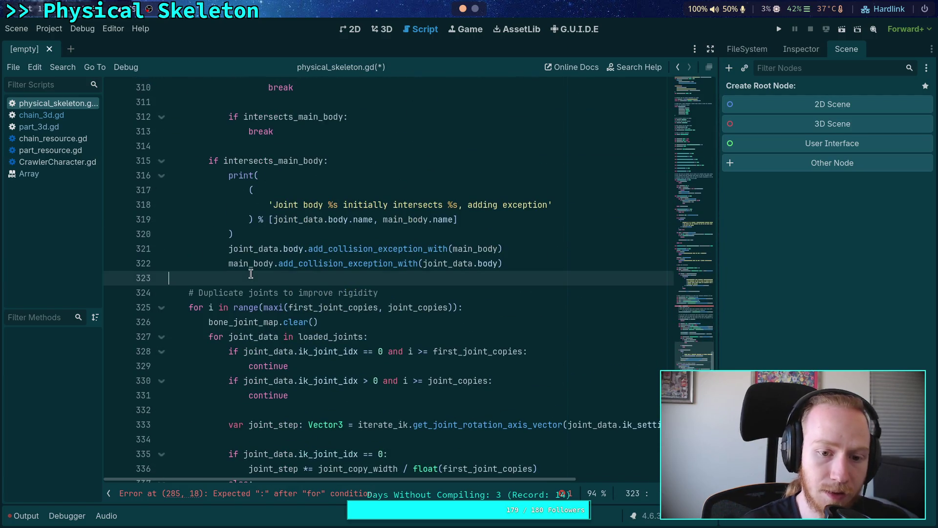
pyautogui.press('Return')
pyautogui.press('Return')
pyautogui.press('Up')
pyautogui.write('var joint_priority_map: Dictionary = _calculate_joint_priority(bone_joint_map)')
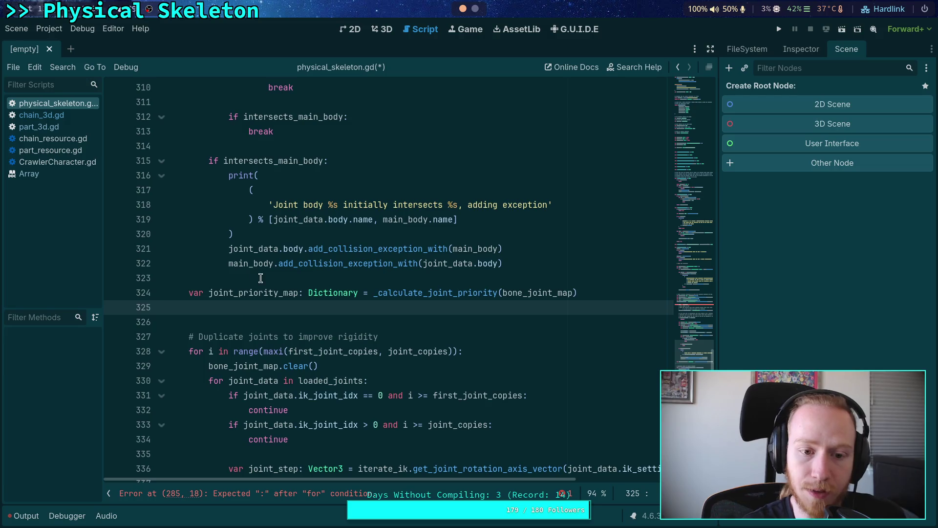
pyautogui.press('Up')
# Cut the six collision-exception setup lines, then go to the TODO load chain_list comment.
pyautogui.scroll(20, 312, 267)
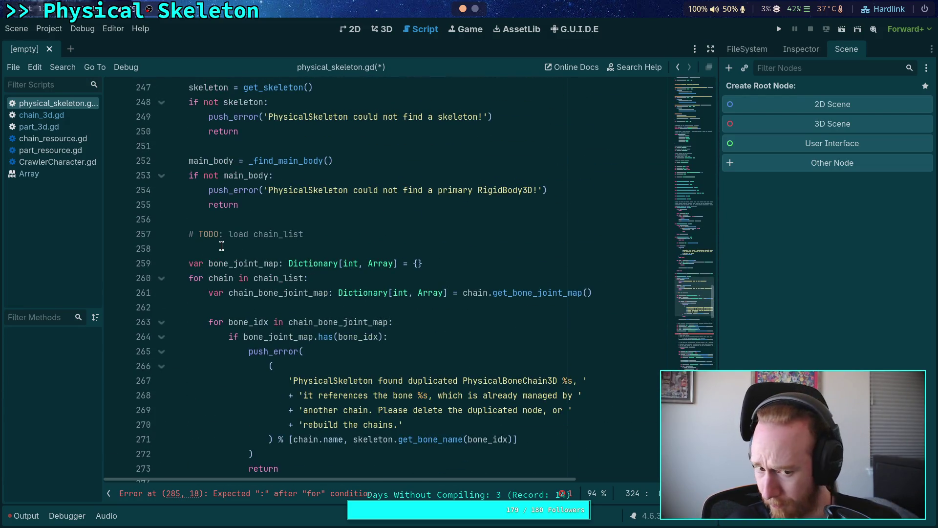
pyautogui.scroll(-5, 231, 241)
pyautogui.scroll(-1, 231, 241)
pyautogui.moveTo(189, 322)
pyautogui.mouseDown()
pyautogui.moveTo(430, 367)
pyautogui.moveTo(641, 390)
pyautogui.mouseUp()
pyautogui.hotkey('ctrl', 'x')
pyautogui.scroll(6, 372, 198)
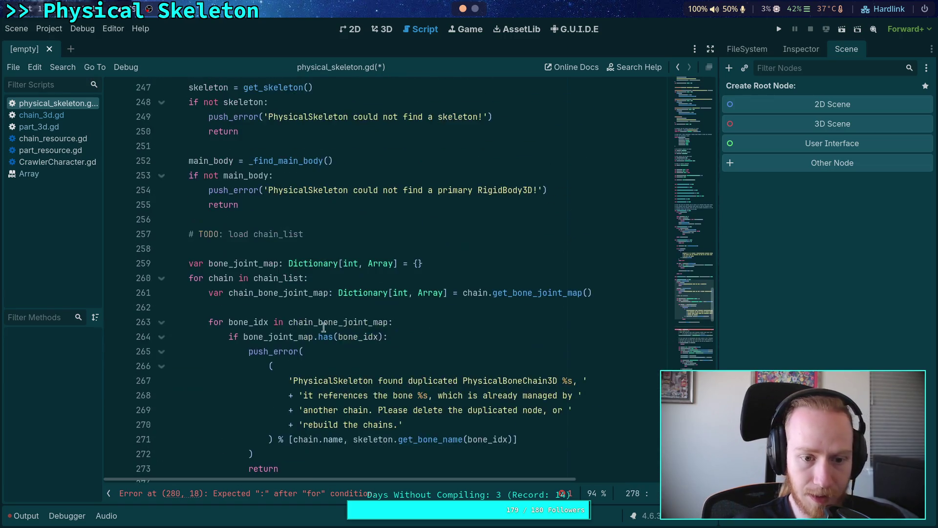
pyautogui.click(470, 281)
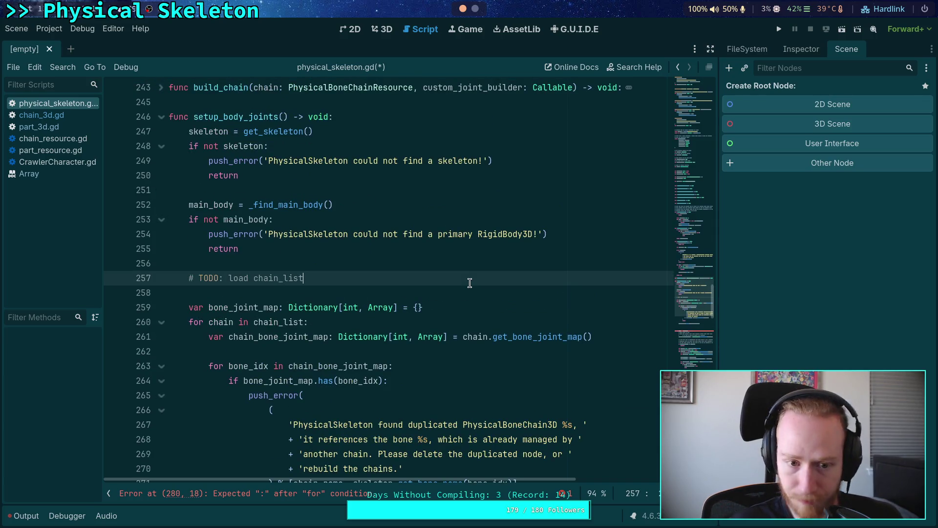
# Paste the collision-exception setup lines on a new line below the TODO comment.
pyautogui.click(471, 290)
pyautogui.press('Return')
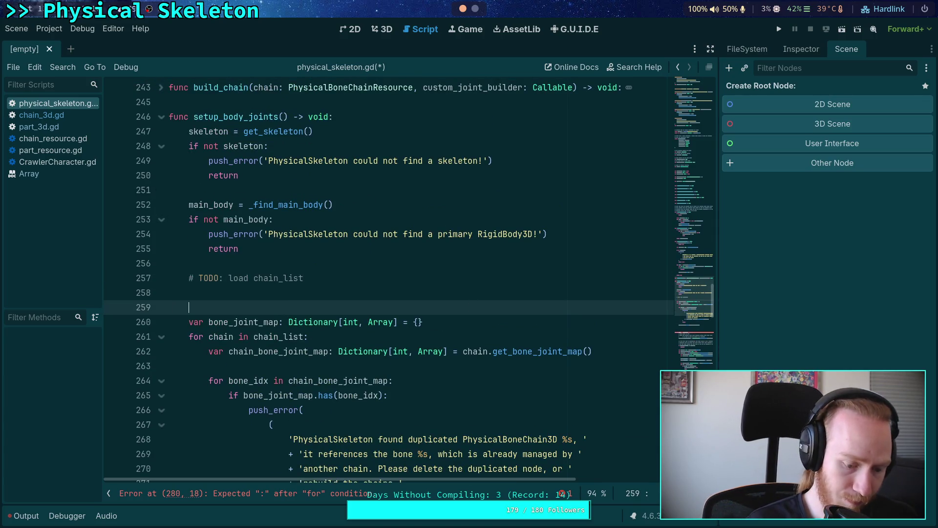
pyautogui.hotkey('ctrl', 'v')
# Move the bone_joint_map line above the collision-exception block, commented '# Collect bone joint mappings for priority assignment'.
pyautogui.click(482, 396)
pyautogui.hotkey('alt', 'Up')
pyautogui.hotkey('alt', 'Up')
pyautogui.hotkey('alt', 'Up')
pyautogui.hotkey('alt', 'Up')
pyautogui.hotkey('alt', 'Down')
pyautogui.press('Down')
pyautogui.press('Up')
pyautogui.press('End')
pyautogui.press('Return')
pyautogui.press('Up')
pyautogui.press('Up')
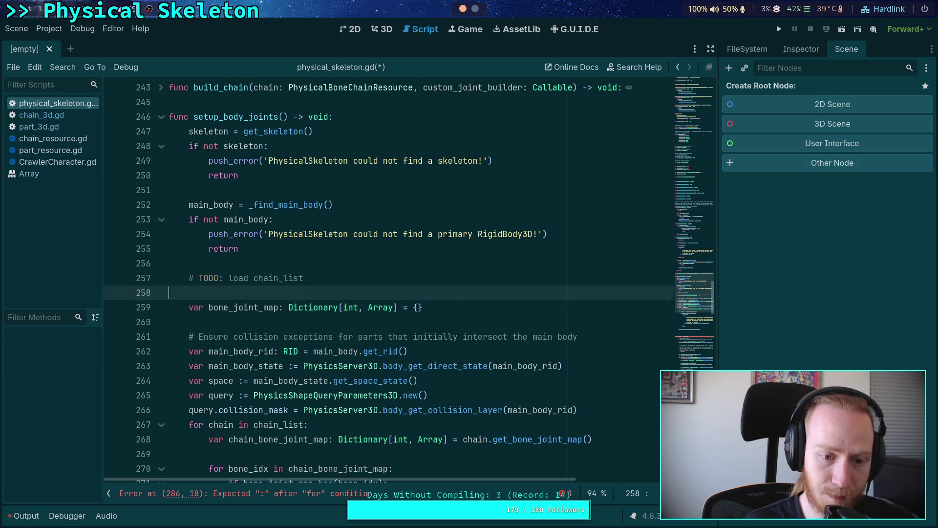
pyautogui.press('Return')
pyautogui.write('# Colle')
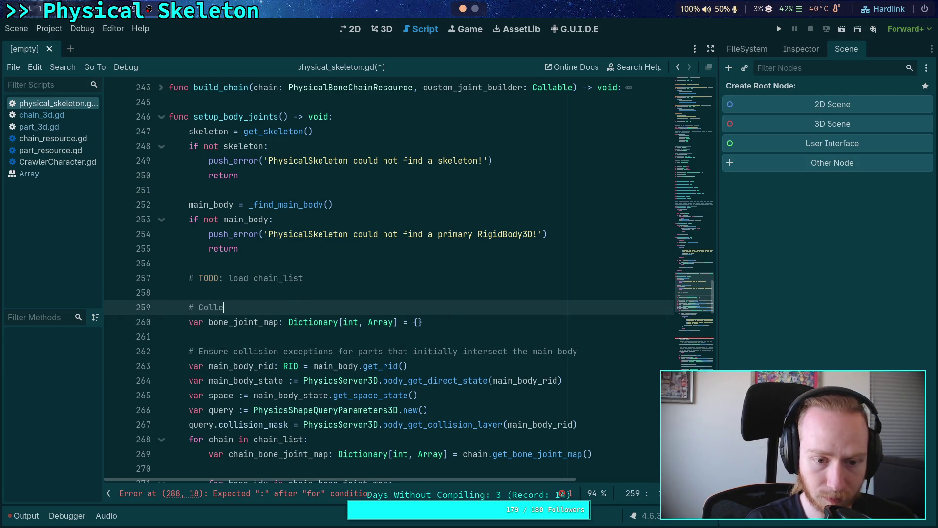
pyautogui.write('ct bone joint ')
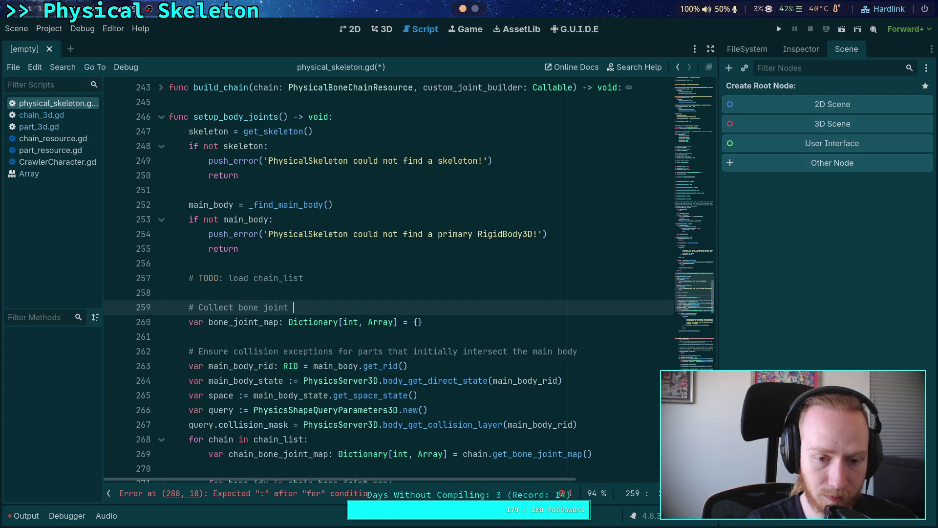
pyautogui.write('mapping')
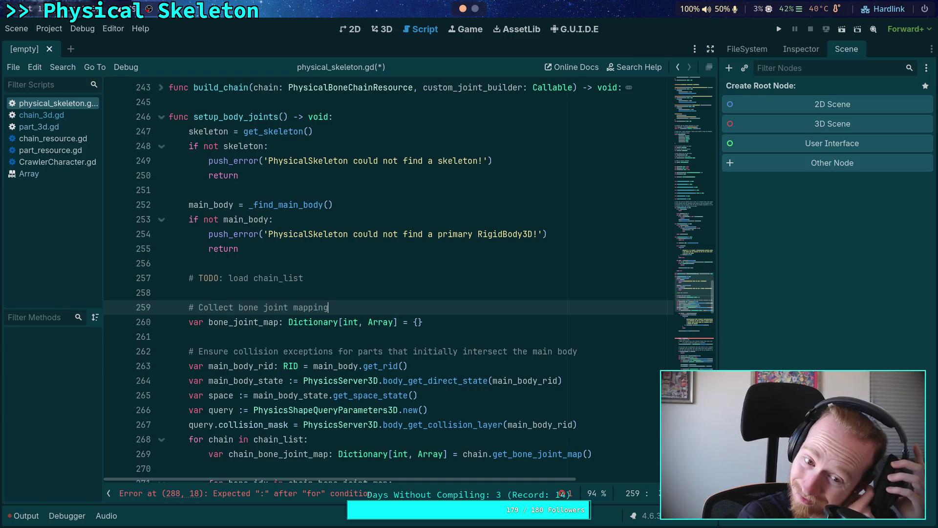
pyautogui.write('s ')
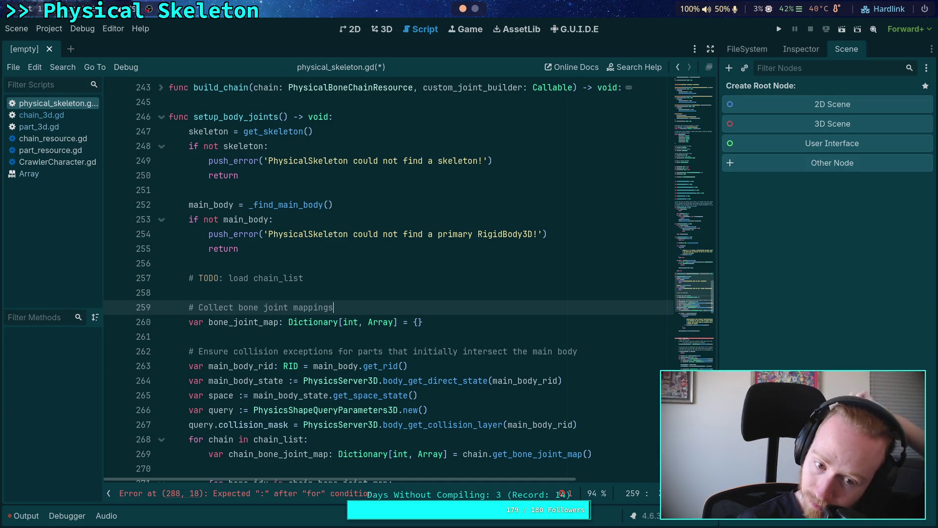
pyautogui.write('for priorit')
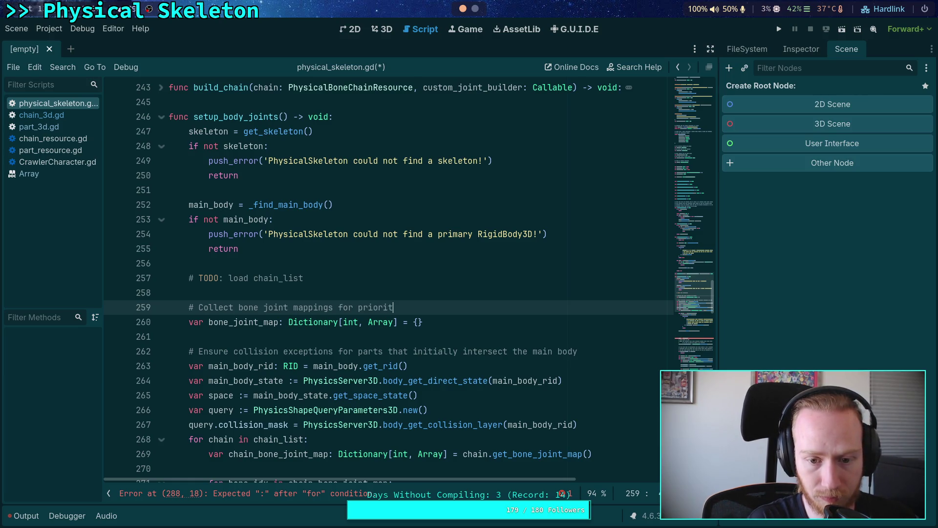
pyautogui.write('y assignment')
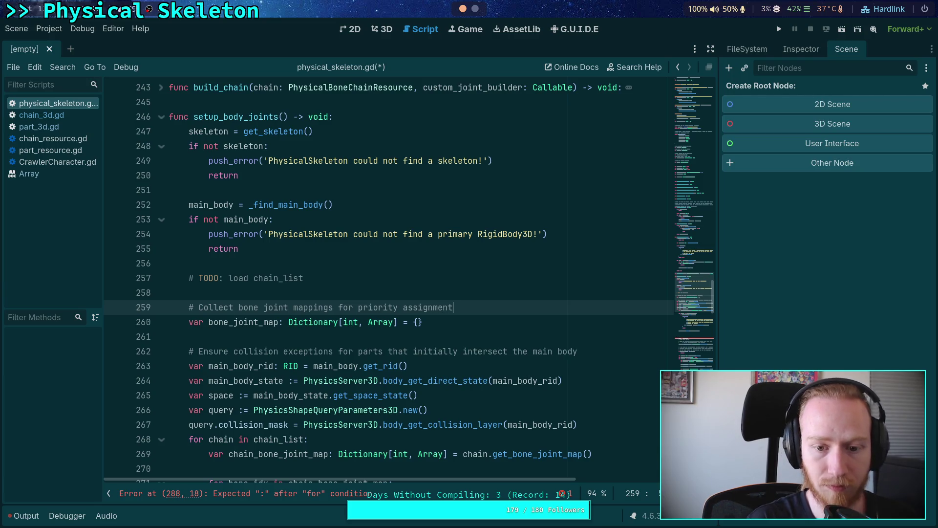
# Add a '# Process chains' comment line after the query setup, above the chain loop.
pyautogui.click(399, 336)
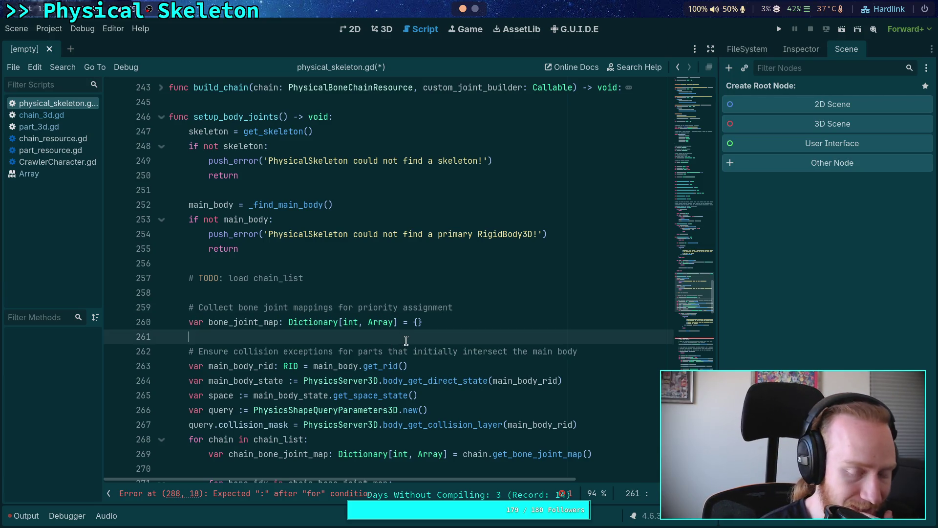
pyautogui.scroll(-2, 403, 339)
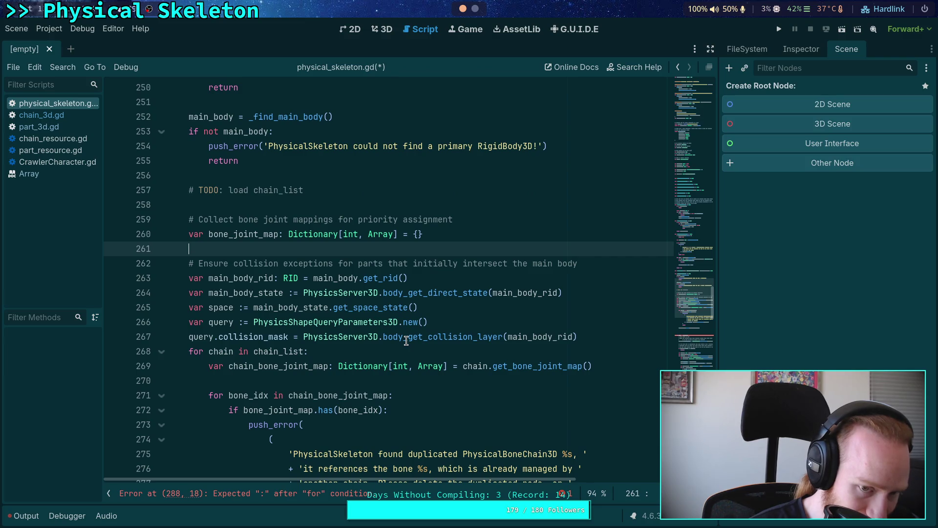
pyautogui.scroll(-1, 406, 340)
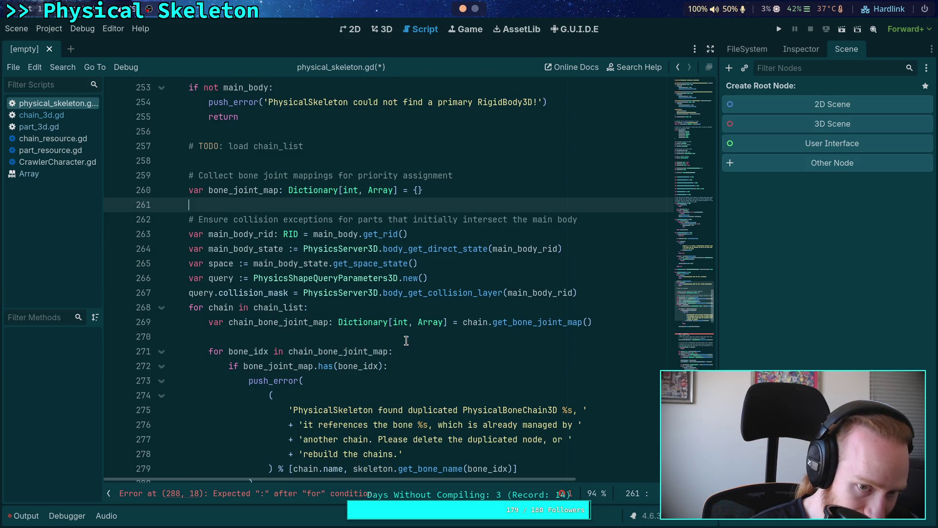
pyautogui.click(599, 289)
pyautogui.press('Return')
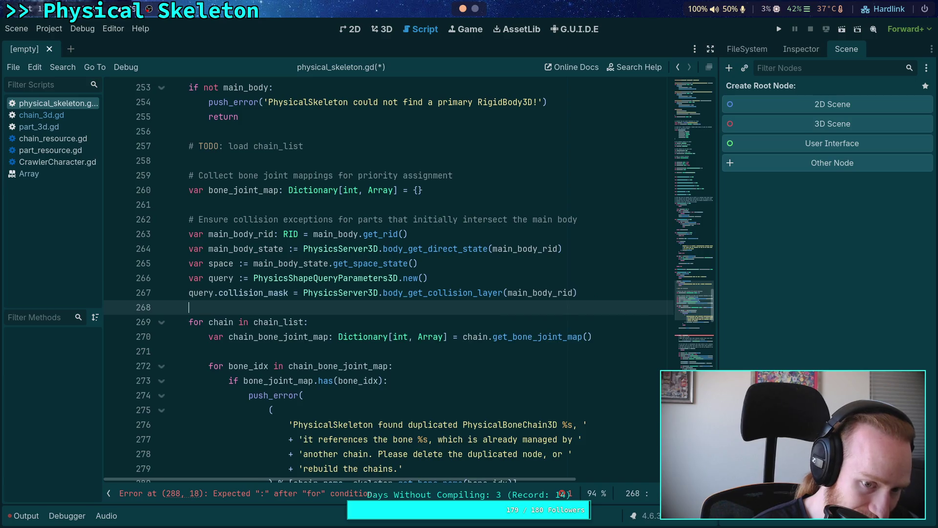
pyautogui.press('Return')
pyautogui.write('# ')
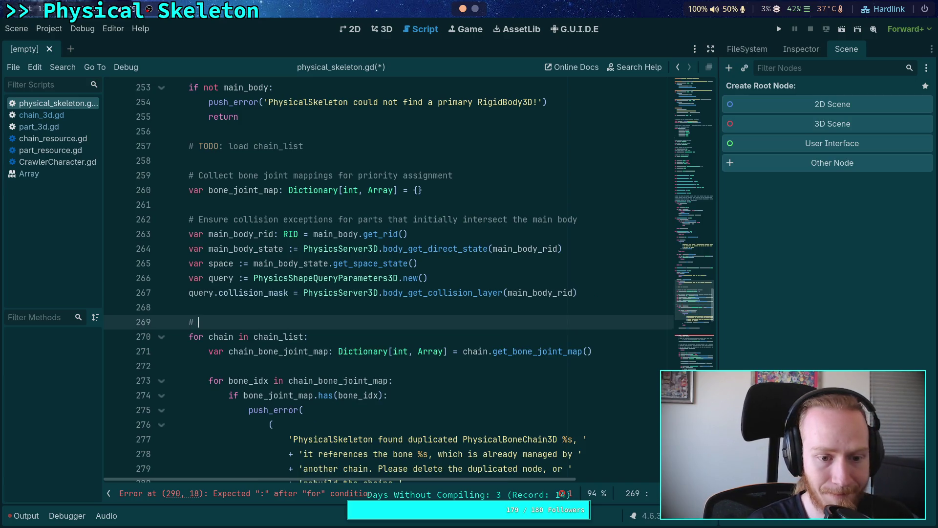
pyautogui.write('Process chain')
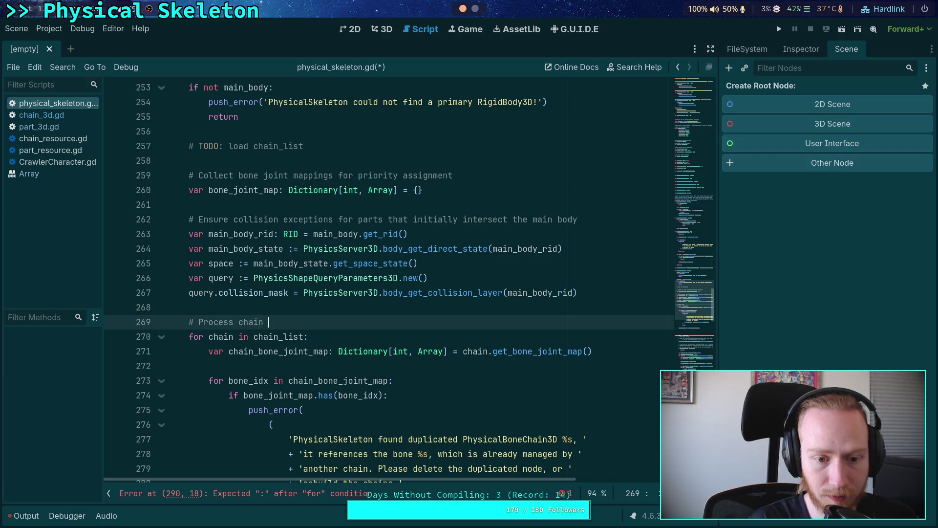
pyautogui.press('BackSpace')
pyautogui.write('s')
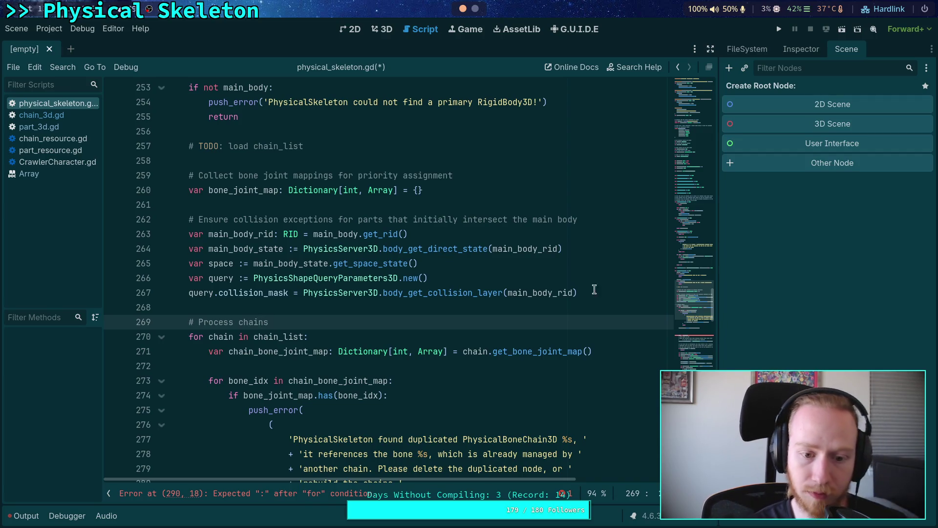
pyautogui.scroll(-4, 251, 239)
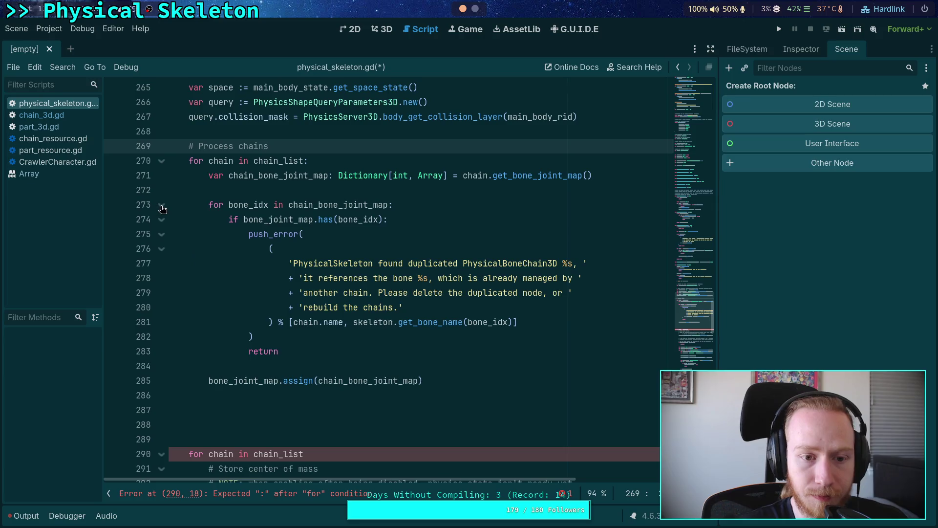
# Fold the bone_idx loop and delete the duplicate 'for chain in chain_list' line.
pyautogui.click(161, 205)
pyautogui.click(259, 251)
pyautogui.click(273, 267)
pyautogui.click(315, 308)
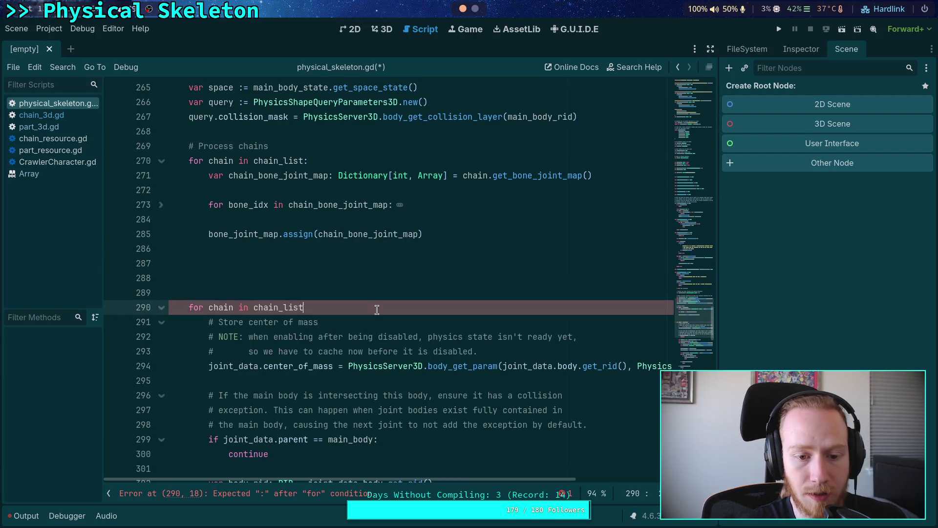
pyautogui.hotkey('shift', 'Home')
pyautogui.press('BackSpace')
pyautogui.press('BackSpace')
# Delete the 'Store center of mass' block.
pyautogui.moveTo(342, 367); pyautogui.dragTo(313, 257)
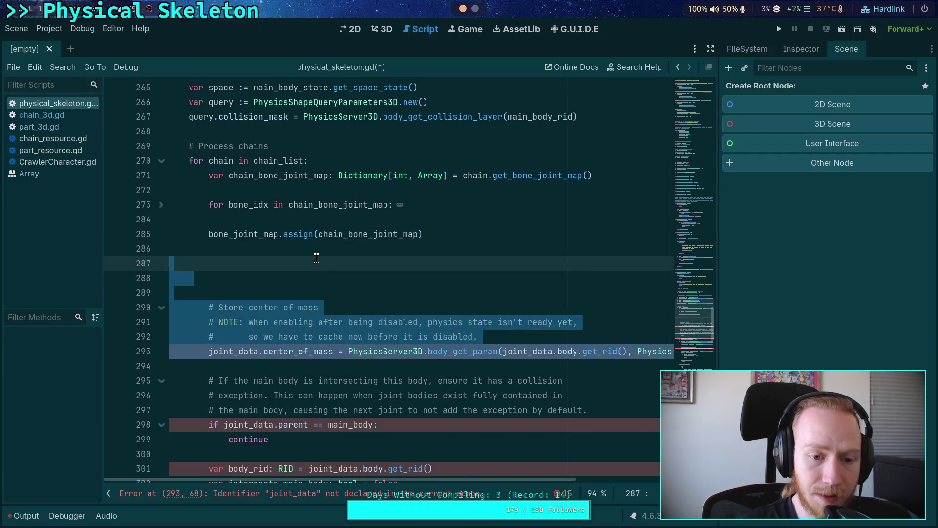
pyautogui.press('BackSpace')
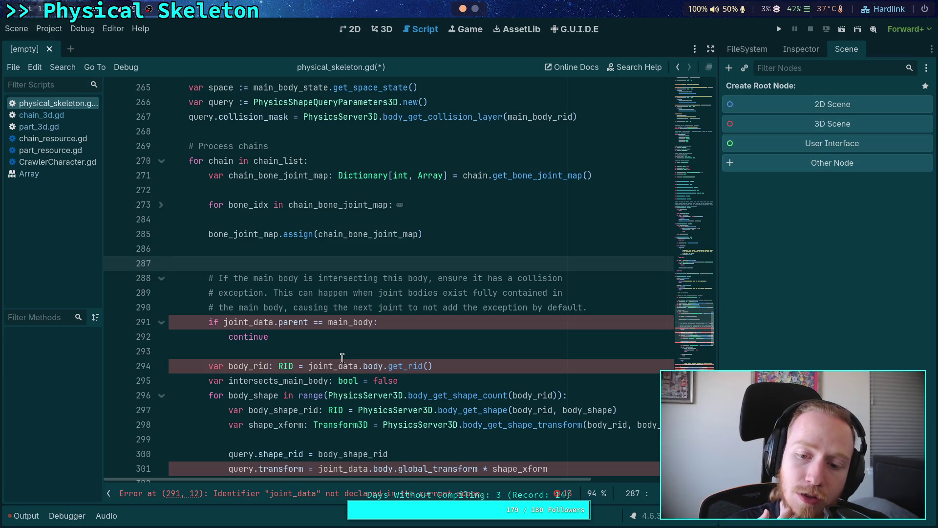
pyautogui.scroll(-10, 342, 361)
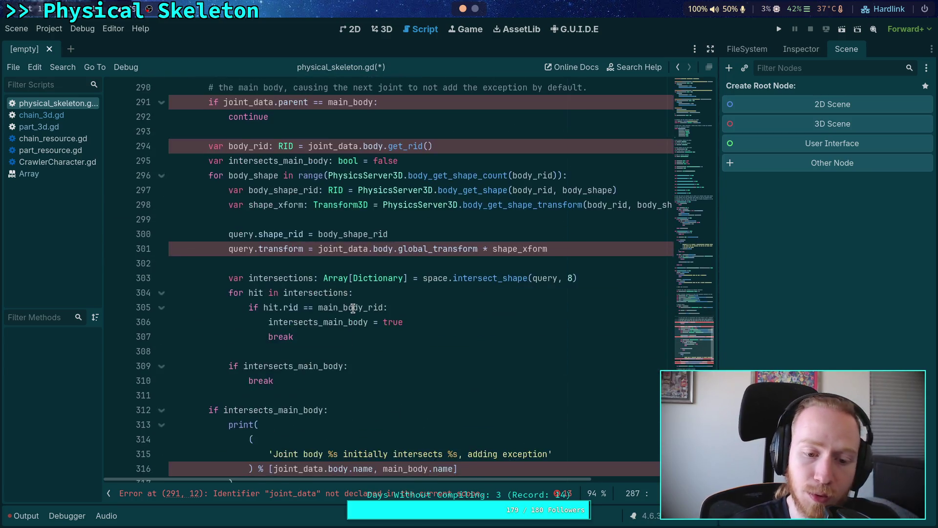
pyautogui.scroll(-3, 341, 312)
pyautogui.scroll(15, 338, 311)
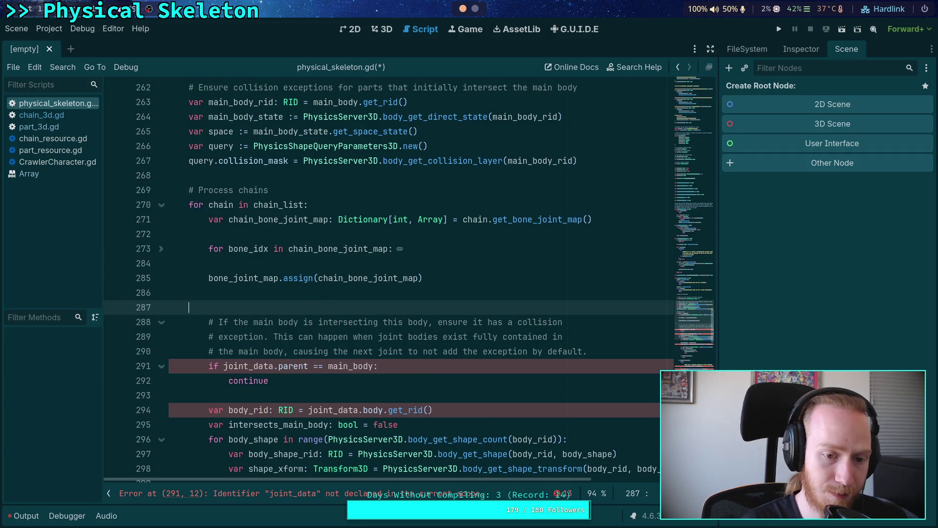
pyautogui.write('_')
pyautogui.press('Escape')
pyautogui.scroll(20, 430, 304)
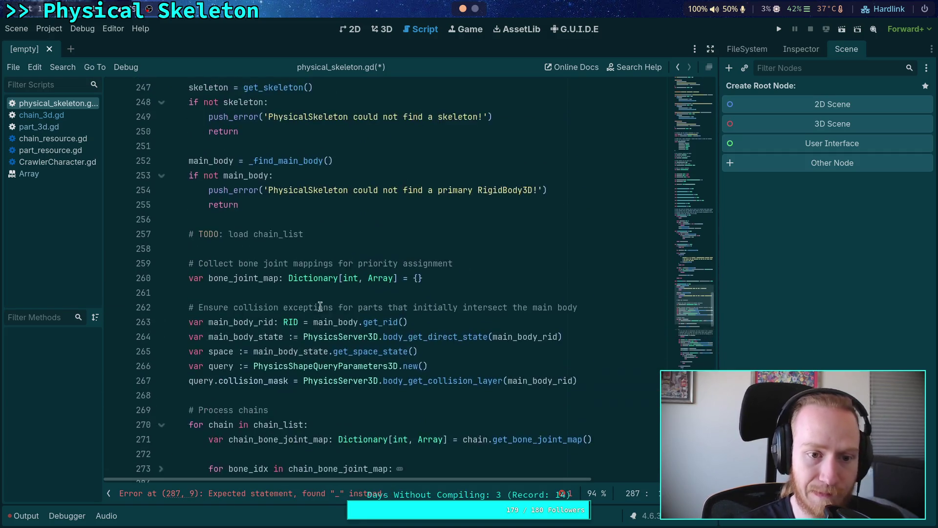
pyautogui.scroll(-20, 430, 304)
pyautogui.scroll(-2, 430, 304)
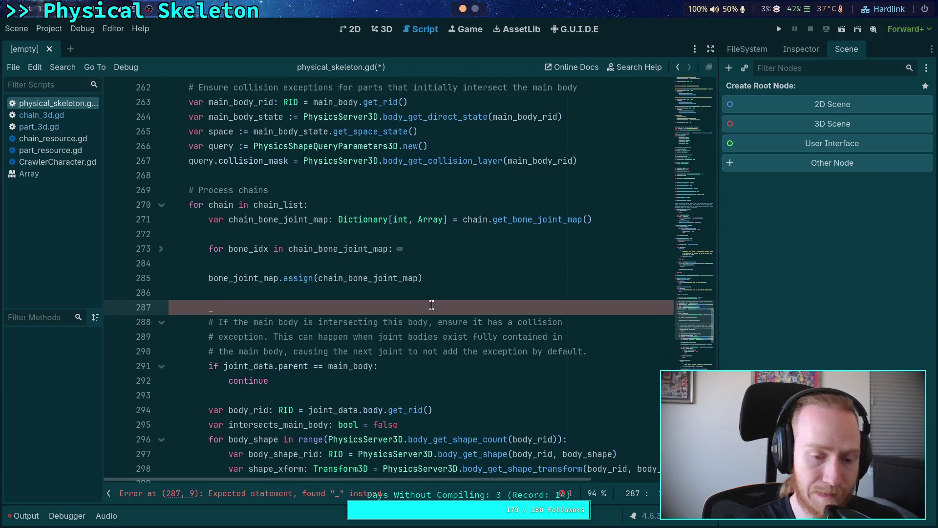
pyautogui.write('us')
pyautogui.press('BackSpace')
pyautogui.press('BackSpace')
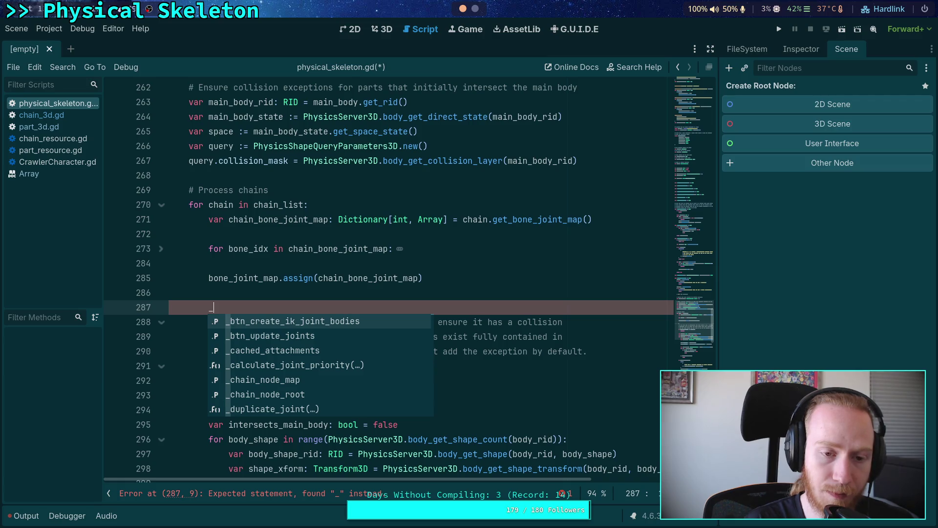
pyautogui.press('BackSpace')
pyautogui.moveTo(593, 157)
pyautogui.mouseDown()
pyautogui.moveTo(500, 117)
pyautogui.moveTo(180, 95)
pyautogui.mouseUp()
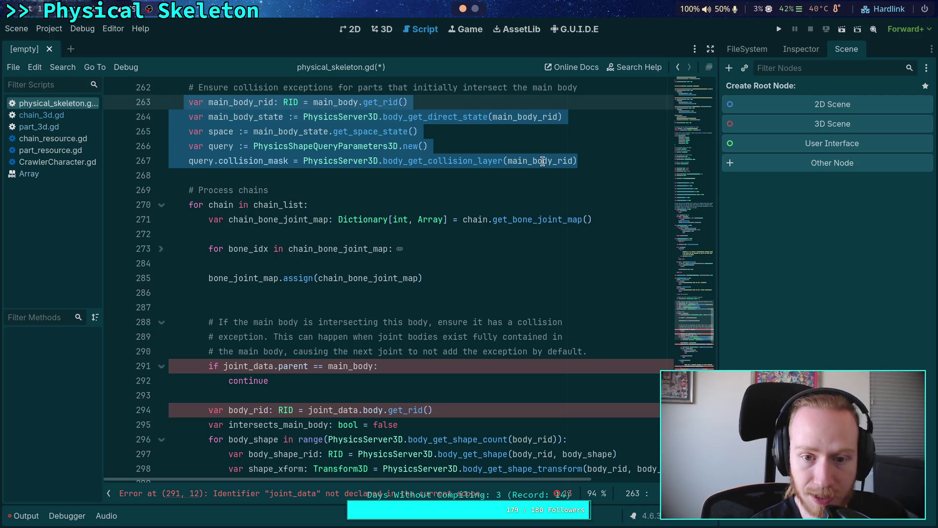
pyautogui.click(577, 162)
pyautogui.moveTo(428, 146); pyautogui.dragTo(183, 146)
pyautogui.moveTo(511, 147)
pyautogui.mouseDown()
pyautogui.moveTo(313, 161)
pyautogui.moveTo(188, 146)
pyautogui.mouseUp()
pyautogui.click(382, 307)
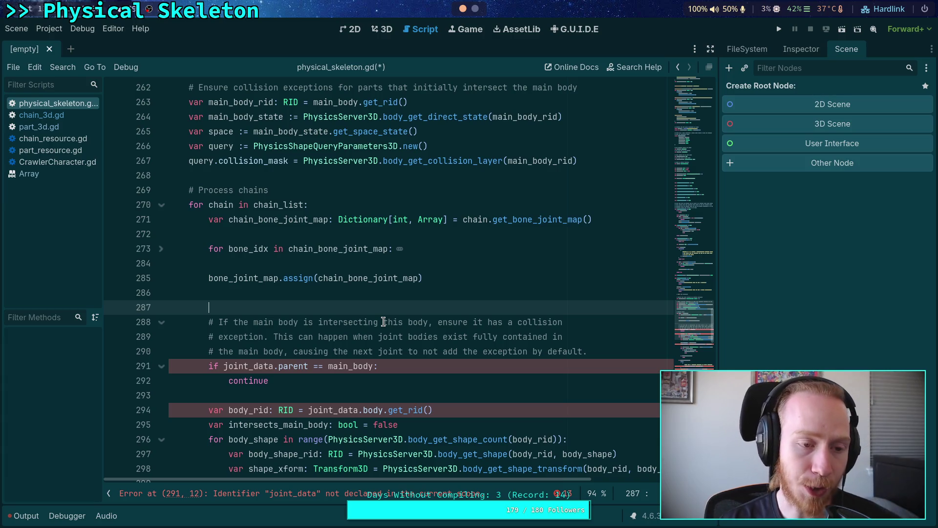
pyautogui.click(350, 289)
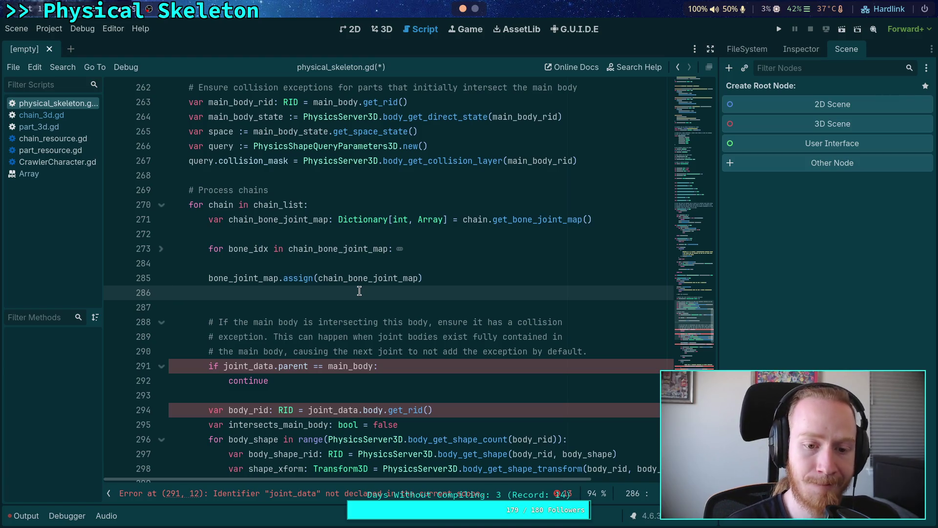
pyautogui.click(374, 307)
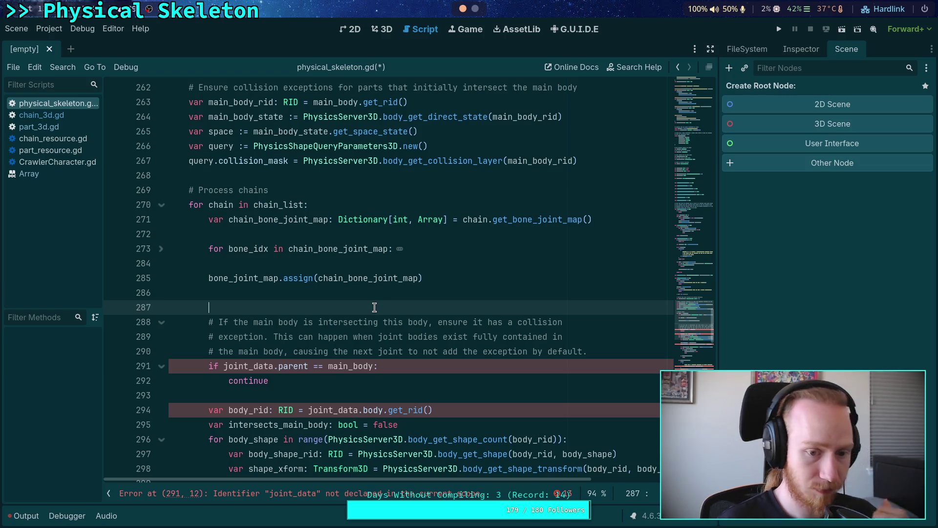
# Add a '# Process parts' comment and an empty 'for part in chain.part_list:' loop.
pyautogui.write('# Process parts')
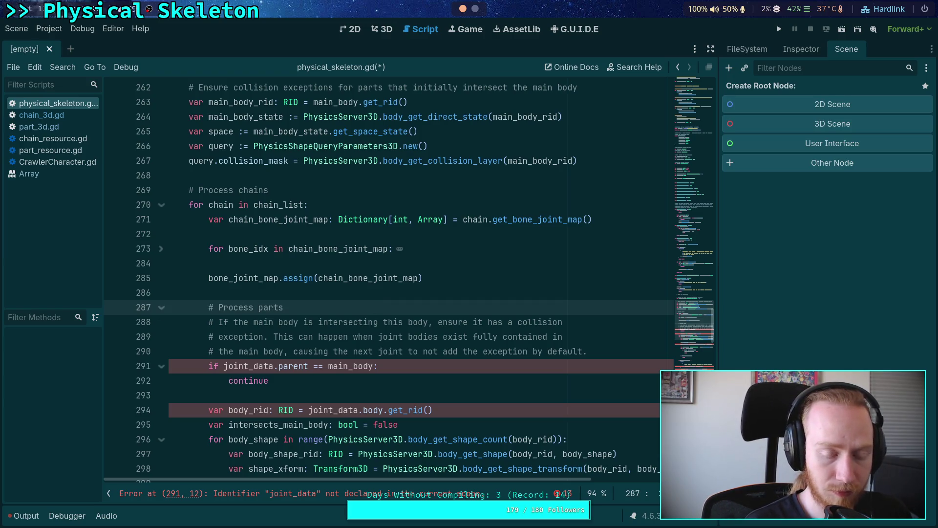
pyautogui.press('Return')
pyautogui.write('for part ')
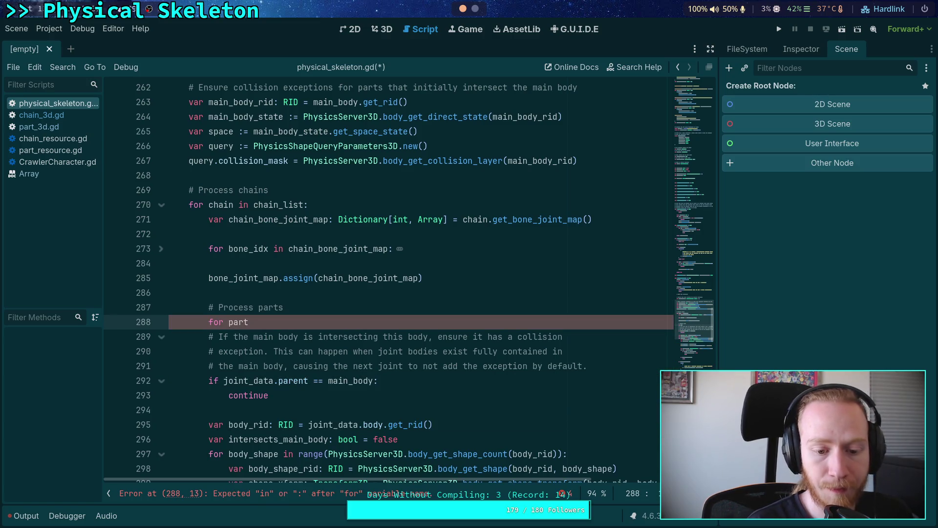
pyautogui.write('in chain.par')
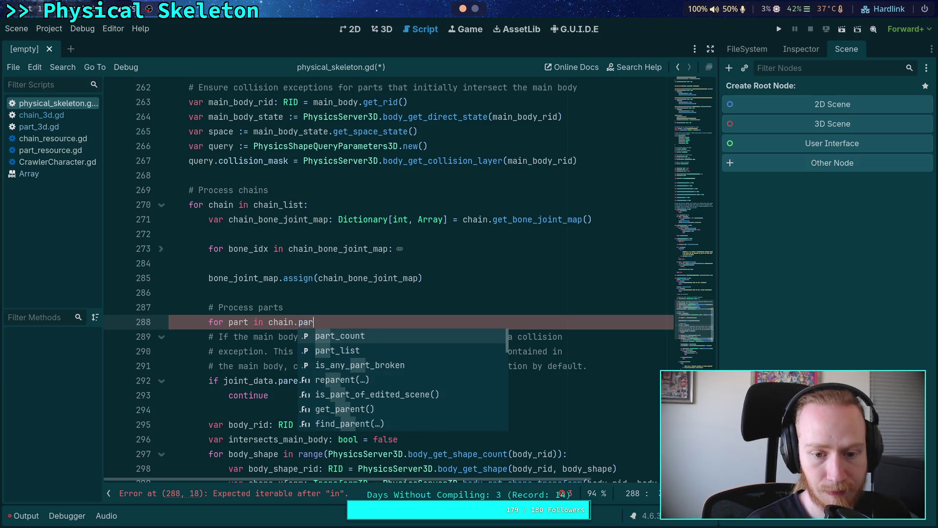
pyautogui.press('Down')
pyautogui.press('Return')
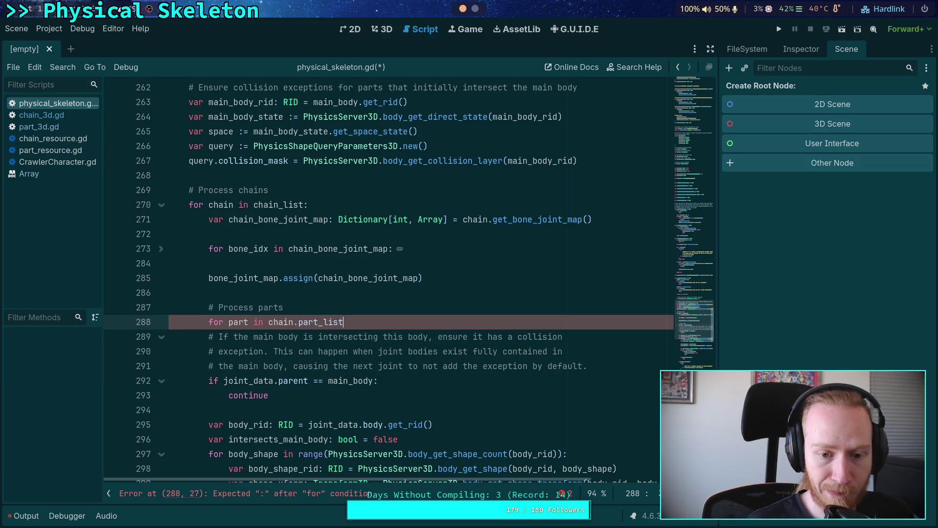
pyautogui.press('Return')
pyautogui.scroll(-3, 207, 220)
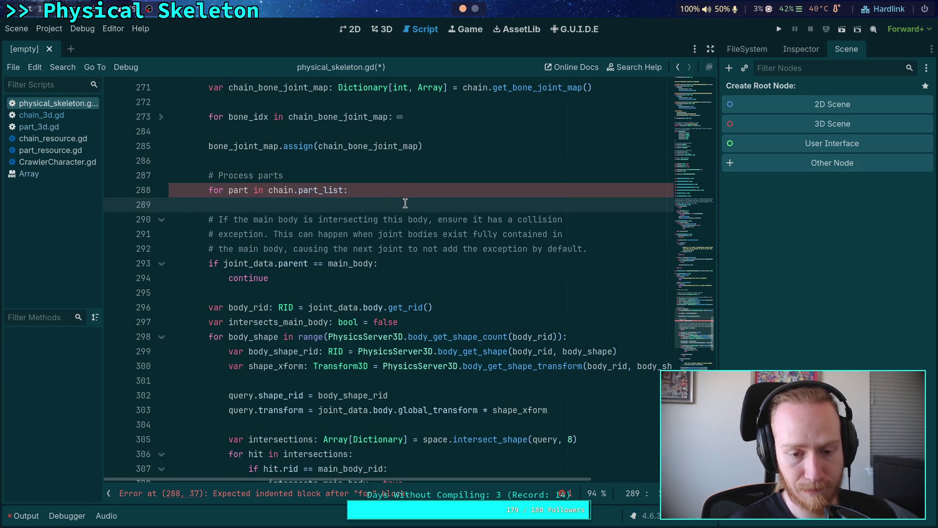
pyautogui.scroll(2, 402, 235)
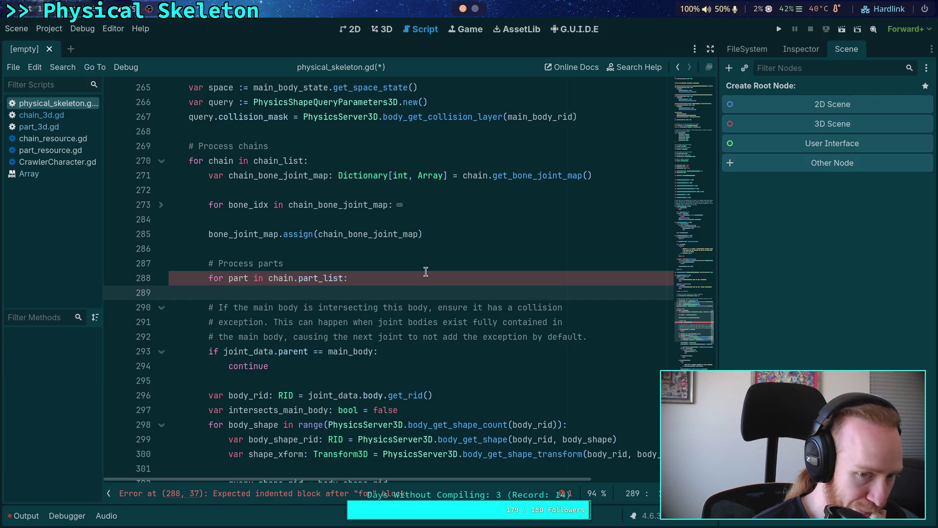
pyautogui.press('Return')
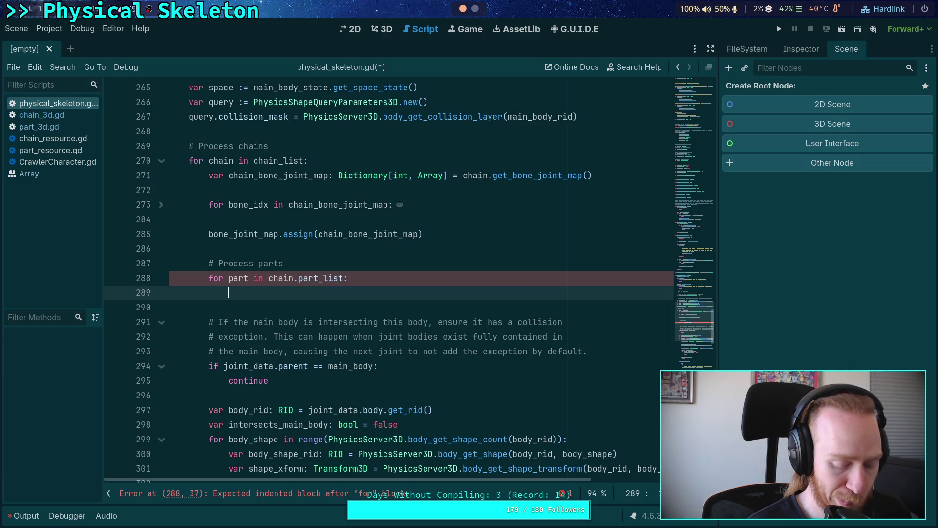
# Add a comment and a loop over part.get_collision_exceptions() that checks each excepted body against main_body.
pyautogui.press('Return')
pyautogui.write('# Check current excepts')
pyautogui.write('ons,may already inc')
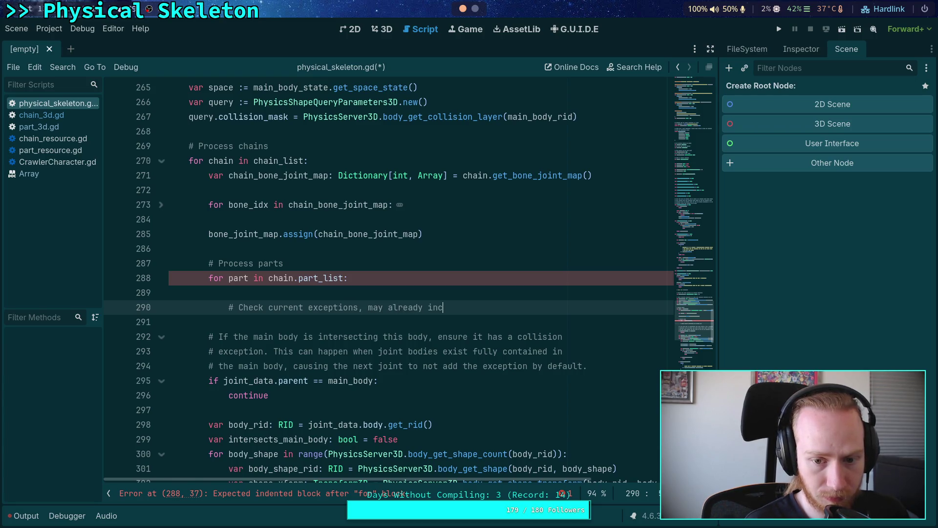
pyautogui.write('lude main body')
pyautogui.press('Return')
pyautogui.write('for excepted in part.get_')
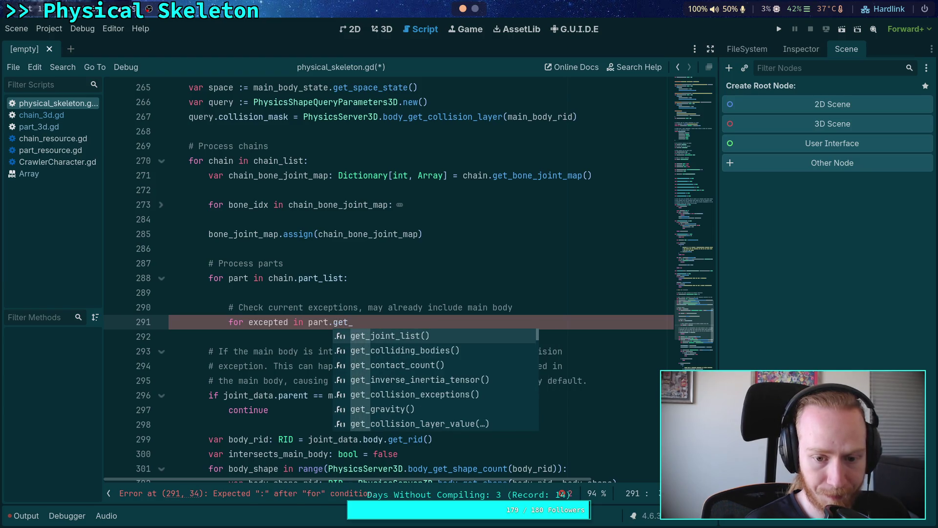
pyautogui.write('ex')
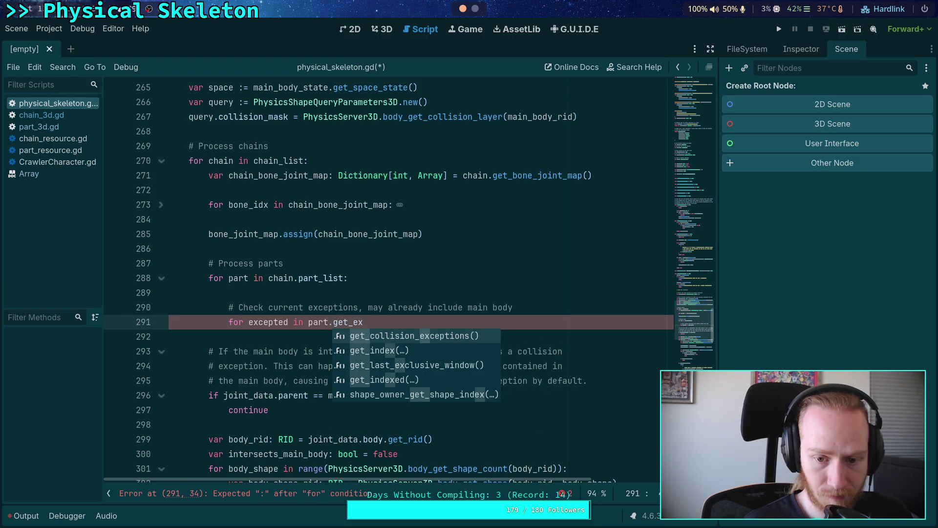
pyautogui.press('Return')
pyautogui.write(':')
pyautogui.press('Return')
pyautogui.write('ex')
pyautogui.press('Return')
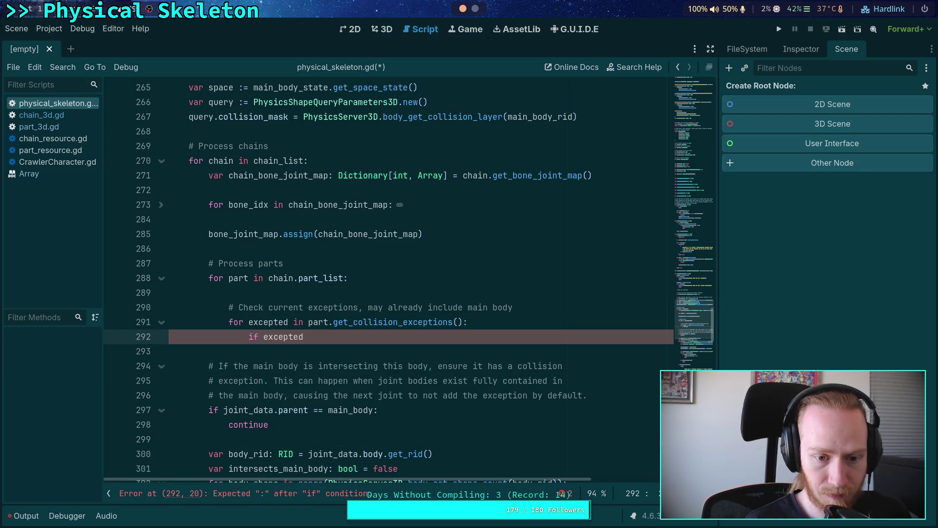
pyautogui.write('= main')
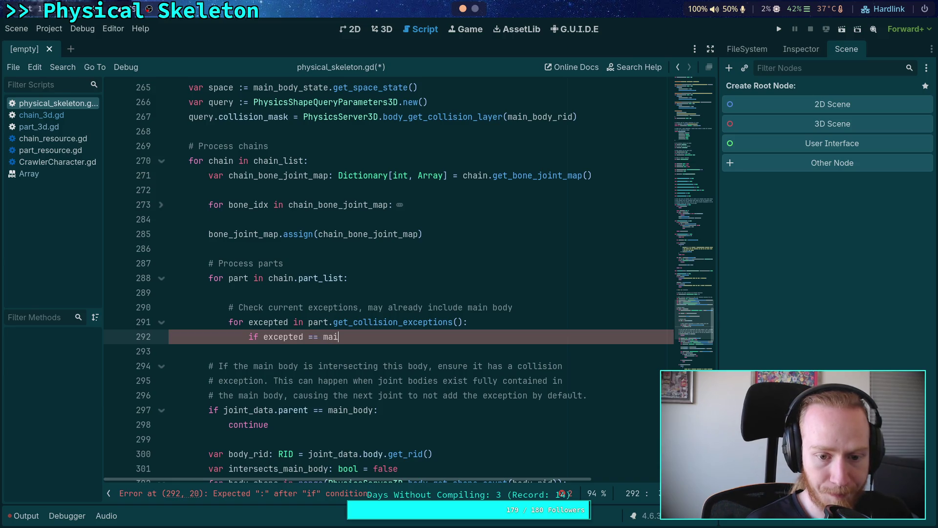
pyautogui.press('Return')
pyautogui.write(':')
pyautogui.press('Return')
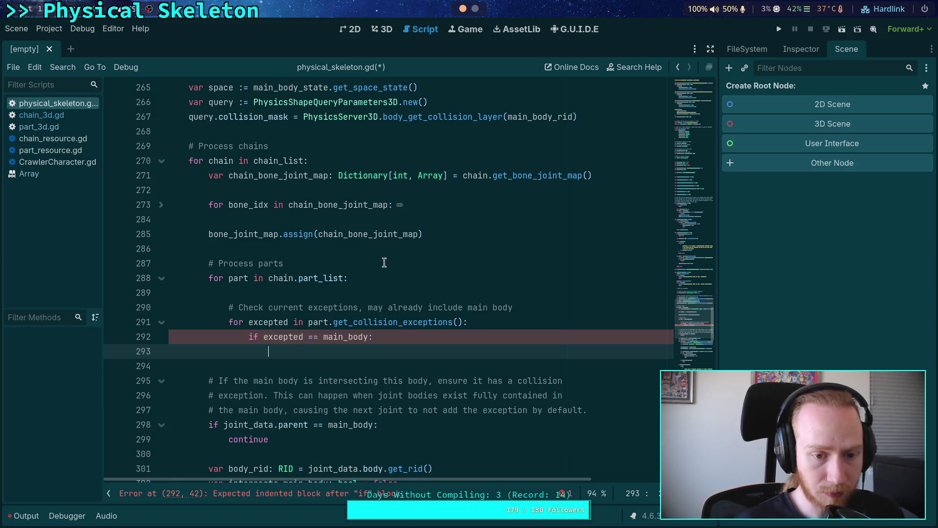
# Declare 'var skip: bool = false', and set 'skip = true' then 'break' inside the main_body check.
pyautogui.click(536, 307)
pyautogui.press('Return')
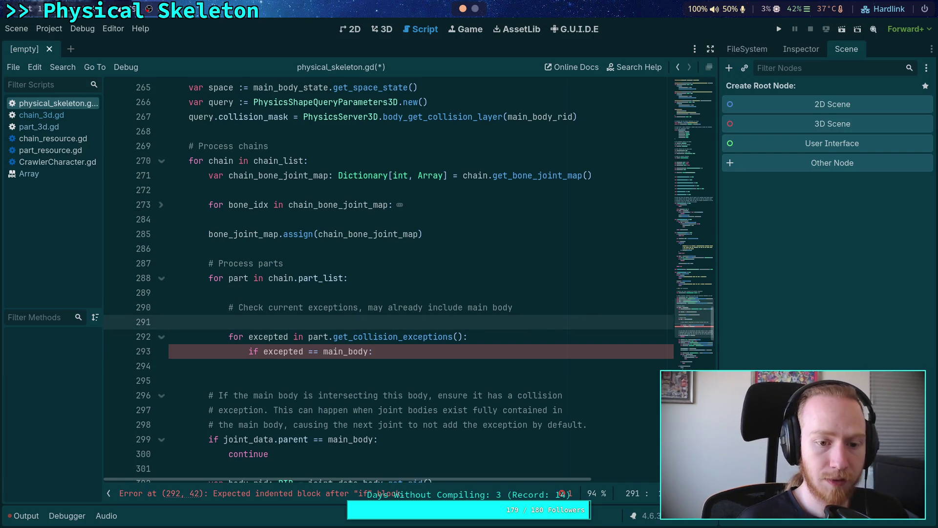
pyautogui.write('var')
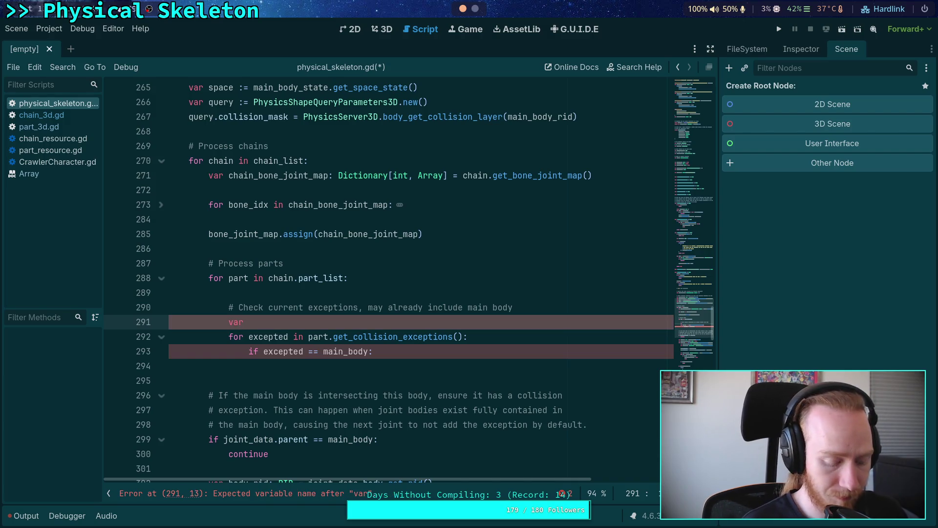
pyautogui.write(' skip')
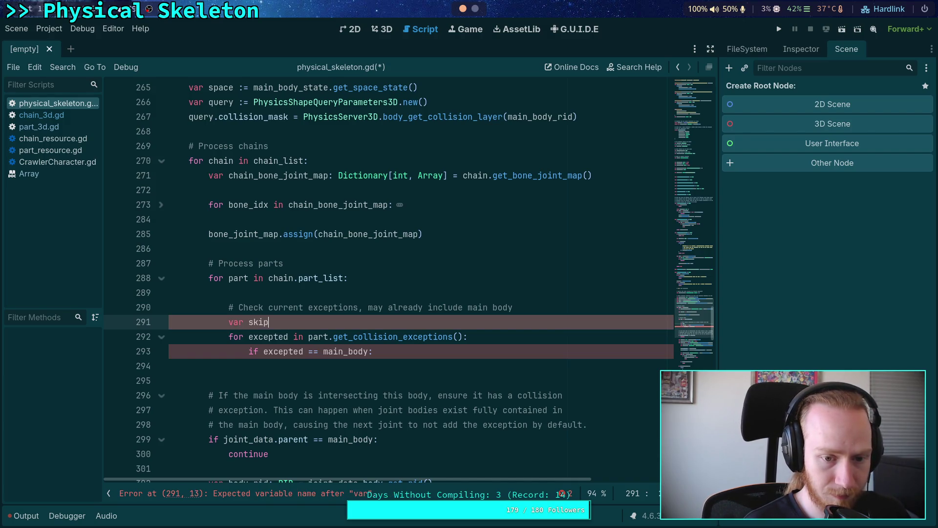
pyautogui.write(': bool = afg')
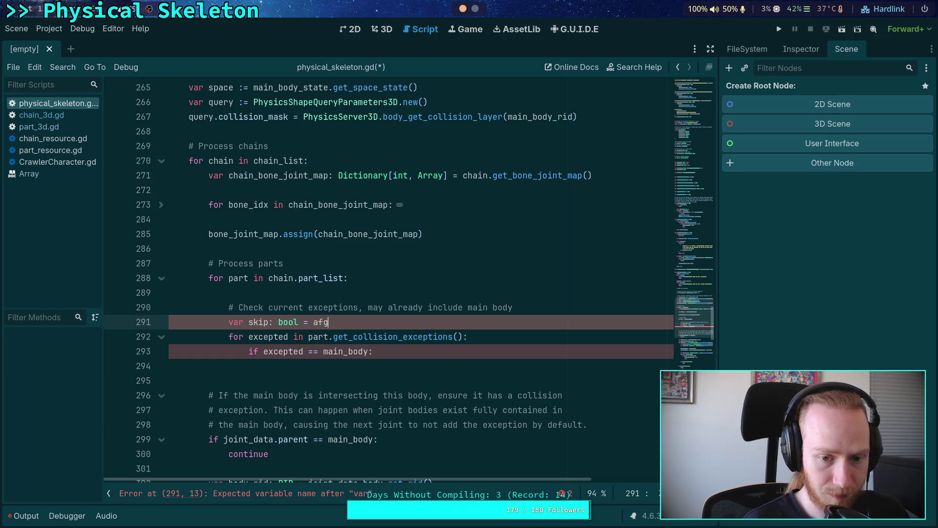
pyautogui.press('BackSpace')
pyautogui.press('BackSpace')
pyautogui.write('fa')
pyautogui.press('Return')
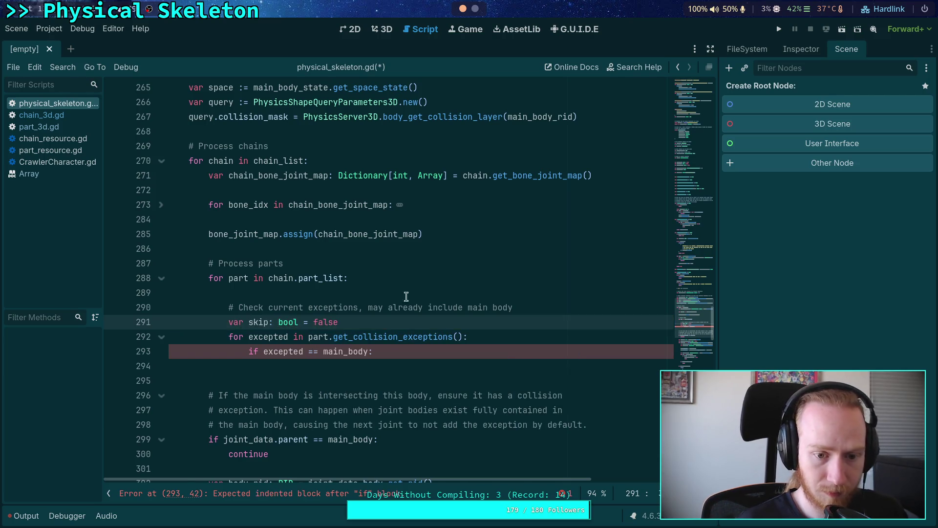
pyautogui.click(403, 366)
pyautogui.write('skip = ')
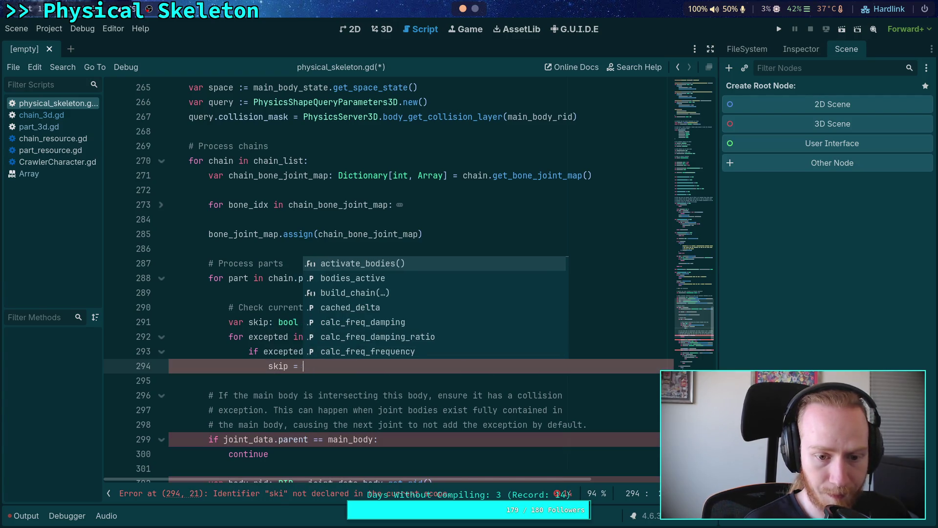
pyautogui.write('true')
pyautogui.press('Return')
pyautogui.press('Return')
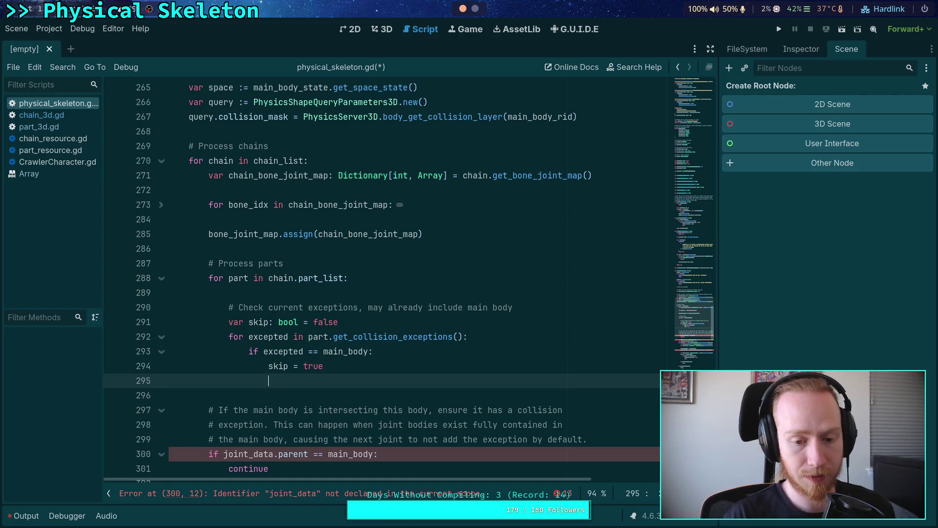
pyautogui.write('break')
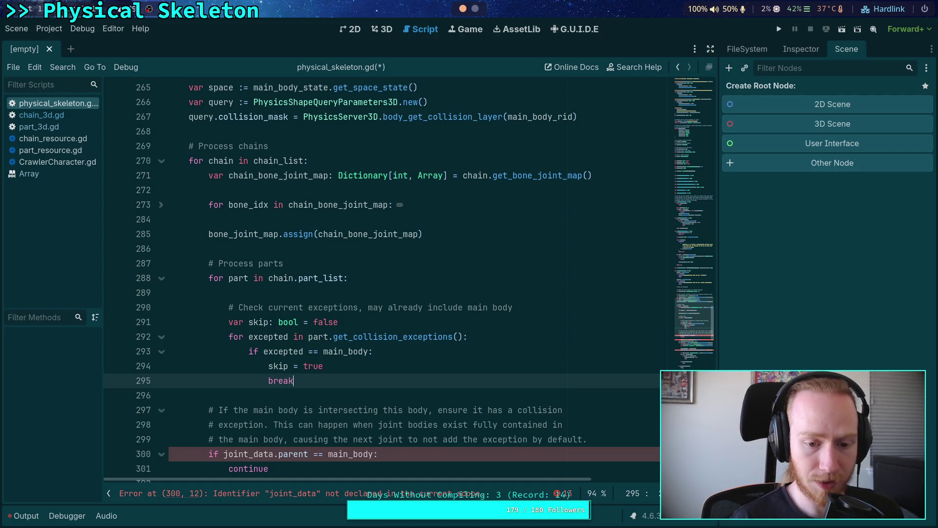
pyautogui.press('Return')
# Add 'if skip: continue' after the exception loop and select the obsolete joint_data.parent check.
pyautogui.write('if skip:')
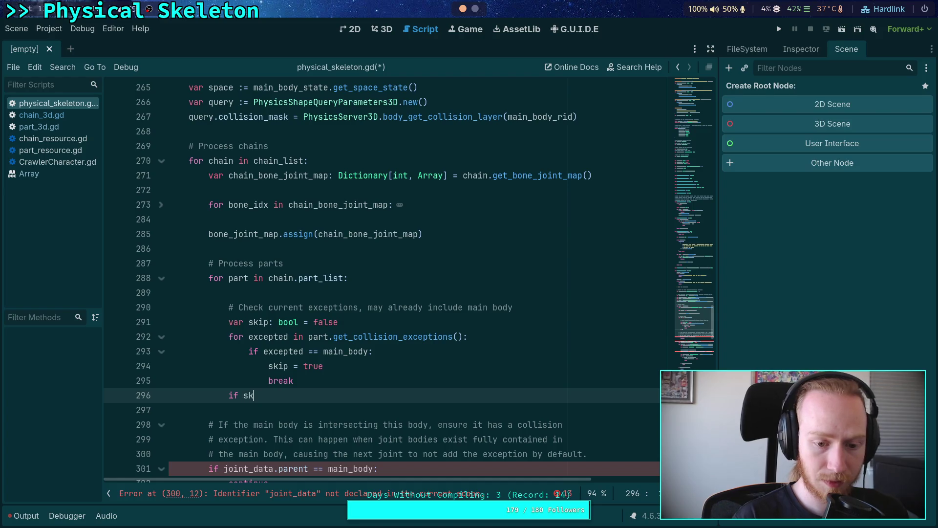
pyautogui.press('Return')
pyautogui.write('break')
pyautogui.press('BackSpace')
pyautogui.press('BackSpace')
pyautogui.press('BackSpace')
pyautogui.write('continue')
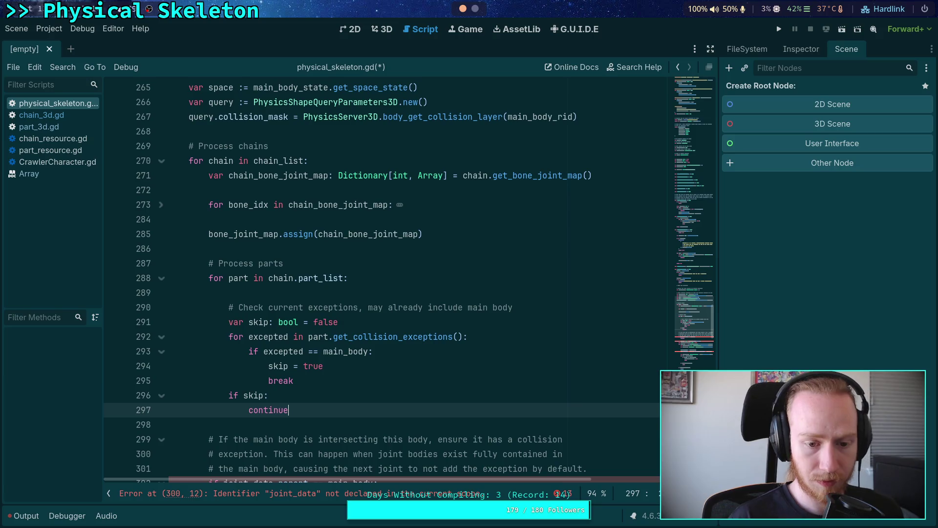
pyautogui.scroll(-2, 394, 319)
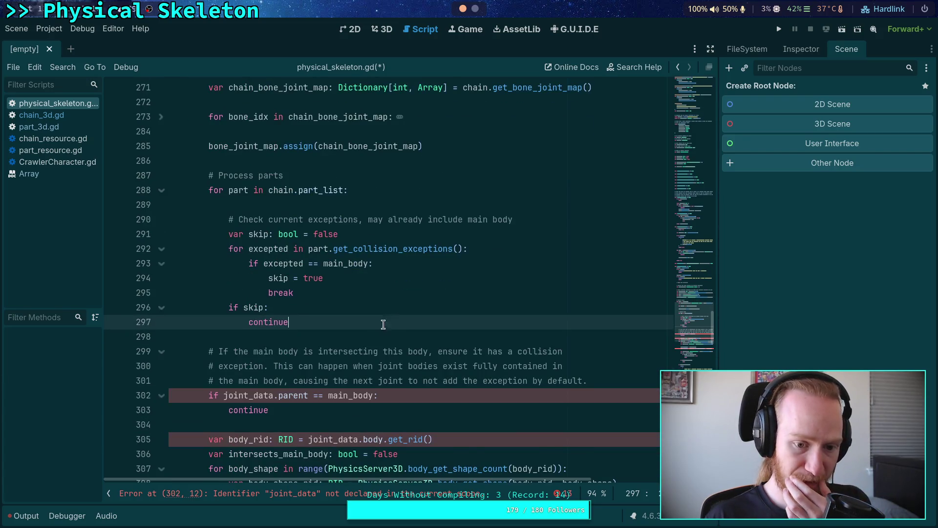
pyautogui.scroll(-5, 342, 325)
pyautogui.moveTo(318, 321); pyautogui.dragTo(120, 305)
# Delete the joint_data.parent check and indent the intersection comment and check into the part loop.
pyautogui.press('Delete')
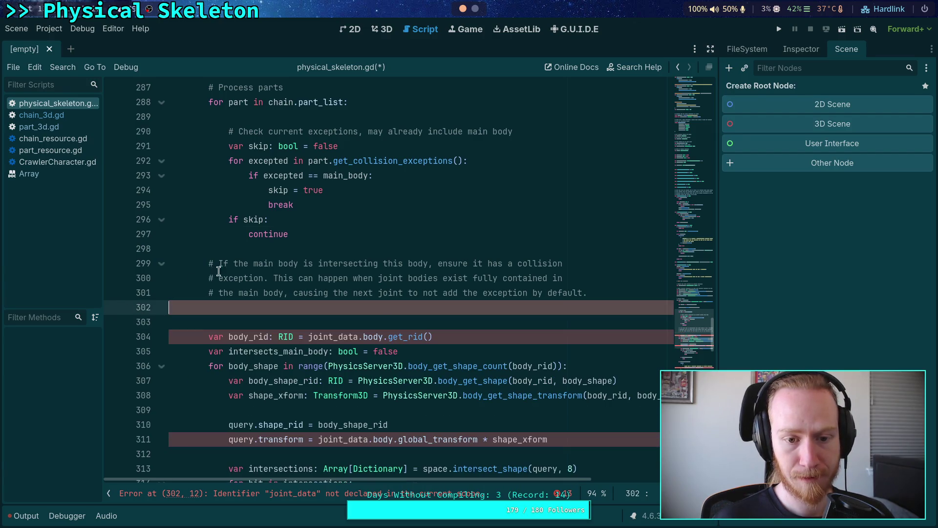
pyautogui.moveTo(234, 264); pyautogui.dragTo(259, 293)
pyautogui.press('Tab')
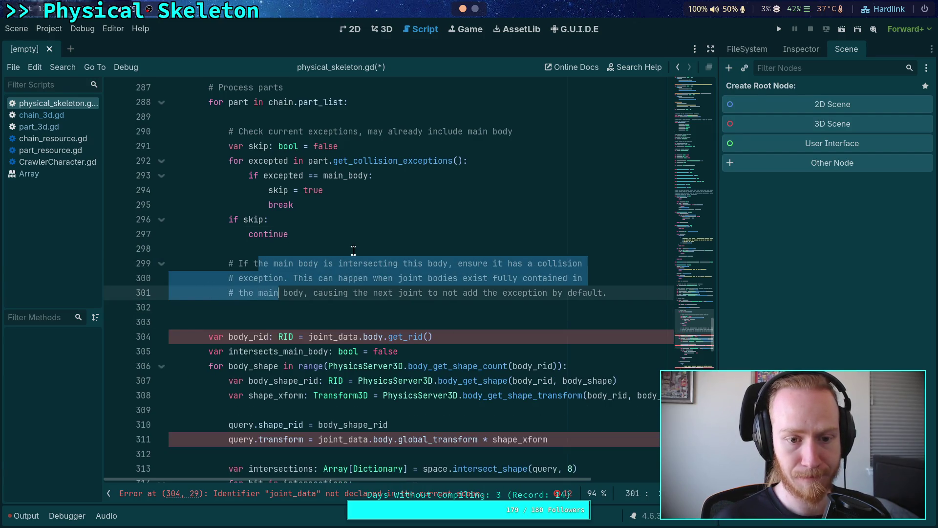
pyautogui.click(353, 250)
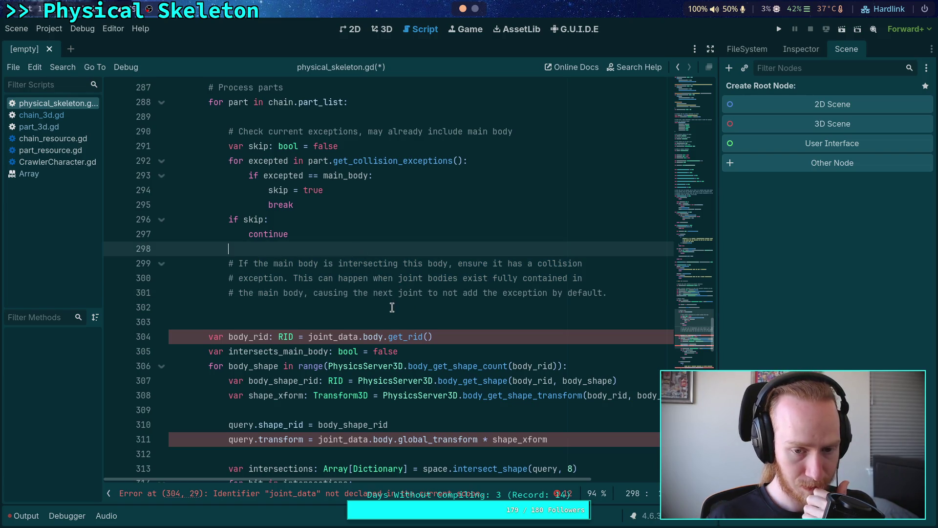
pyautogui.scroll(-3, 335, 319)
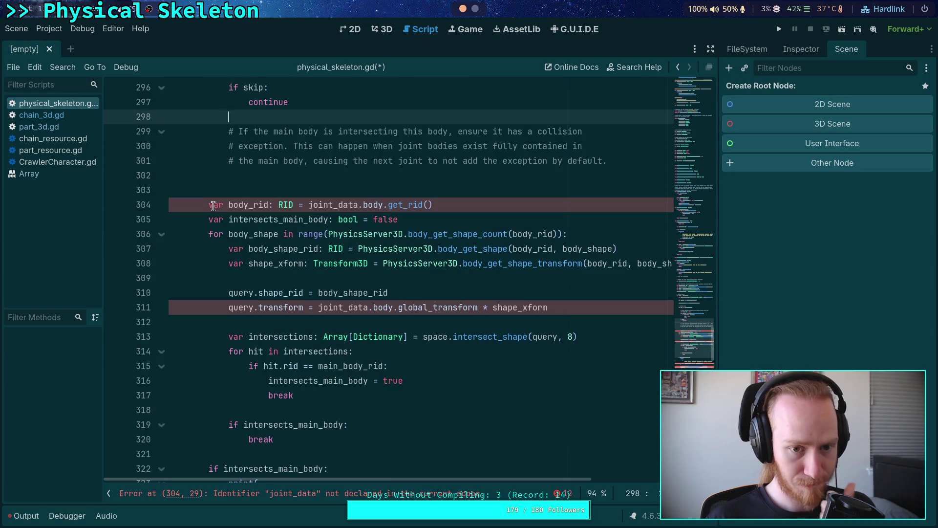
pyautogui.moveTo(211, 206)
pyautogui.mouseDown()
pyautogui.moveTo(302, 250)
pyautogui.moveTo(205, 275)
pyautogui.moveTo(273, 277)
pyautogui.moveTo(541, 349)
pyautogui.mouseUp()
pyautogui.press('Tab')
pyautogui.scroll(8, 439, 241)
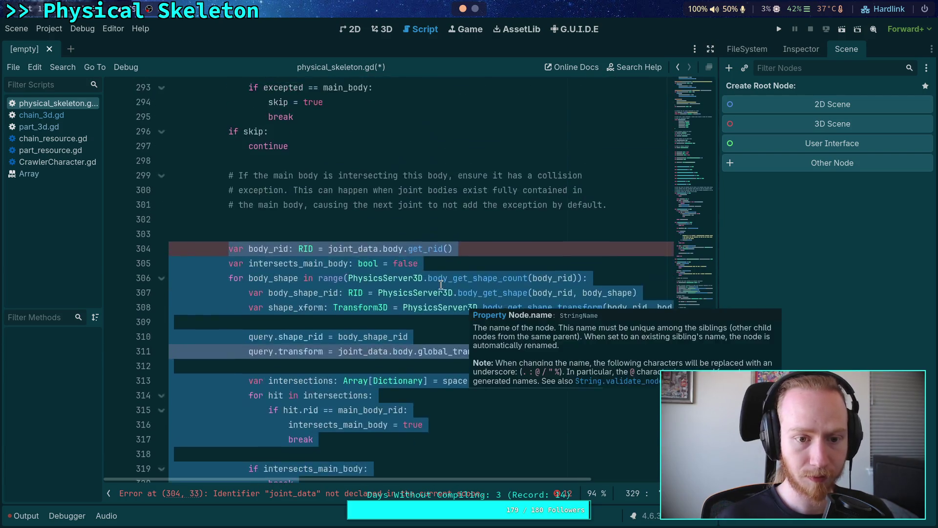
pyautogui.click(314, 292)
pyautogui.click(304, 308)
pyautogui.press('BackSpace')
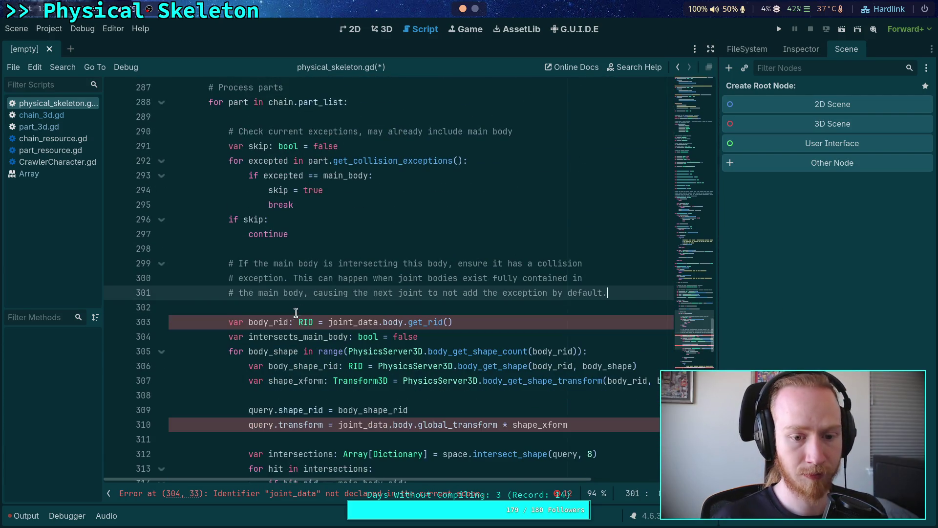
# Replace joint_data.body with part in the body_rid and query.transform lines.
pyautogui.moveTo(328, 322); pyautogui.dragTo(404, 321)
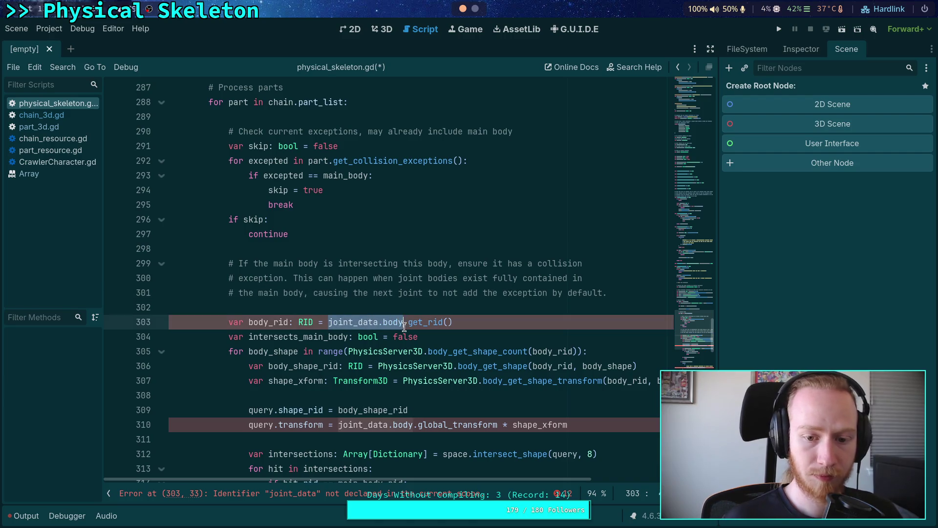
pyautogui.write('part')
pyautogui.click(339, 307)
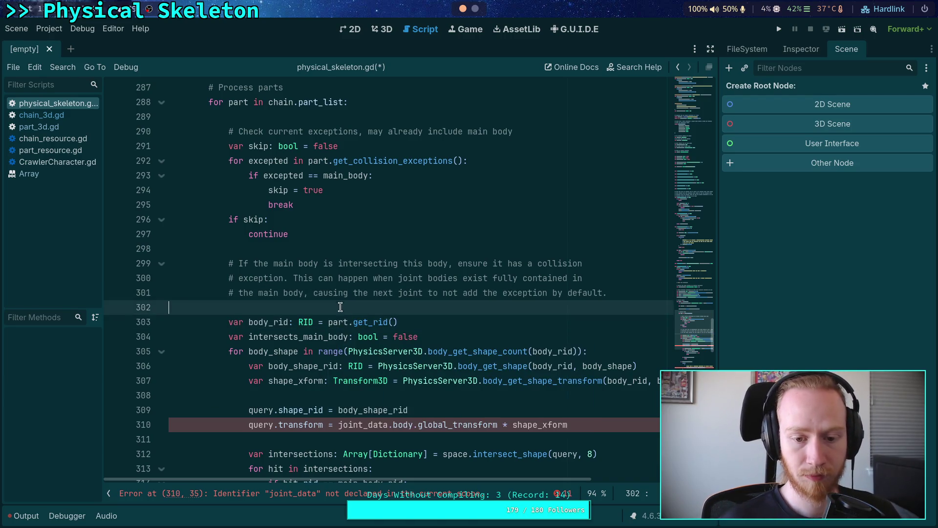
pyautogui.scroll(-2, 361, 326)
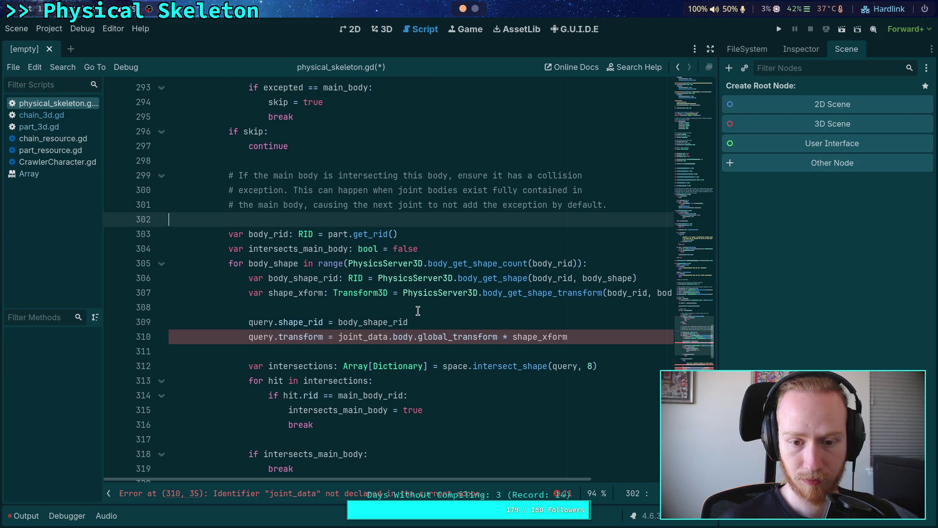
pyautogui.doubleClick(339, 336)
pyautogui.click(340, 336)
pyautogui.moveTo(340, 336); pyautogui.dragTo(413, 336)
pyautogui.write('part')
pyautogui.click(423, 292)
pyautogui.scroll(-2, 453, 344)
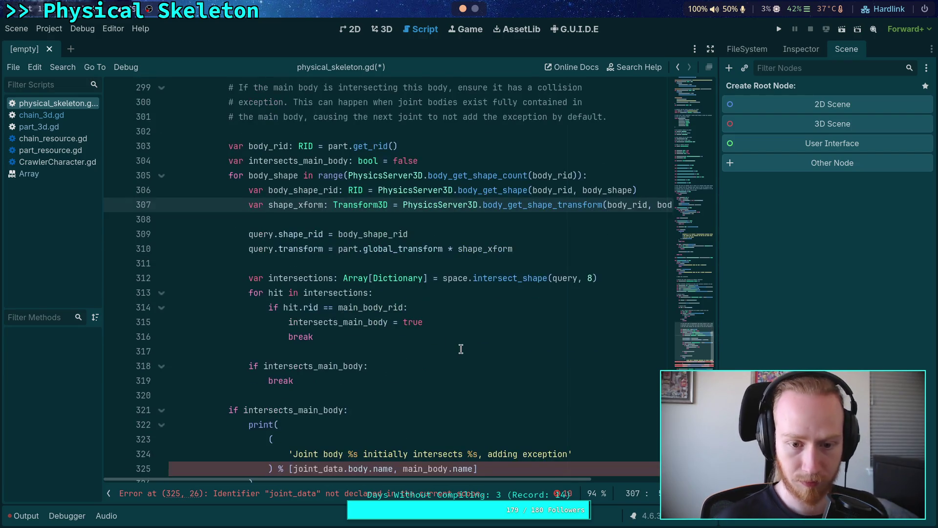
pyautogui.scroll(-3, 453, 344)
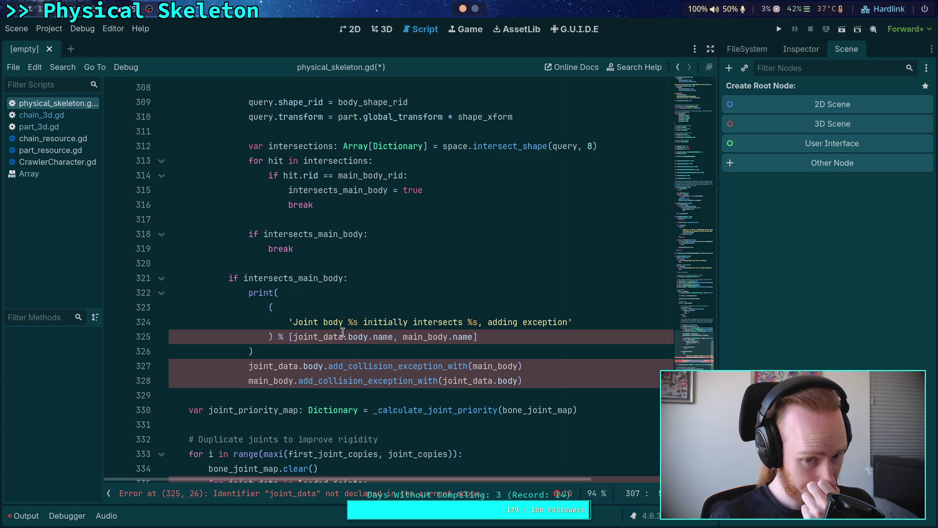
# Change the intersection log message to begin with 'PhysicalBonePart3D' instead of 'Joint body'.
pyautogui.moveTo(293, 321); pyautogui.dragTo(343, 322)
pyautogui.write('Part')
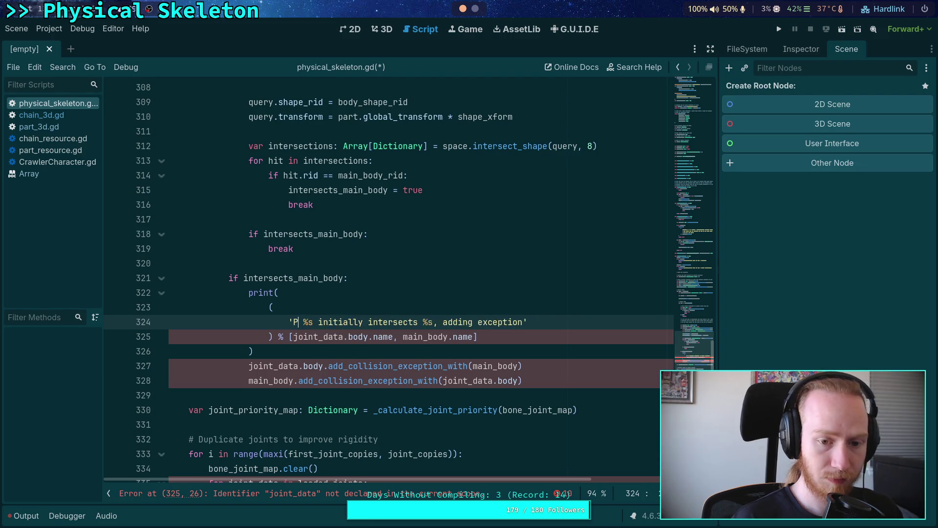
pyautogui.press('Home')
pyautogui.press('Right')
pyautogui.write('Physicas')
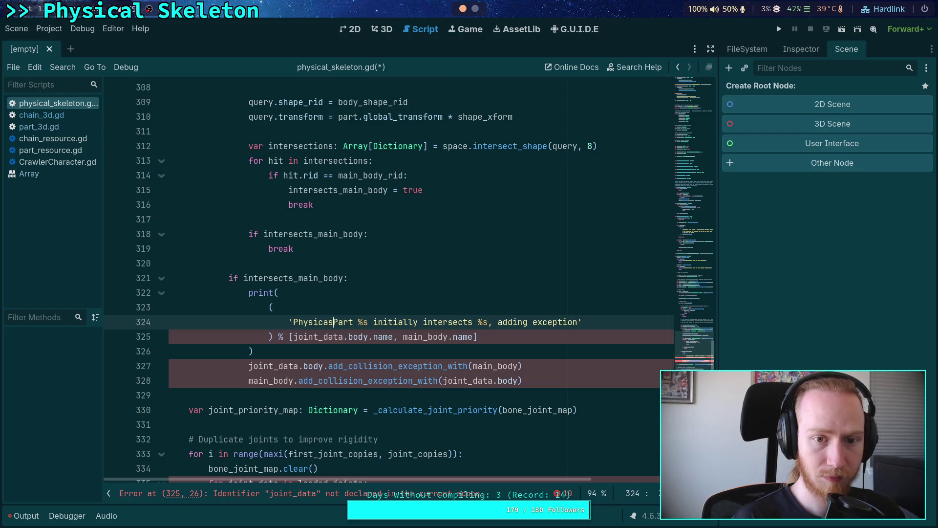
pyautogui.press('BackSpace')
pyautogui.write('l')
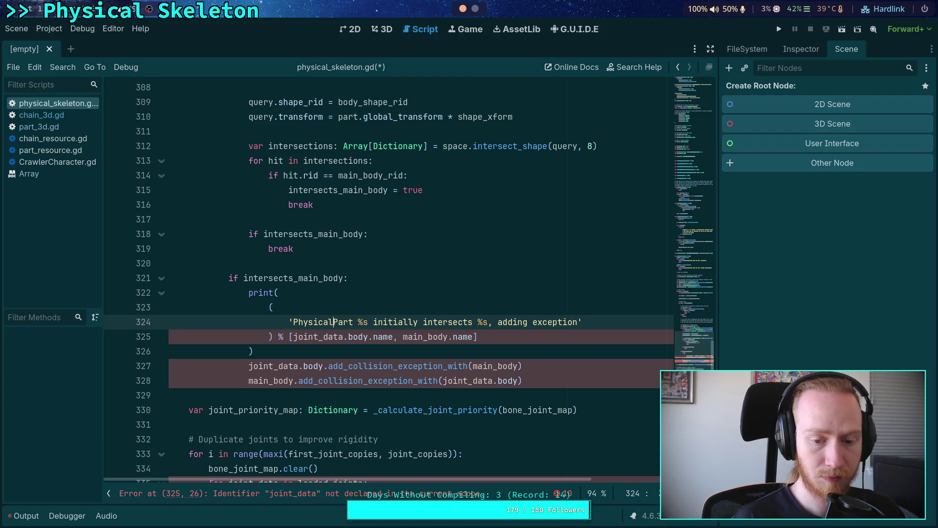
pyautogui.click(365, 268)
pyautogui.scroll(8, 361, 263)
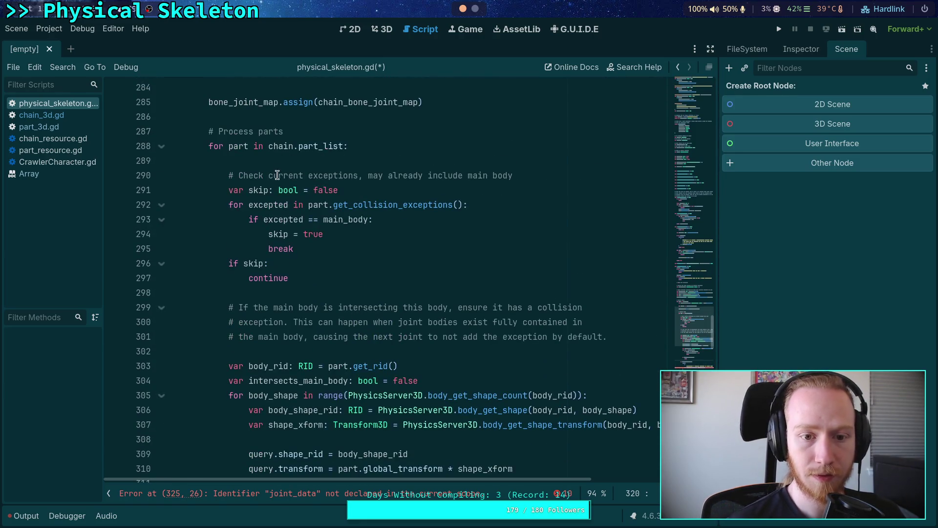
pyautogui.moveTo(314, 145)
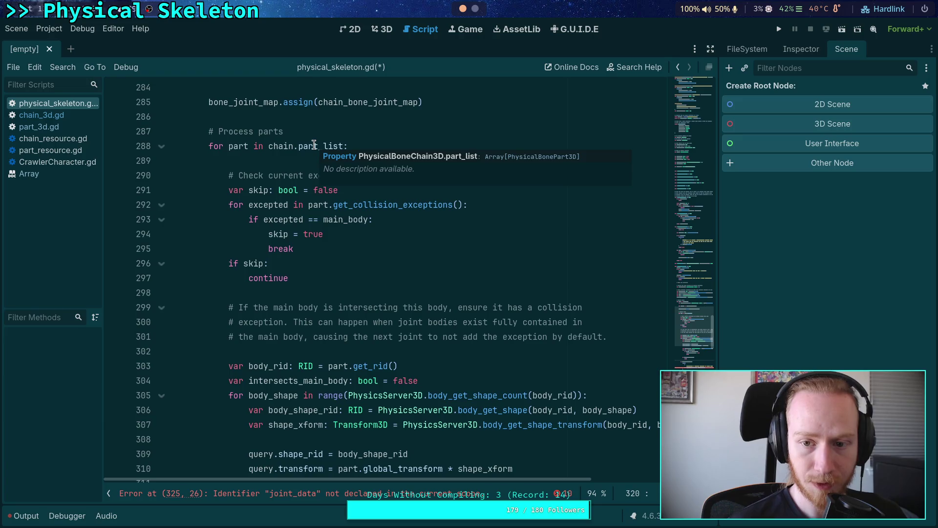
pyautogui.scroll(-9, 313, 145)
pyautogui.click(333, 278)
pyautogui.write('BOne')
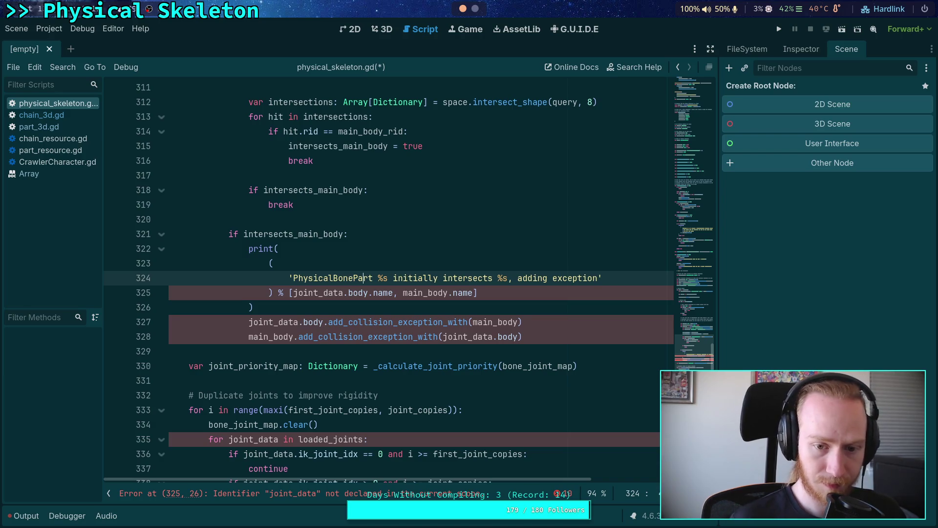
pyautogui.write('3D')
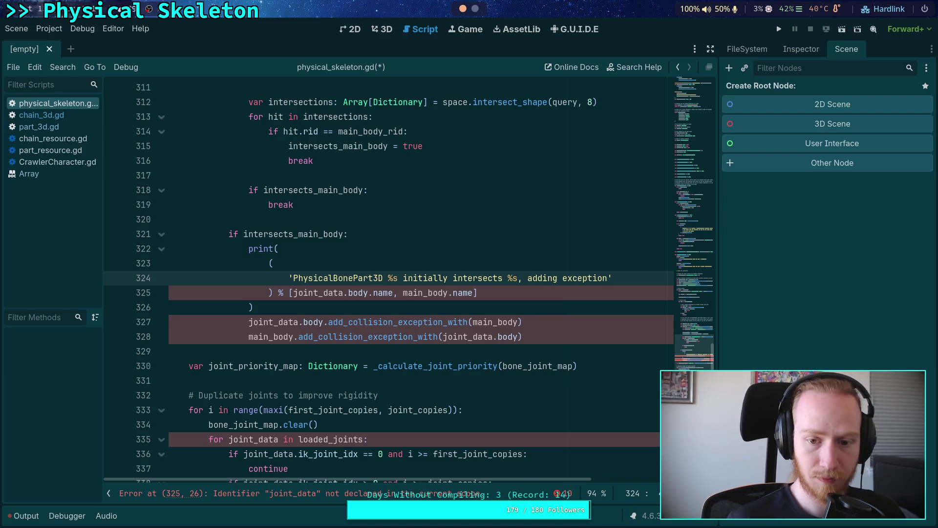
# Replace joint_data.body.name with part.name in the log message's format arguments.
pyautogui.press('Down')
pyautogui.moveTo(295, 292); pyautogui.dragTo(370, 292)
pyautogui.write('part')
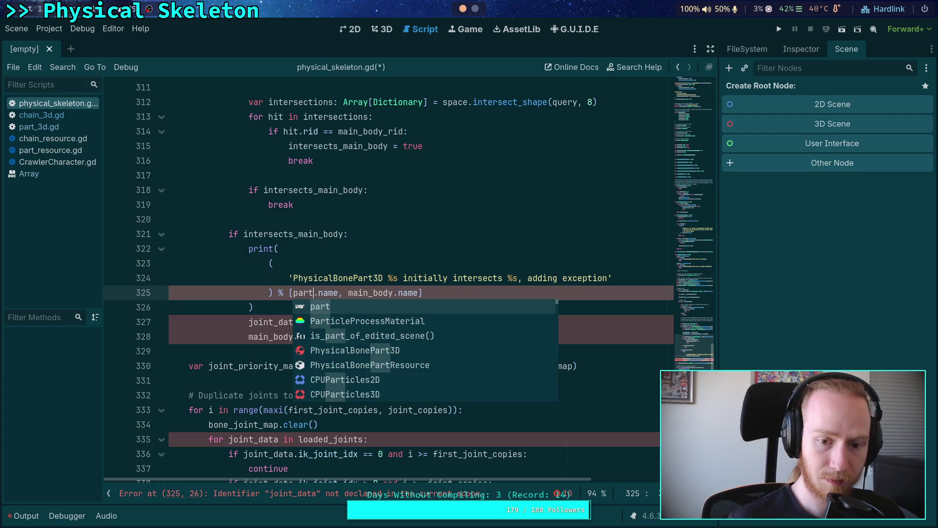
pyautogui.click(442, 291)
pyautogui.scroll(1, 446, 305)
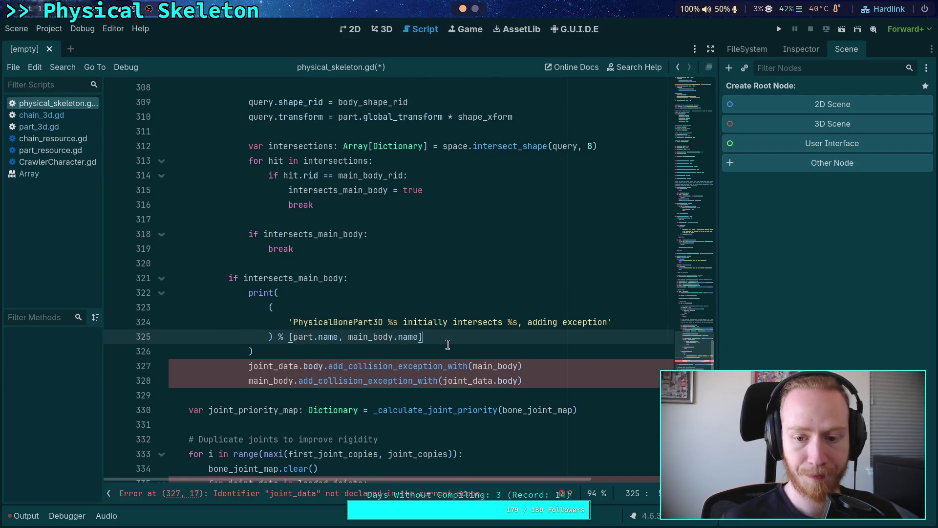
pyautogui.click(341, 349)
pyautogui.scroll(2, 362, 348)
pyautogui.scroll(-2, 376, 347)
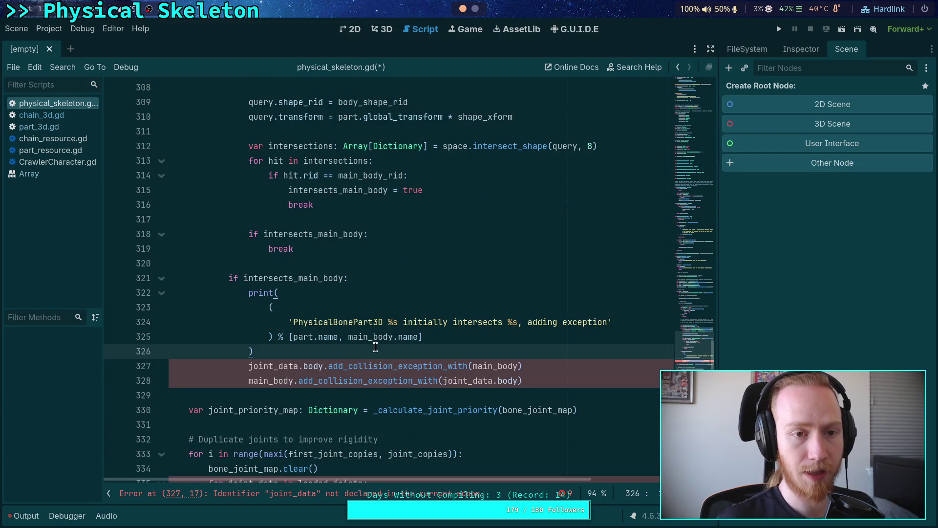
pyautogui.click(471, 12)
# In tmux, bring up the godot window, narrow the file tree sidebar, then go to the build window.
pyautogui.hotkey('ctrl', 'b')
pyautogui.press('2')
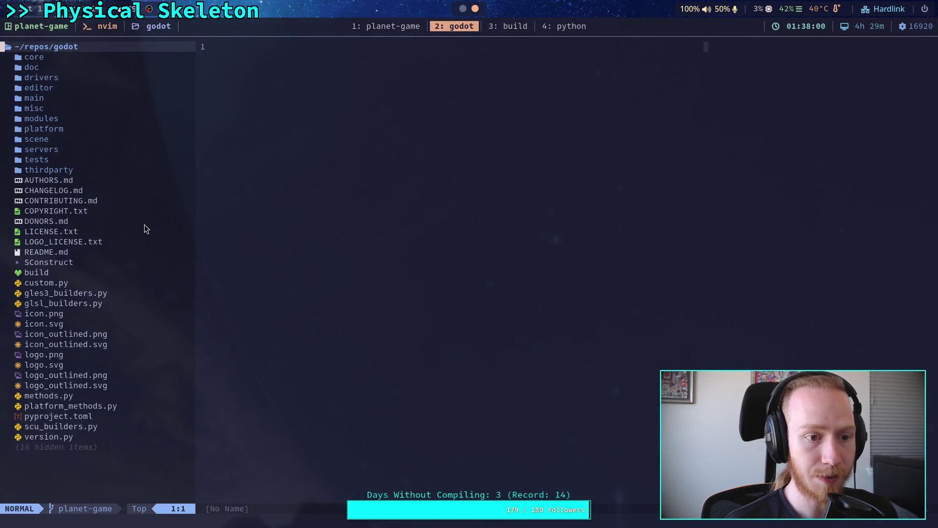
pyautogui.click(144, 226)
pyautogui.click(285, 225)
pyautogui.moveTo(197, 191); pyautogui.dragTo(153, 193)
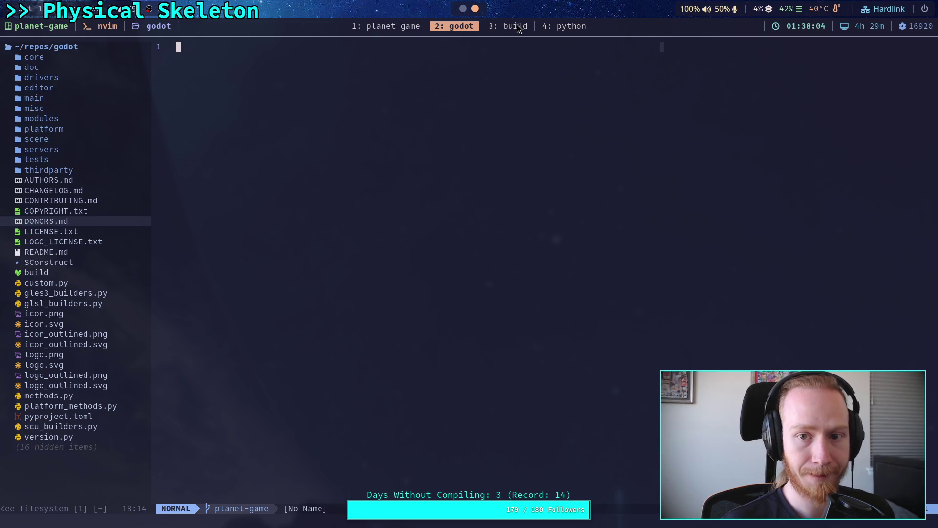
pyautogui.click(517, 26)
# Run git status and git log, read through the commit history, quit it, and return to Godot.
pyautogui.write('git status')
pyautogui.press('Return')
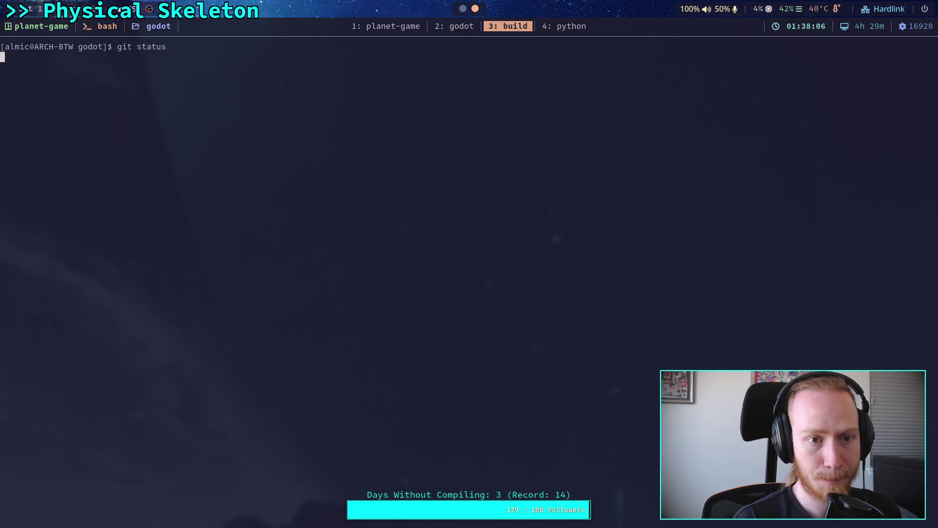
pyautogui.write('git l')
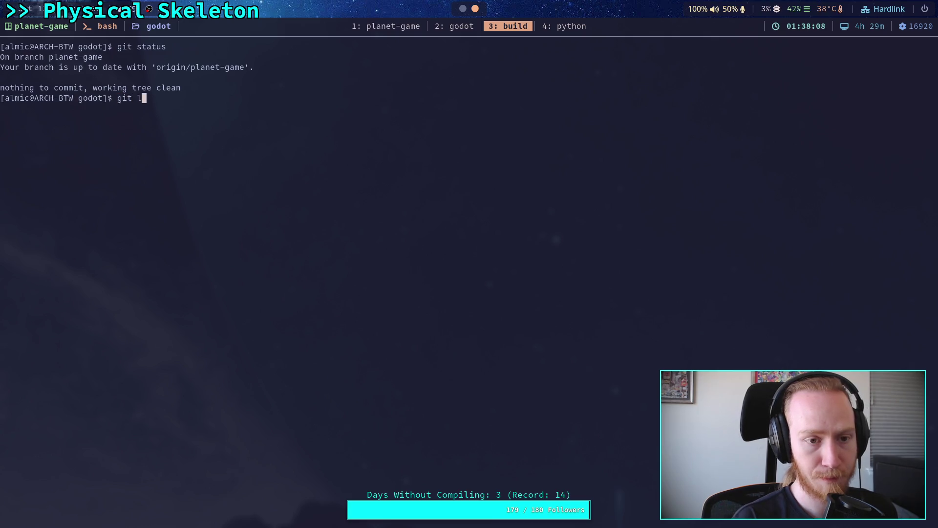
pyautogui.write('og')
pyautogui.press('Return')
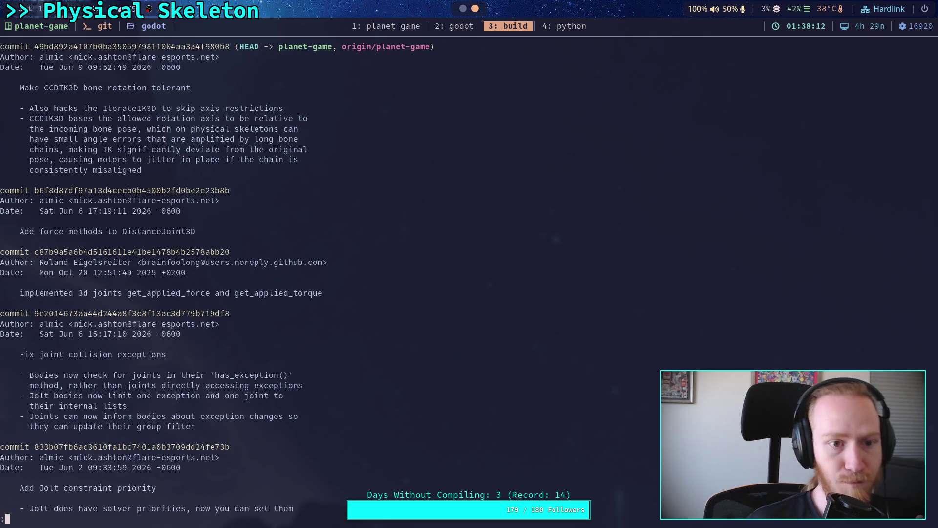
pyautogui.scroll(-4, 215, 279)
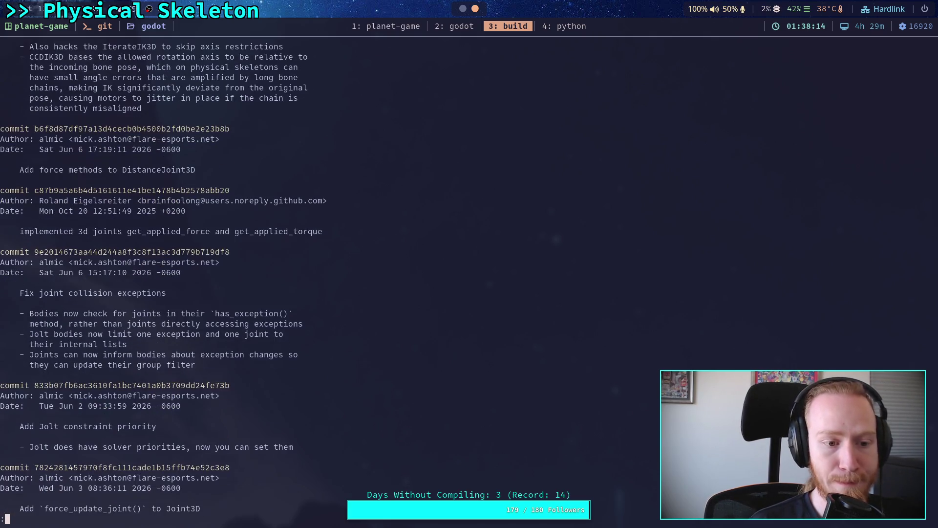
pyautogui.press('Down')
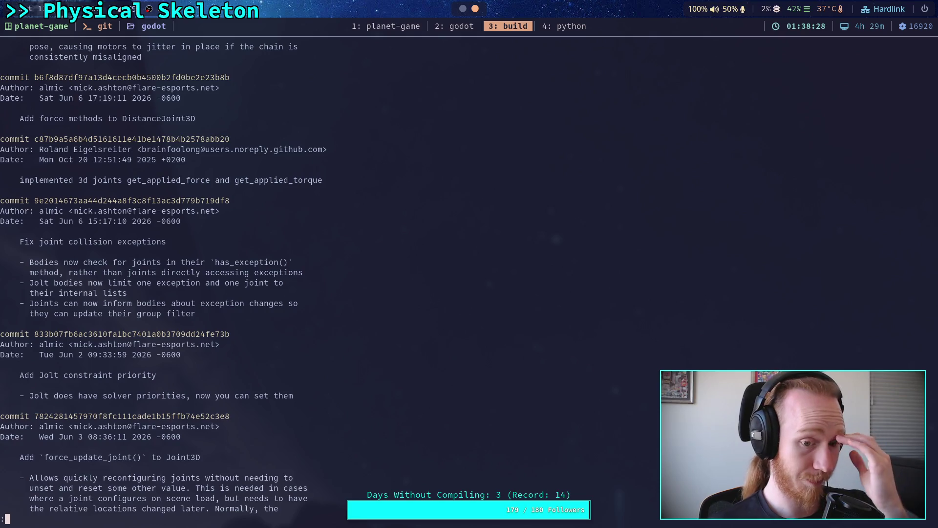
pyautogui.press('q')
pyautogui.press('super+2')
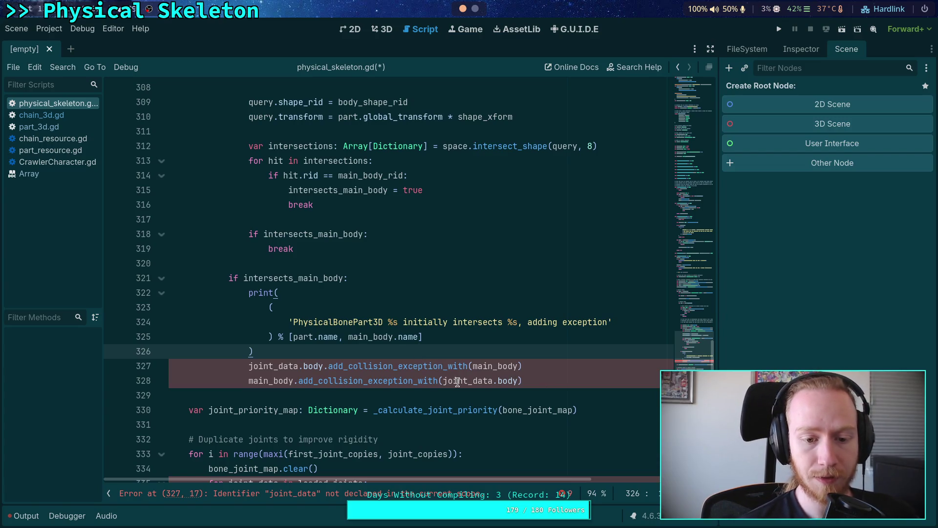
# Replace joint_data.body with part in both add_collision_exception calls on lines 327 and 328.
pyautogui.scroll(8, 485, 360)
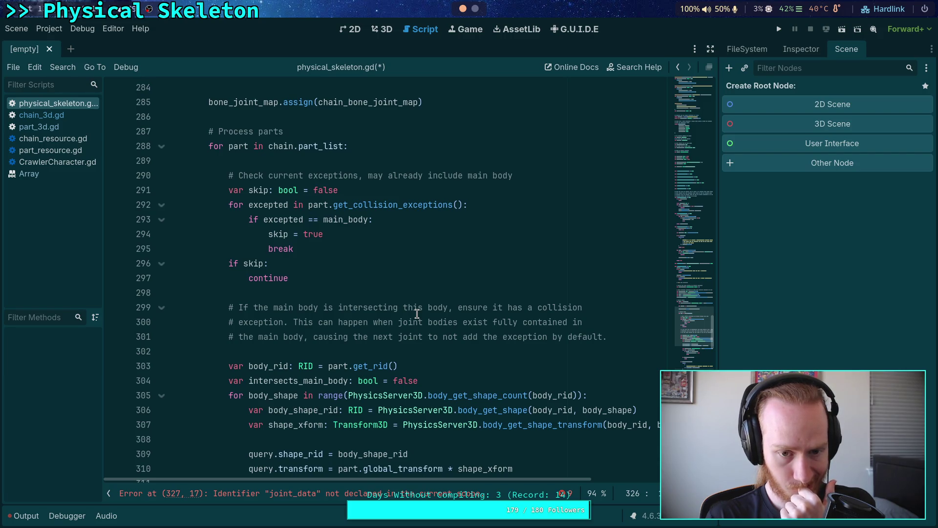
pyautogui.scroll(-8, 417, 313)
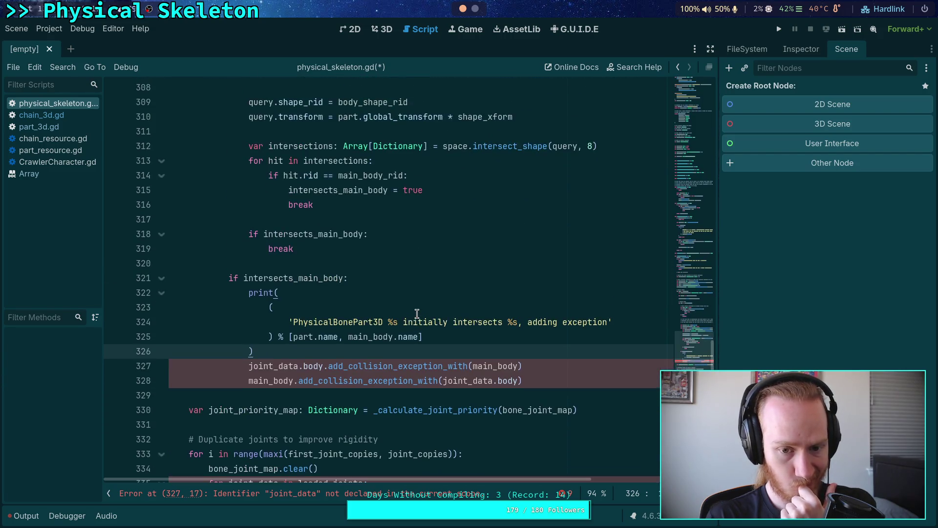
pyautogui.moveTo(249, 367); pyautogui.dragTo(324, 367)
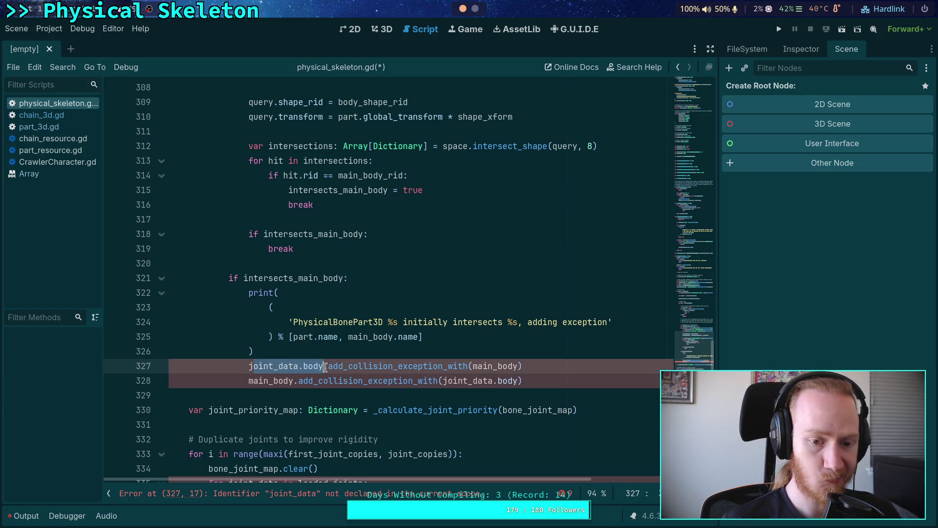
pyautogui.write('part')
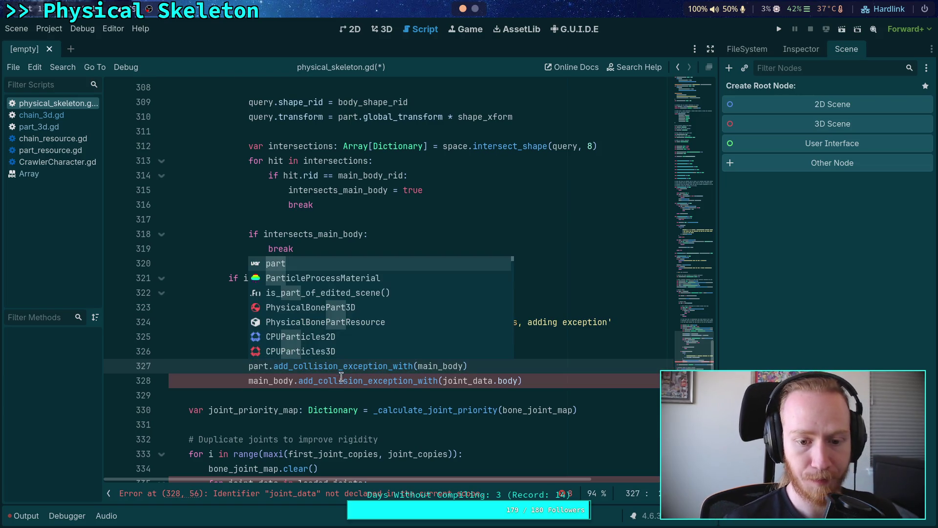
pyautogui.moveTo(443, 381); pyautogui.dragTo(518, 381)
pyautogui.write('part')
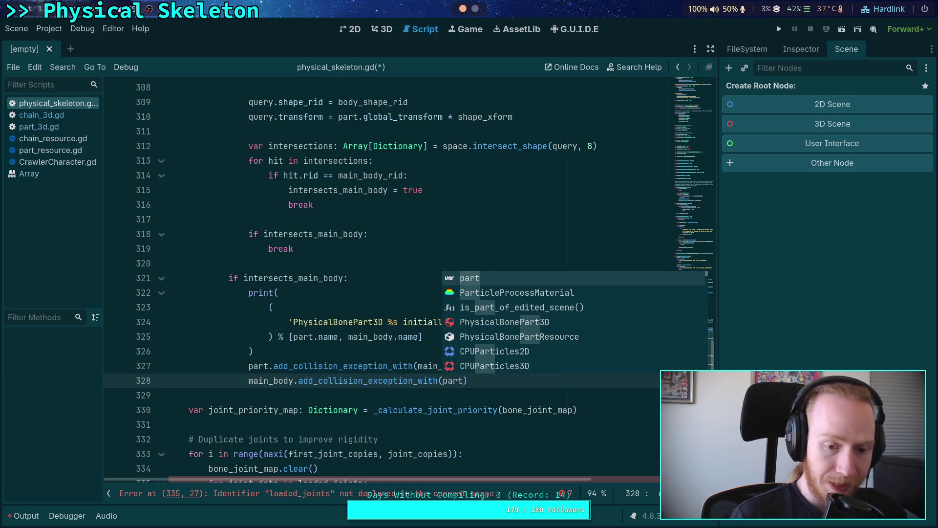
# Save physical_skeleton.gd and return the caret to the end of line 328.
pyautogui.hotkey('ctrl', 's')
pyautogui.click(405, 393)
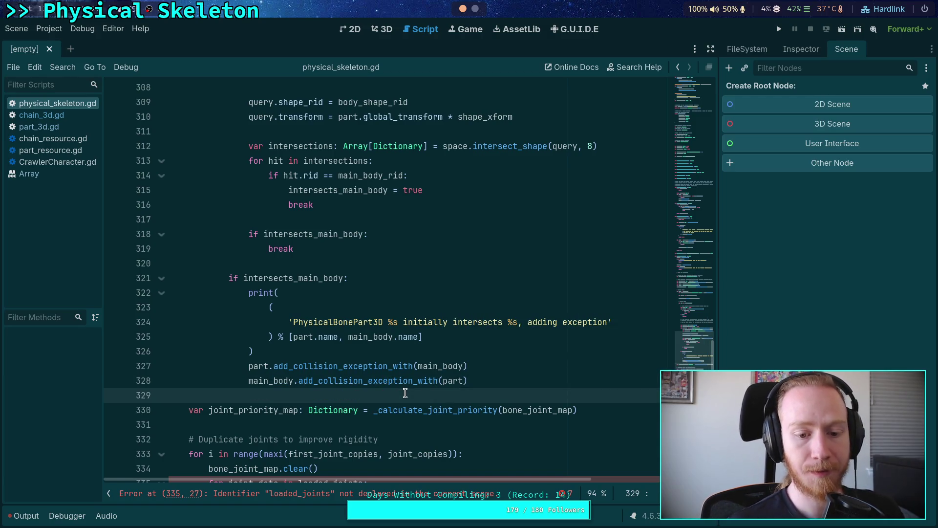
pyautogui.click(494, 380)
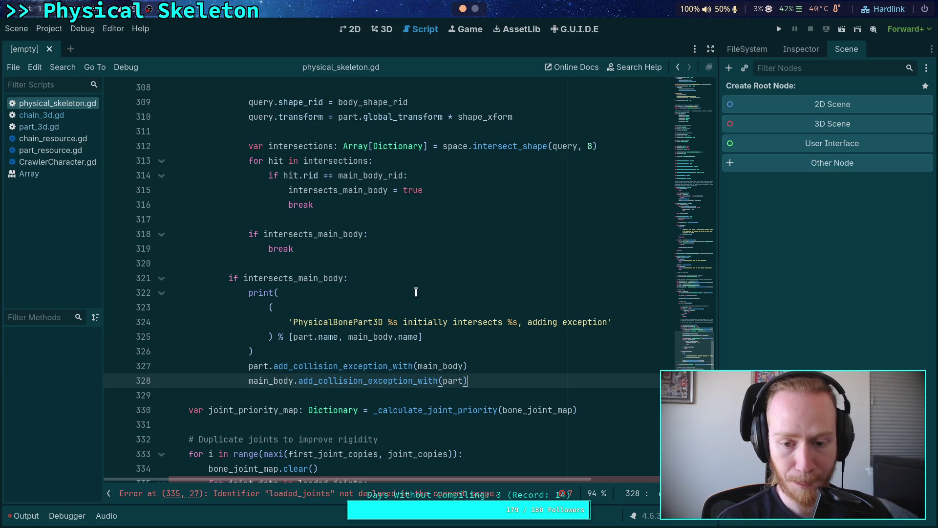
# Review the setup_body_joints code from the query variable on line 267 through line 311.
pyautogui.scroll(14, 499, 381)
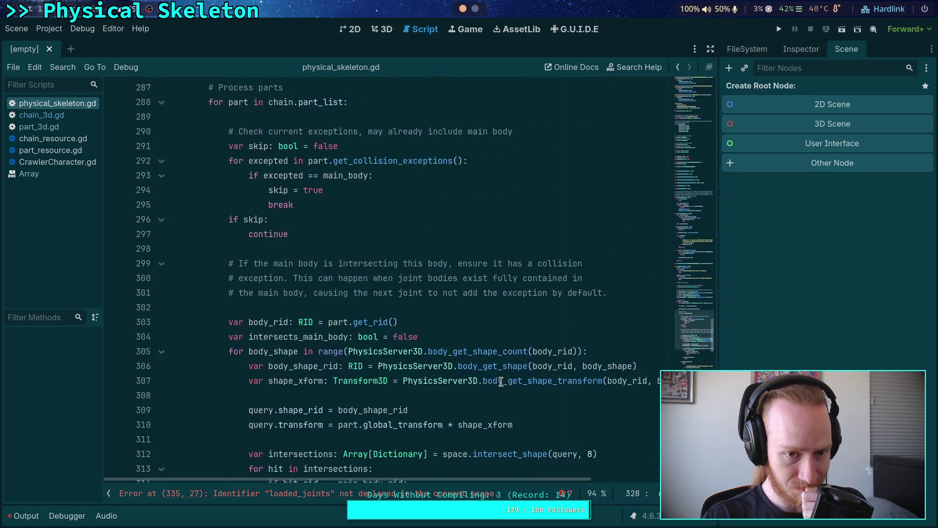
pyautogui.scroll(-16, 258, 273)
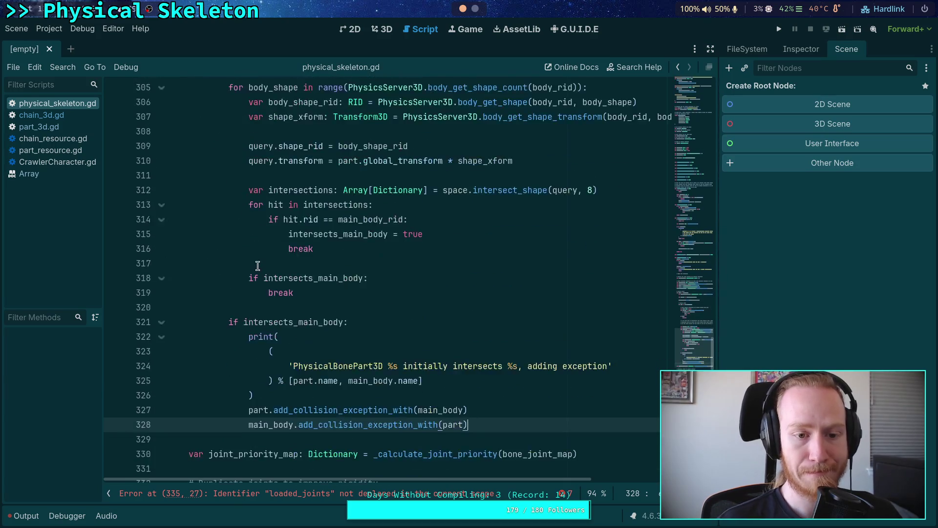
pyautogui.scroll(14, 257, 265)
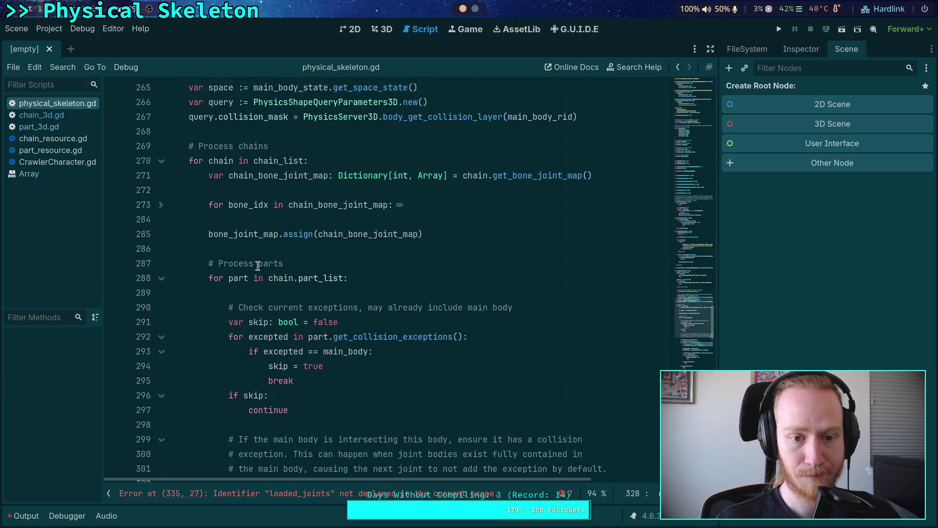
pyautogui.scroll(4, 258, 266)
pyautogui.click(194, 291)
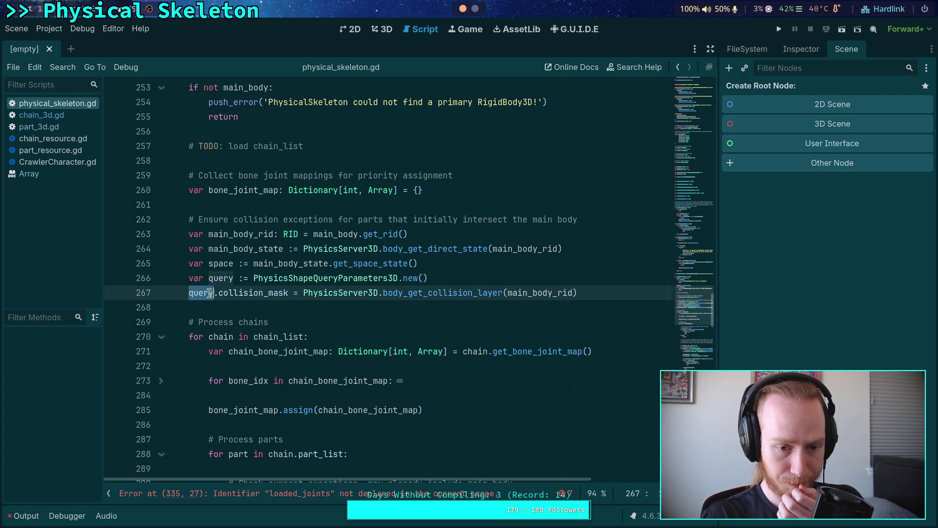
pyautogui.scroll(-7, 303, 297)
pyautogui.scroll(-9, 303, 296)
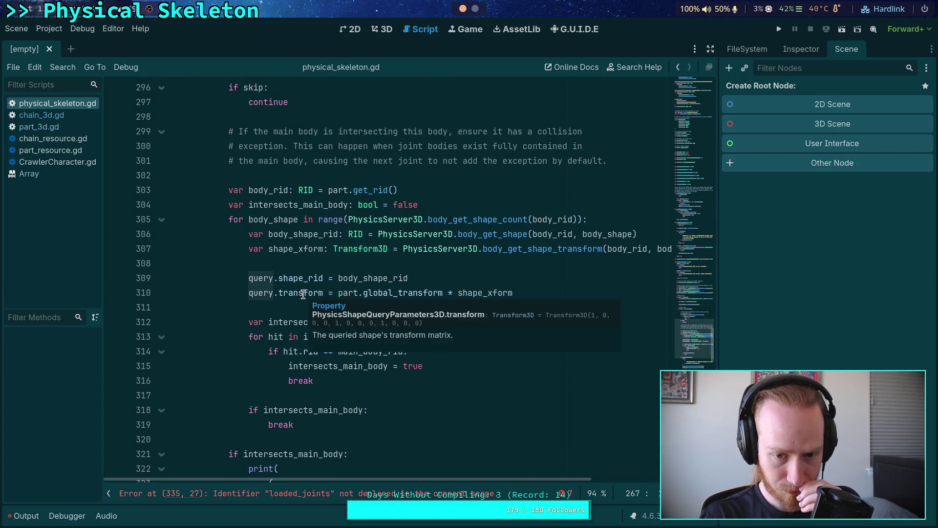
pyautogui.click(243, 308)
pyautogui.scroll(-7, 250, 316)
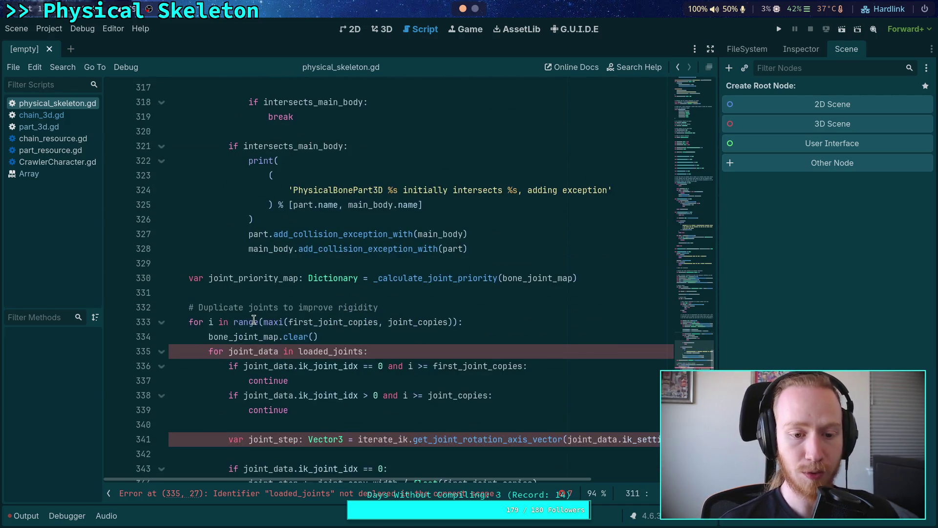
pyautogui.scroll(-2, 400, 296)
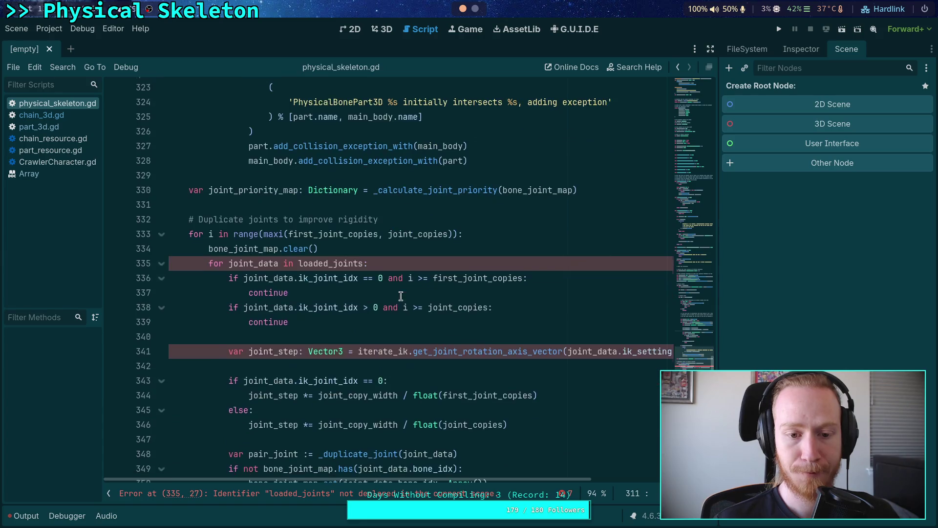
pyautogui.scroll(1, 373, 293)
pyautogui.scroll(-3, 214, 281)
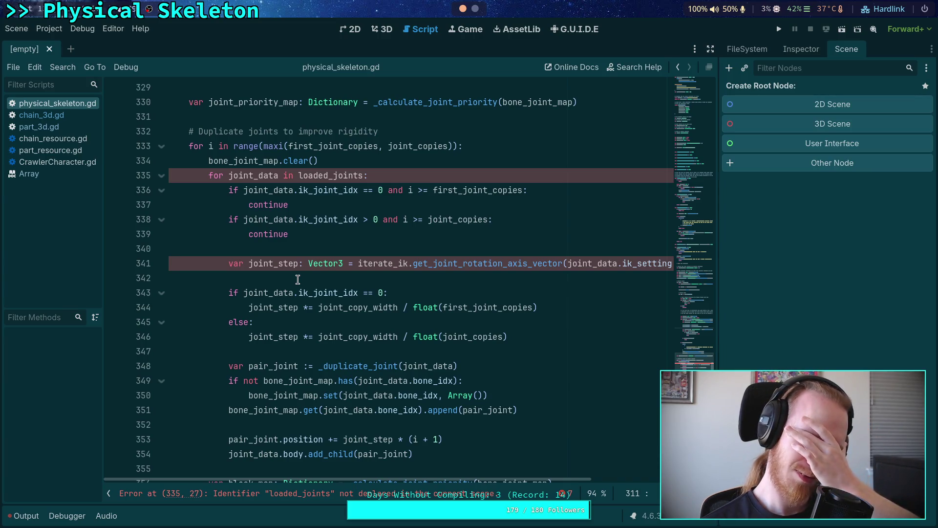
pyautogui.scroll(-3, 298, 279)
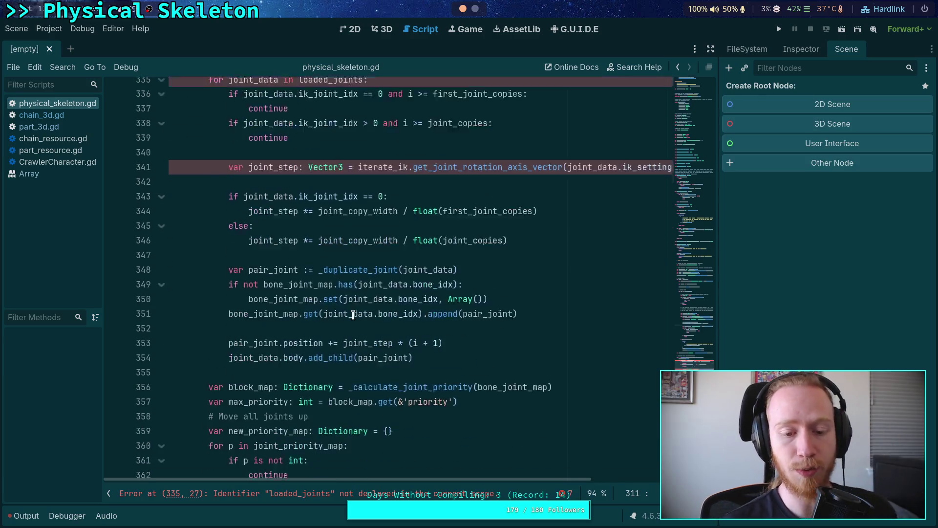
# Select lines 332–370, from '# Duplicate joints' to 'joint_priority_map = new_priority_map'.
pyautogui.click(440, 327)
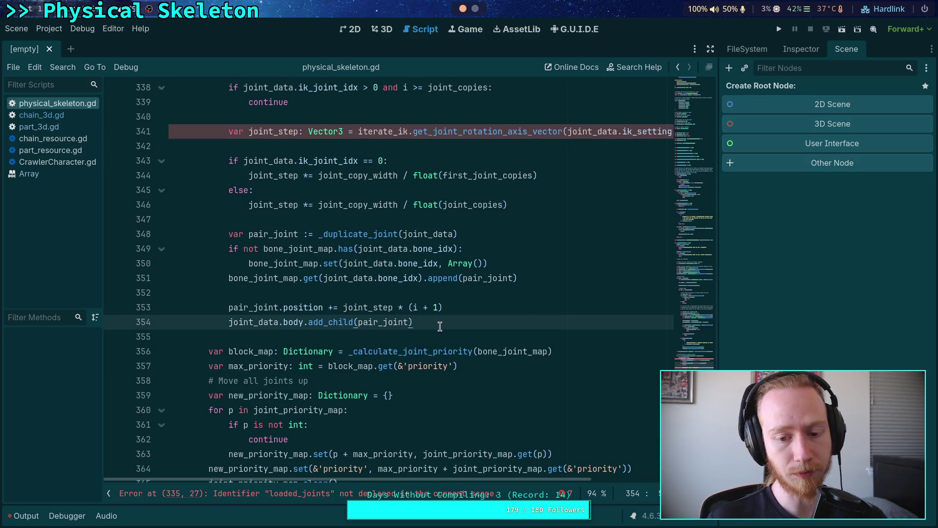
pyautogui.scroll(-3, 442, 327)
pyautogui.moveTo(419, 425)
pyautogui.mouseDown()
pyautogui.moveTo(230, 307)
pyautogui.moveTo(184, 351)
pyautogui.moveTo(140, 266)
pyautogui.moveTo(220, 277)
pyautogui.moveTo(274, 309)
pyautogui.moveTo(288, 268)
pyautogui.moveTo(289, 309)
pyautogui.moveTo(288, 296)
pyautogui.moveTo(395, 205)
pyautogui.mouseUp()
pyautogui.scroll(3, 332, 367)
pyautogui.scroll(6, 230, 307)
pyautogui.click(234, 262)
pyautogui.scroll(-9, 274, 309)
pyautogui.scroll(-5, 289, 309)
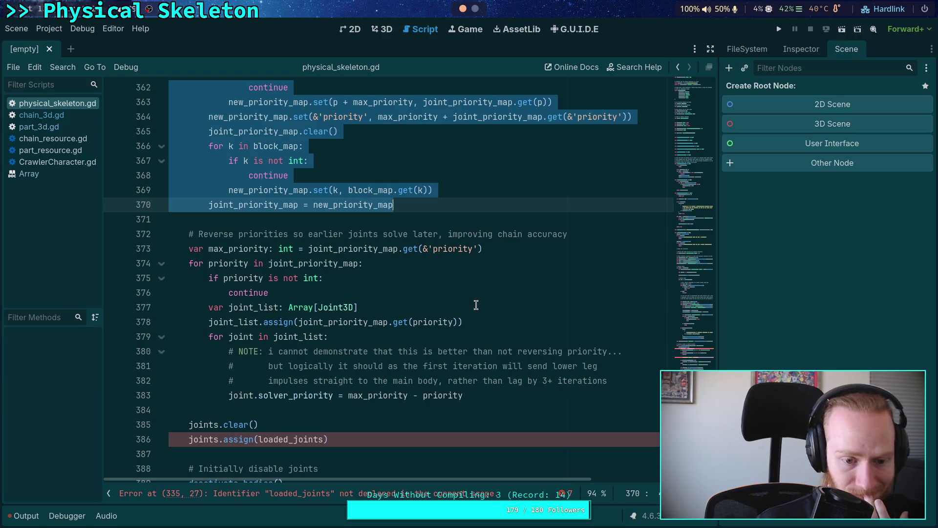
# Cut the duplicate-joints section and delete the leftover blank line after line 331.
pyautogui.hotkey('ctrl', 'x')
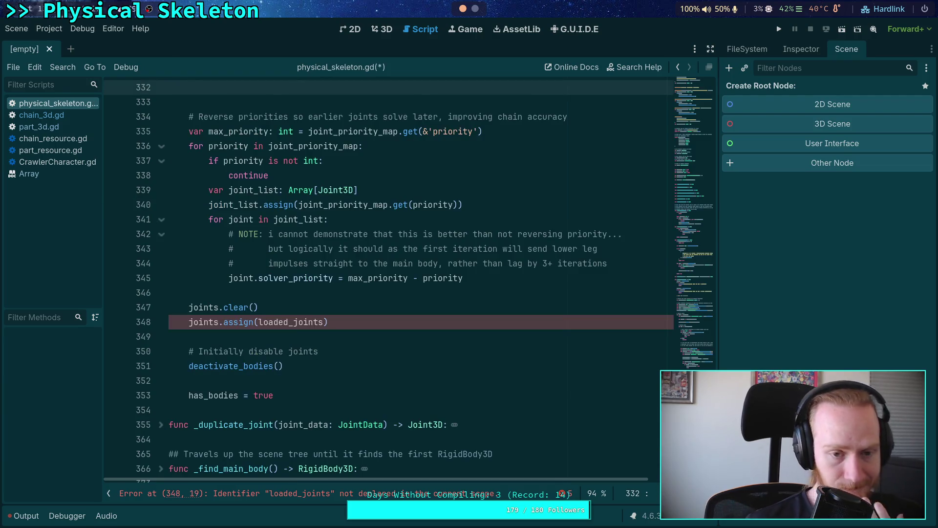
pyautogui.scroll(5, 476, 305)
pyautogui.click(281, 293)
pyautogui.press('Delete')
pyautogui.press('Delete')
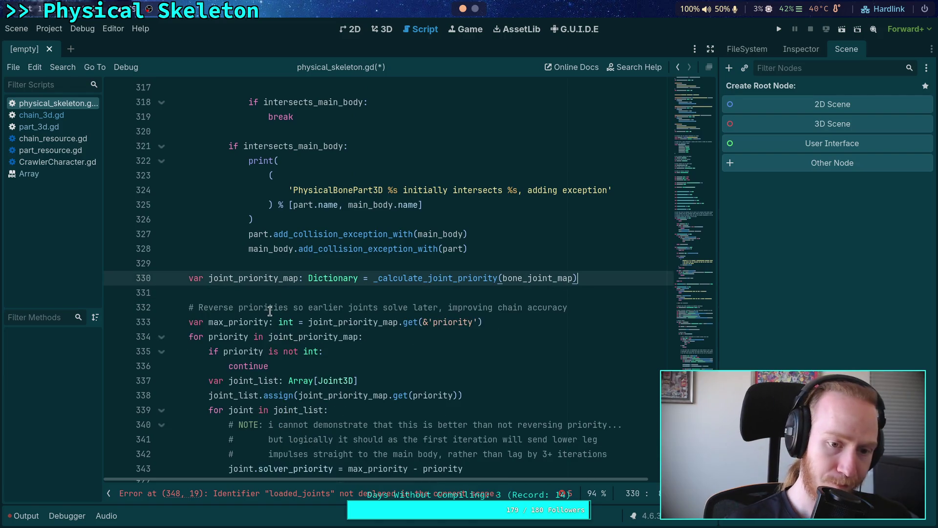
pyautogui.scroll(3, 349, 299)
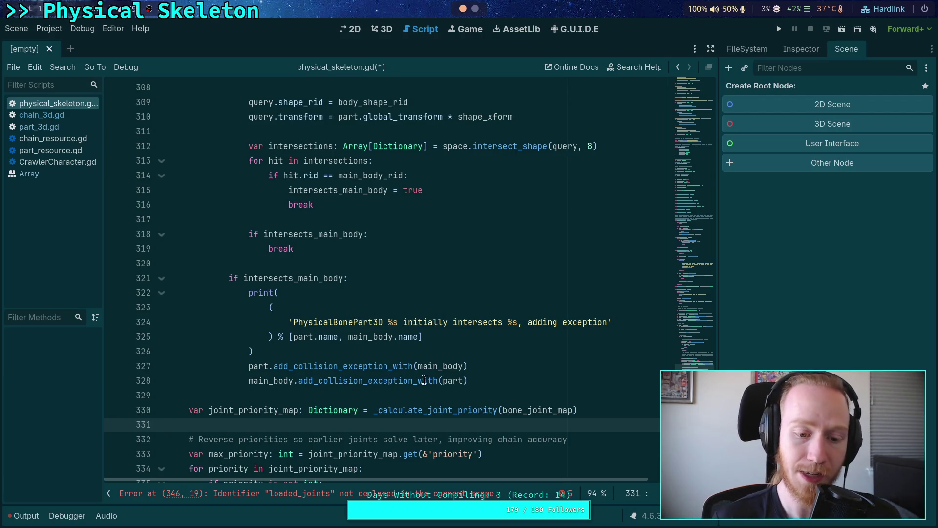
# Collapse the chain and part loops, check max_priority usage, and go to the joints.assign(loaded_joints) line.
pyautogui.scroll(-3, 424, 378)
pyautogui.scroll(-1, 426, 363)
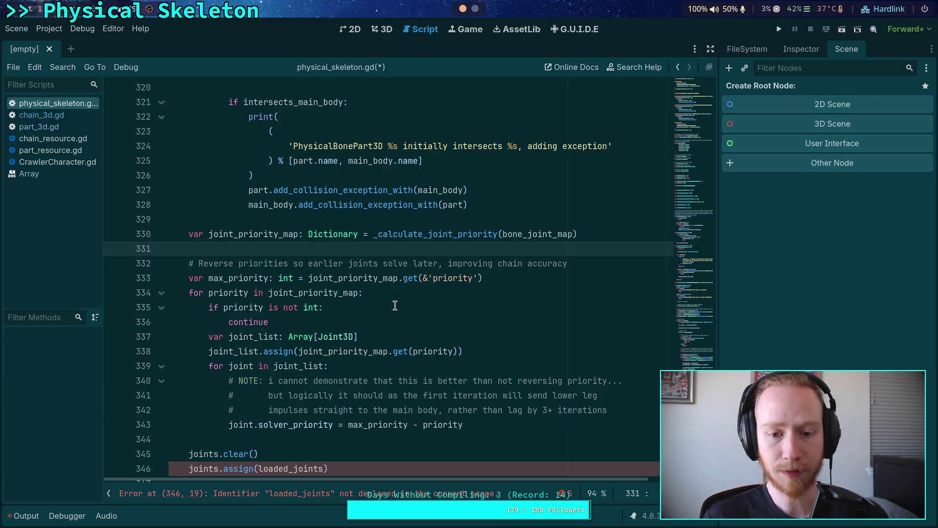
pyautogui.scroll(1, 395, 305)
pyautogui.scroll(17, 395, 305)
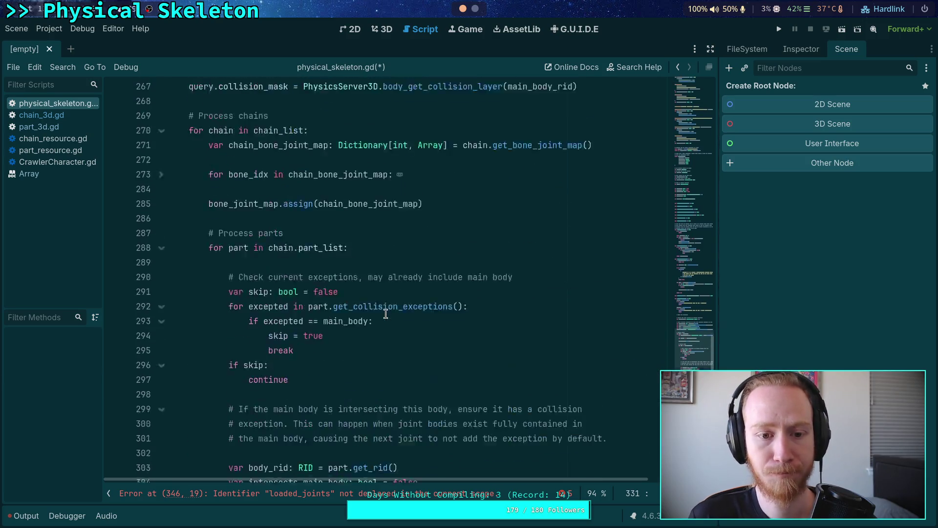
pyautogui.click(159, 280)
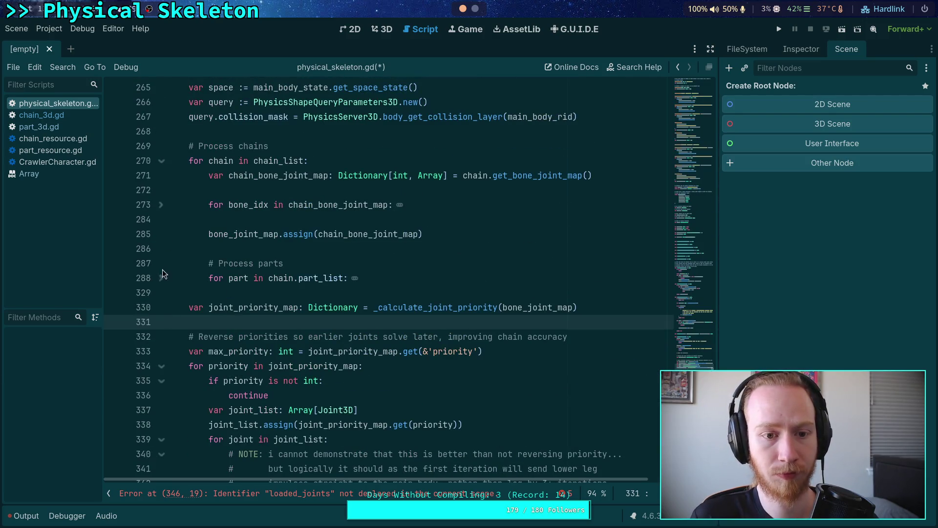
pyautogui.click(161, 161)
pyautogui.scroll(3, 244, 323)
pyautogui.scroll(-1, 244, 323)
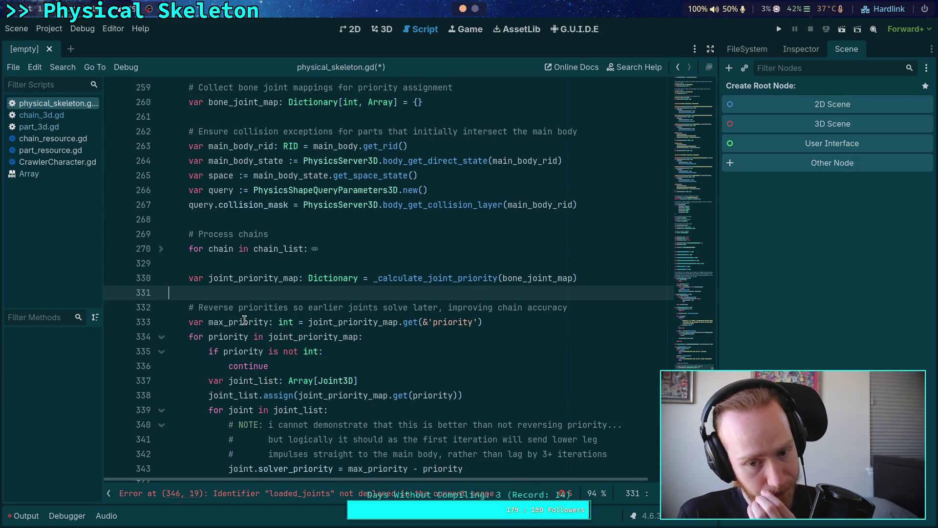
pyautogui.scroll(-1, 244, 323)
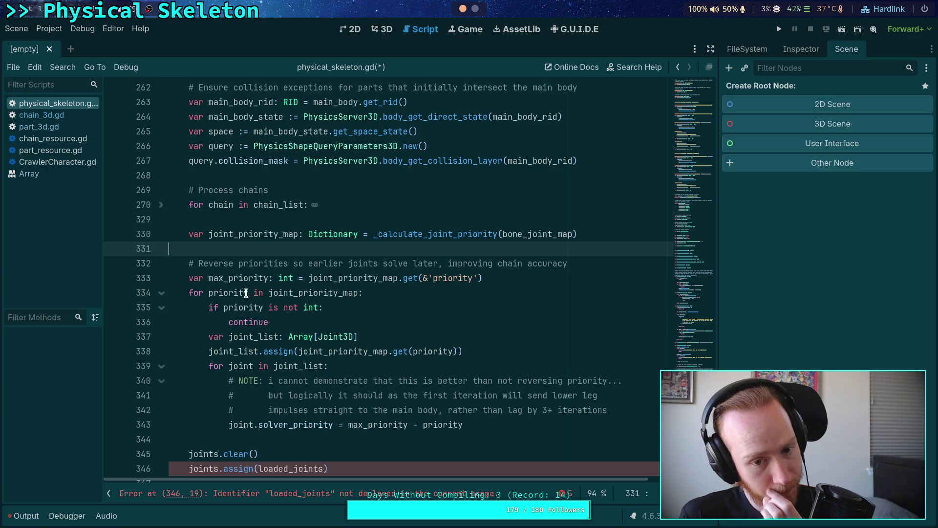
pyautogui.doubleClick(244, 278)
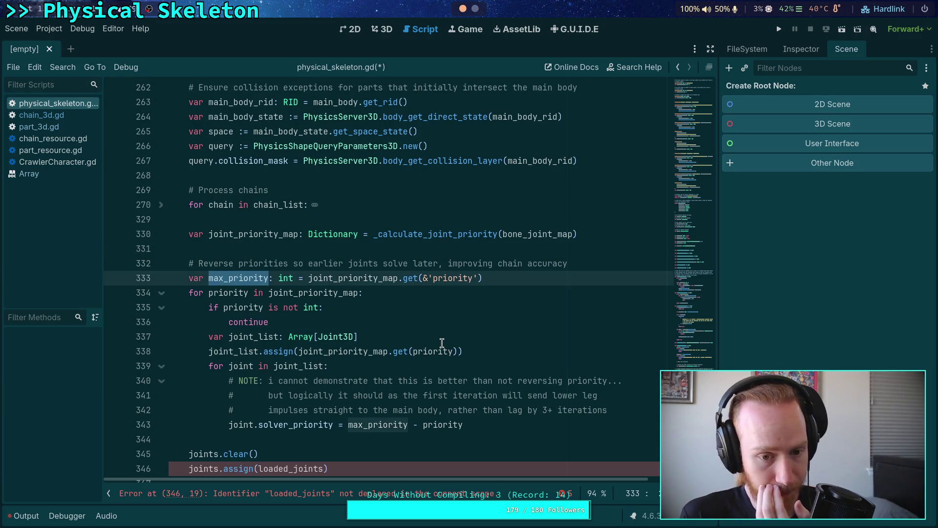
pyautogui.scroll(-1, 440, 343)
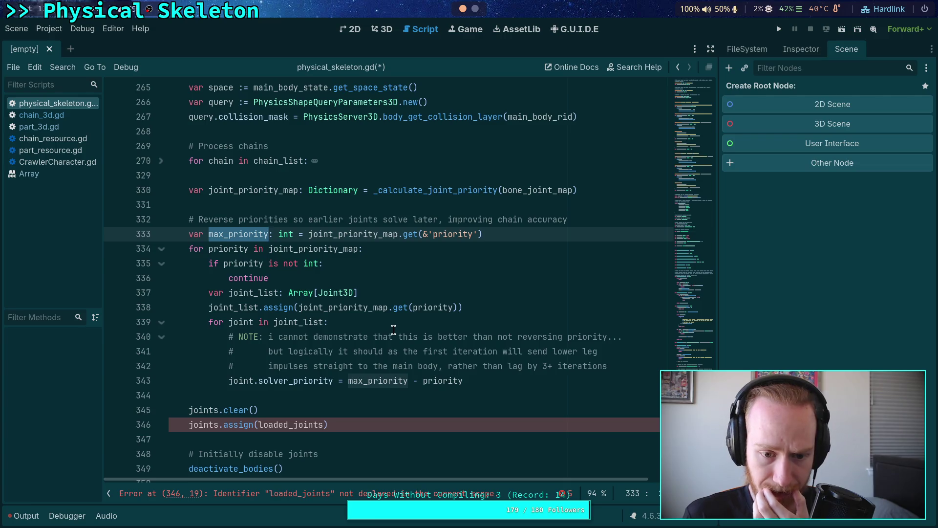
pyautogui.scroll(-1, 410, 351)
pyautogui.click(371, 383)
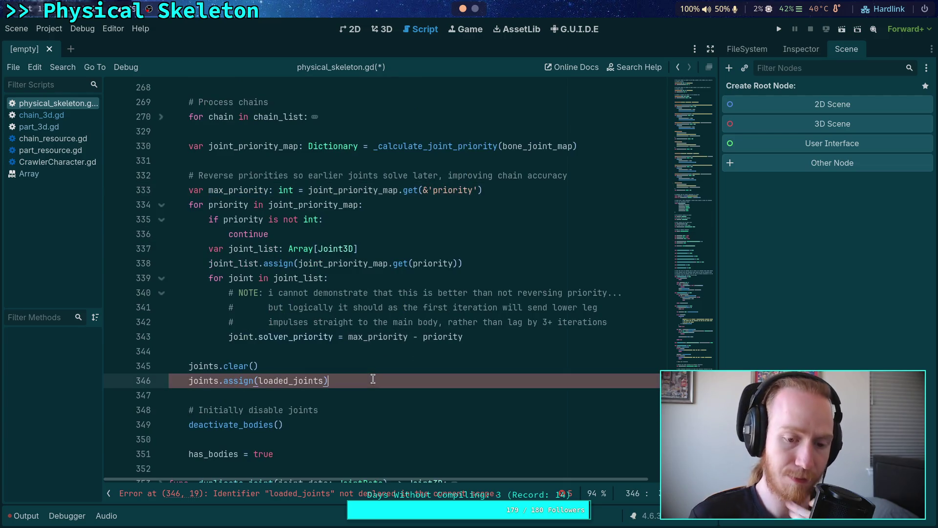
# Delete the joints.clear and joints.assign(loaded_joints) lines.
pyautogui.moveTo(372, 384); pyautogui.dragTo(379, 350)
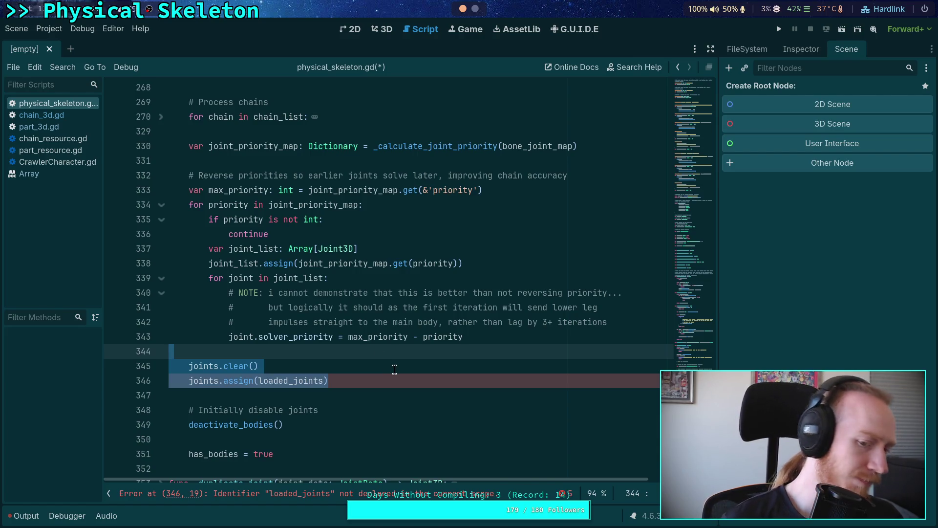
pyautogui.press('BackSpace')
pyautogui.press('BackSpace')
pyautogui.click(324, 396)
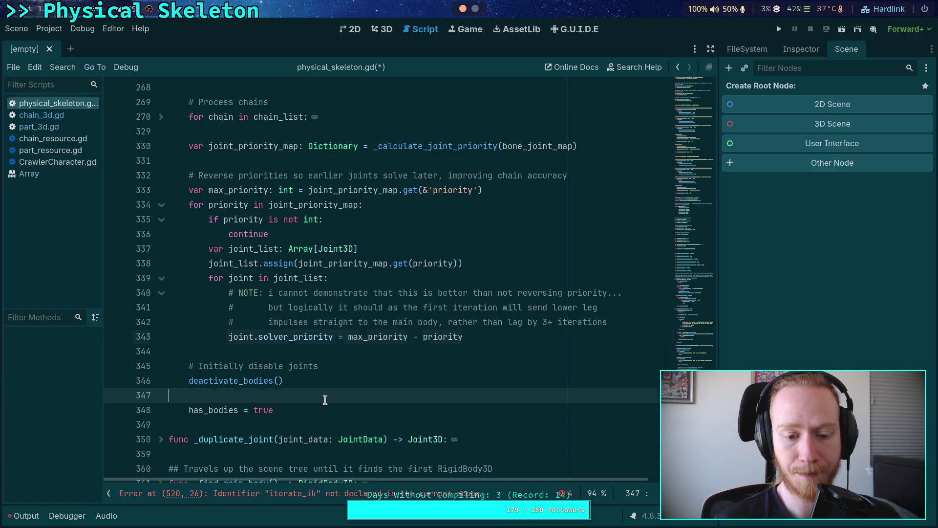
pyautogui.scroll(1, 324, 415)
# Change the comment to 'Initially disable bodies' and save physical_skeleton.gd.
pyautogui.doubleClick(236, 424)
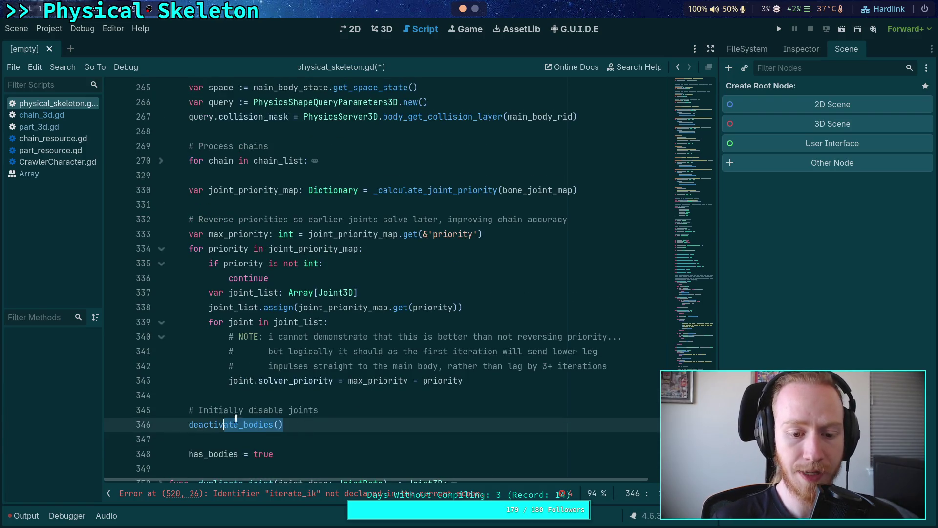
pyautogui.doubleClick(301, 410)
pyautogui.write('bodies')
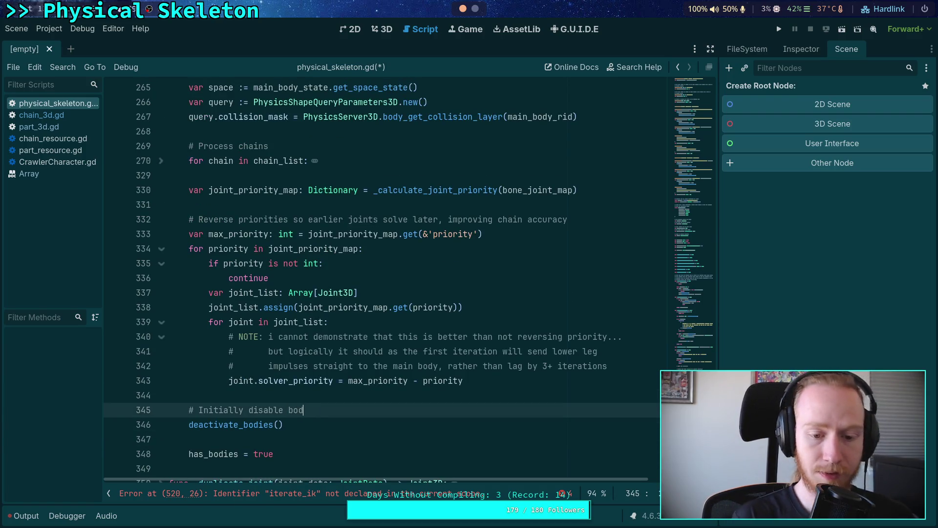
pyautogui.click(316, 435)
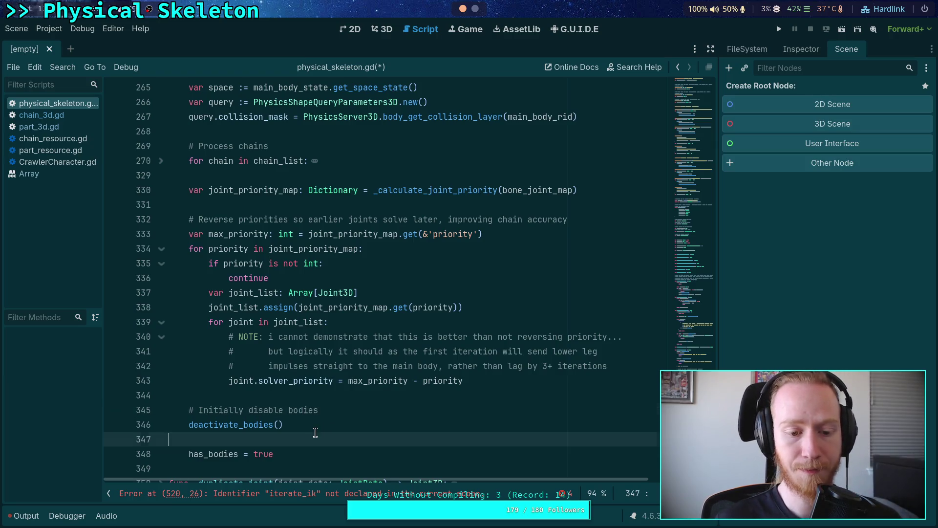
pyautogui.scroll(2, 321, 420)
pyautogui.scroll(2, 322, 419)
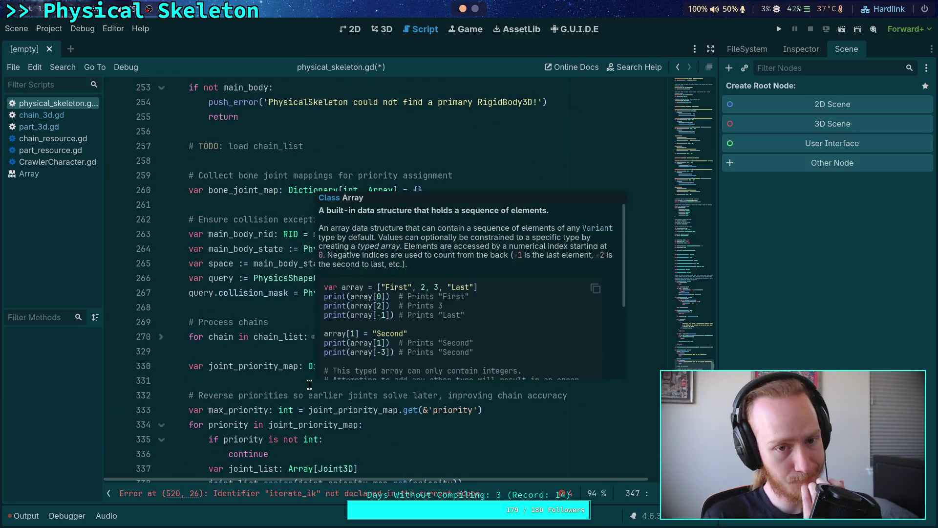
pyautogui.scroll(2, 357, 234)
pyautogui.click(357, 234)
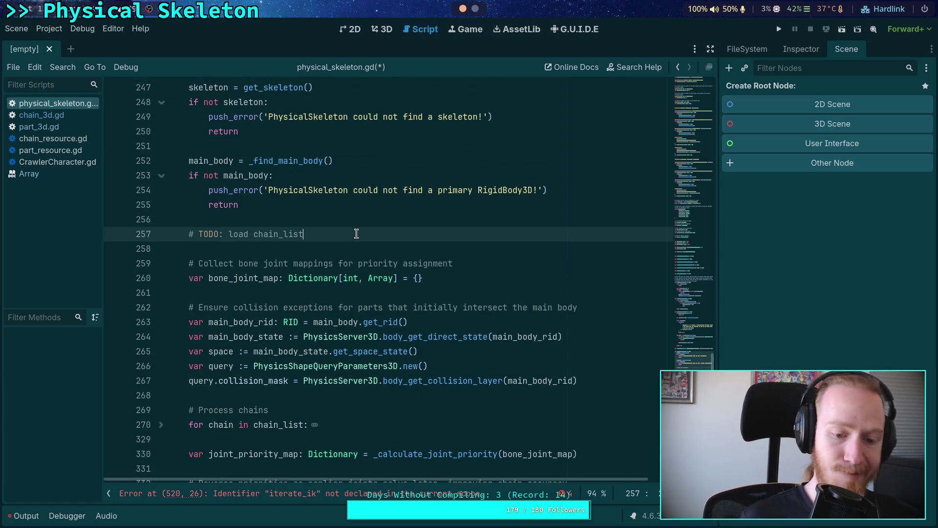
pyautogui.hotkey('ctrl', 's')
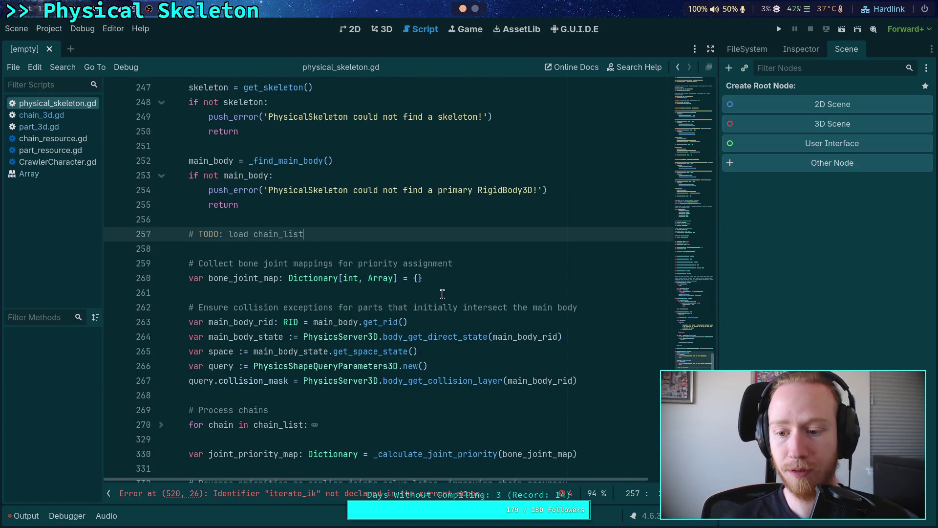
pyautogui.scroll(-10, 511, 367)
pyautogui.scroll(9, 301, 355)
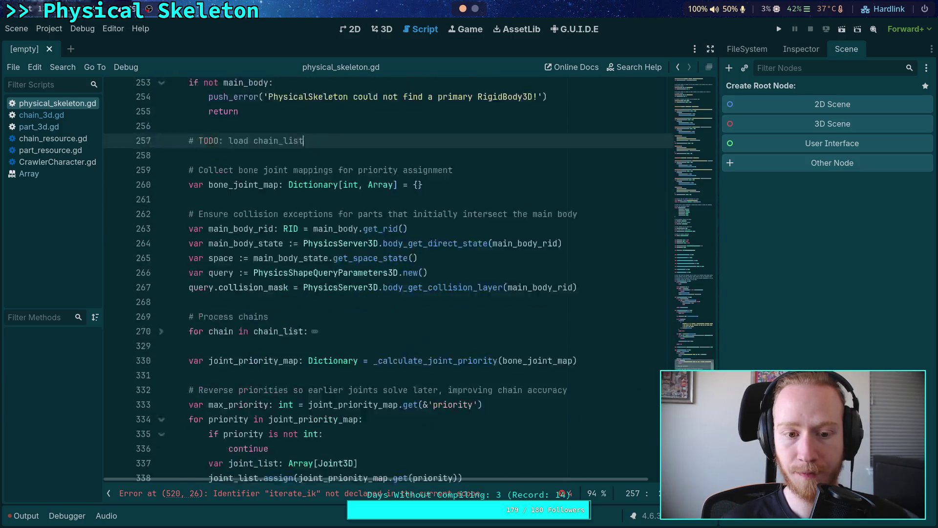
pyautogui.scroll(-9, 301, 355)
pyautogui.click(162, 420)
pyautogui.scroll(-4, 164, 240)
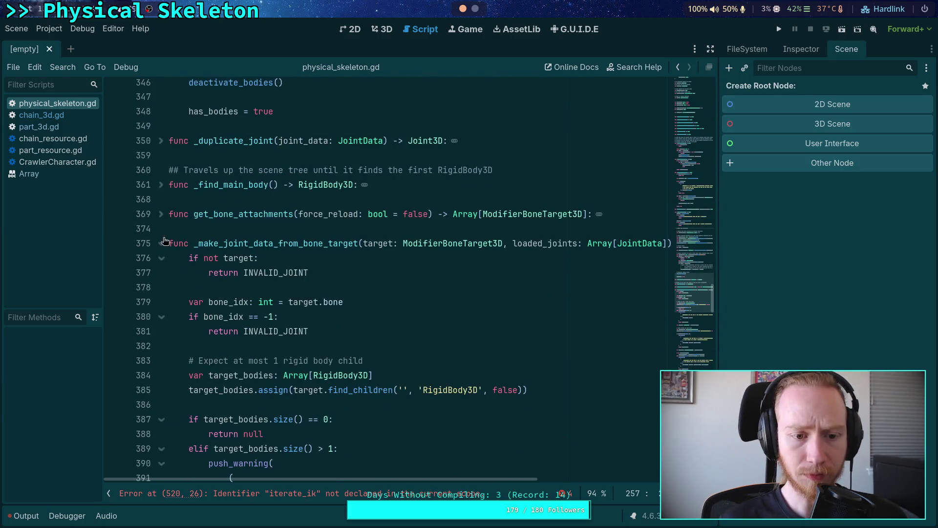
pyautogui.scroll(-15, 322, 313)
pyautogui.moveTo(168, 243); pyautogui.dragTo(321, 314)
pyautogui.scroll(-6, 332, 317)
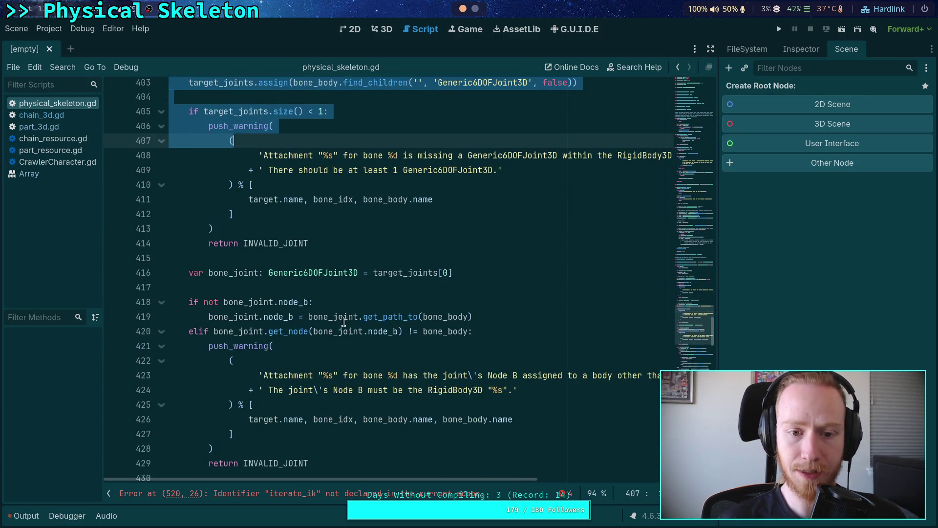
pyautogui.scroll(-2, 344, 321)
pyautogui.scroll(-4, 336, 330)
pyautogui.scroll(-13, 336, 330)
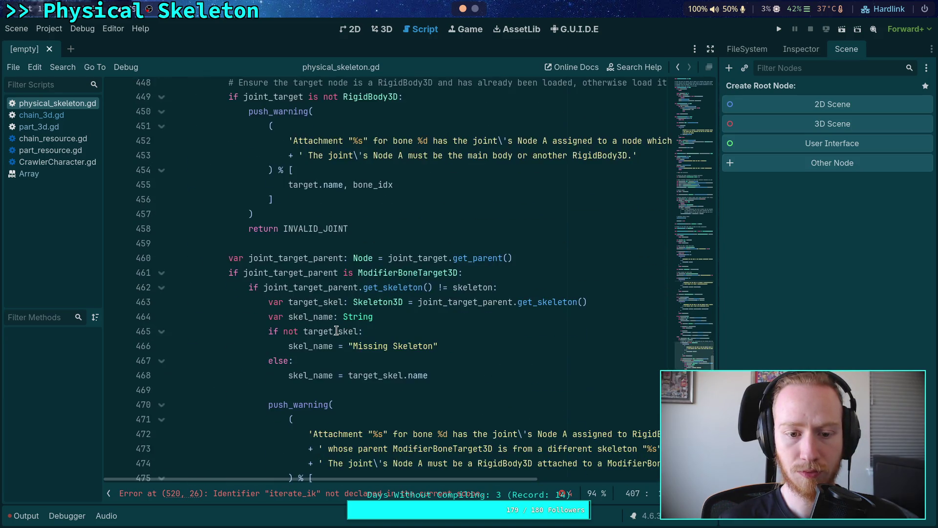
pyautogui.scroll(-4, 337, 331)
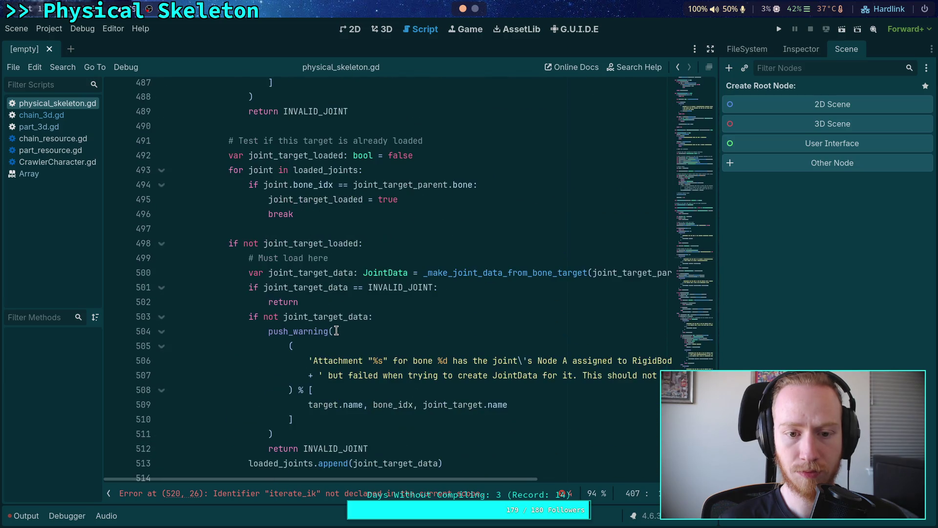
pyautogui.scroll(-6, 336, 330)
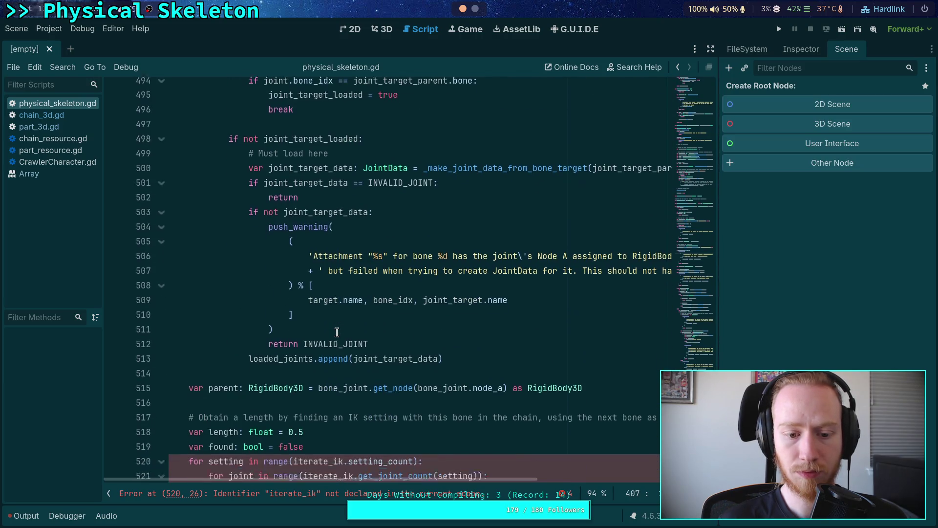
pyautogui.scroll(-7, 339, 336)
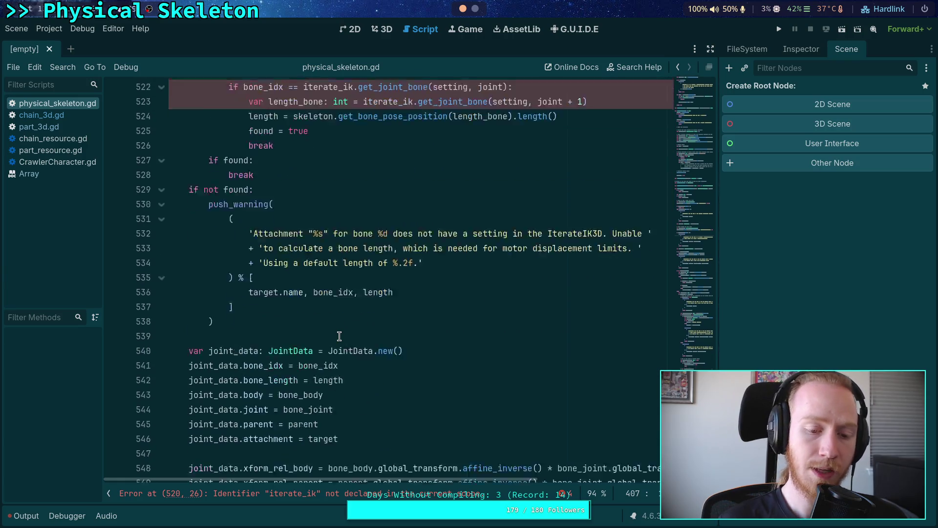
pyautogui.scroll(3, 339, 336)
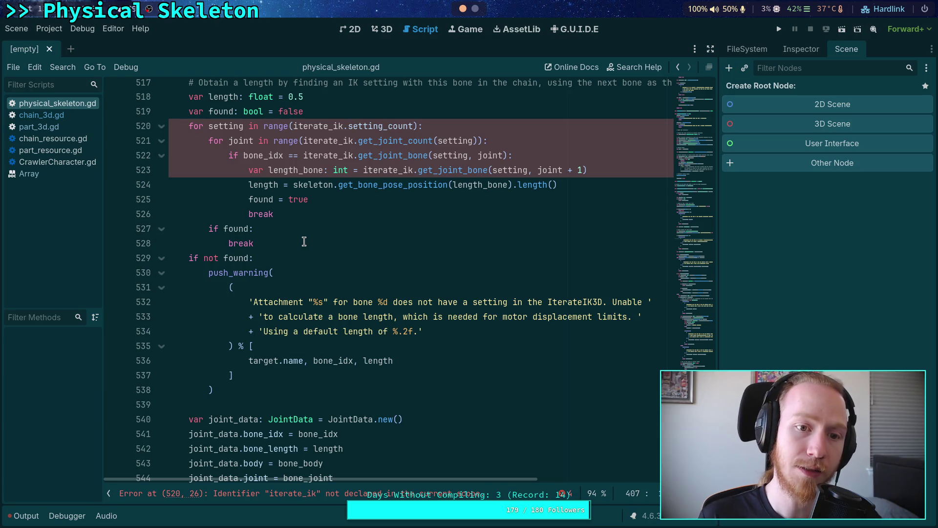
pyautogui.click(321, 275)
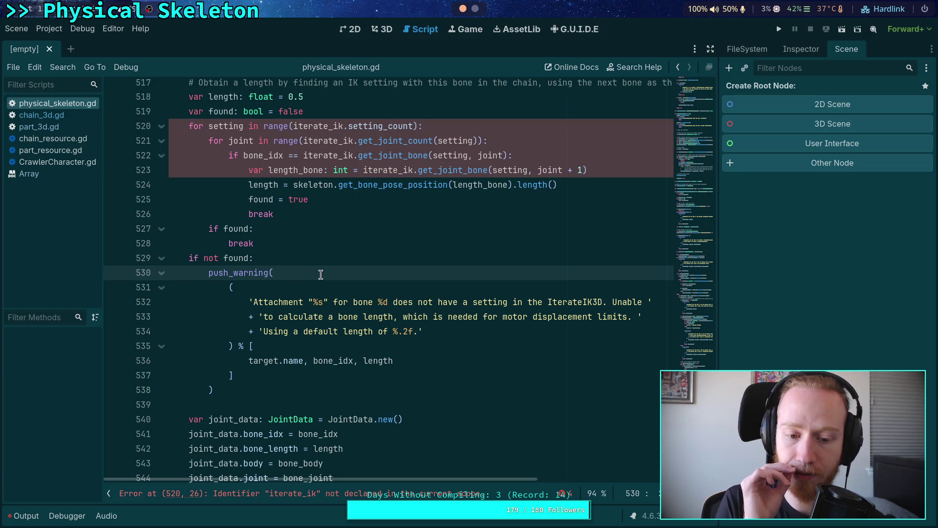
pyautogui.scroll(9, 321, 274)
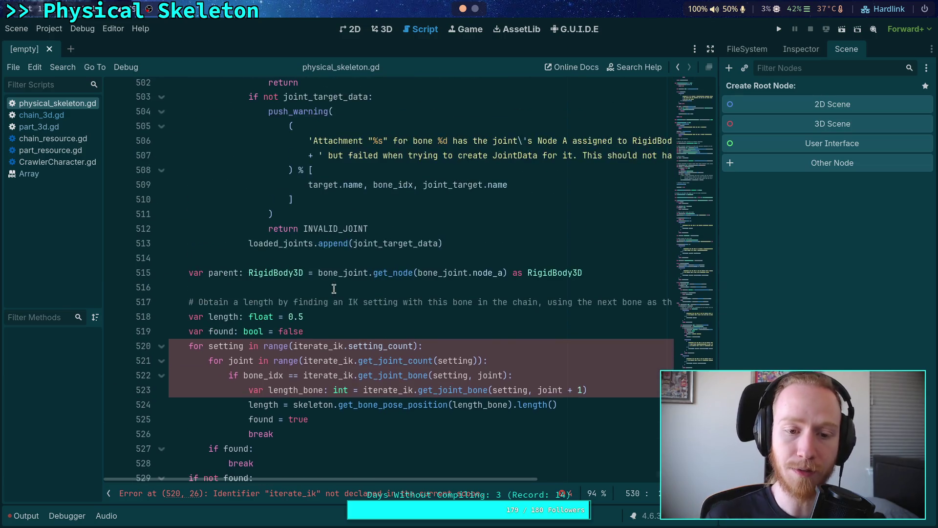
pyautogui.scroll(20, 345, 293)
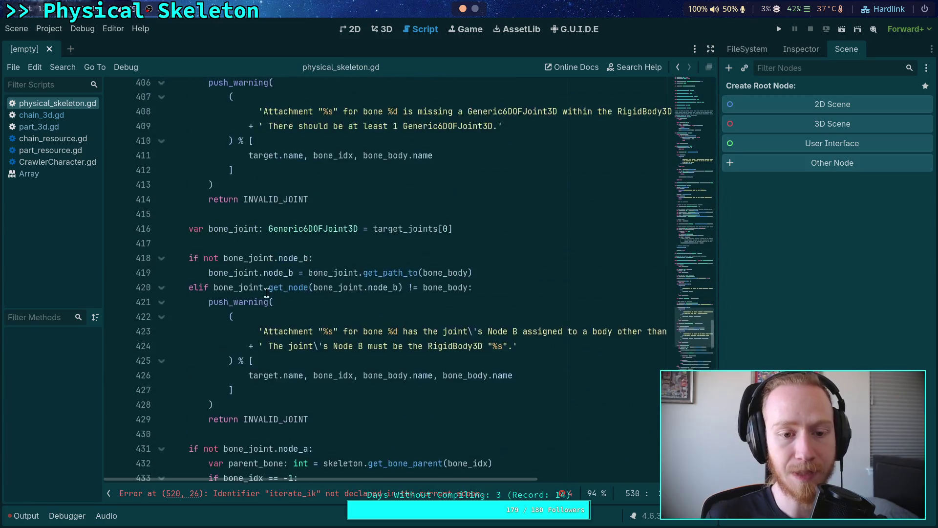
pyautogui.scroll(8, 195, 291)
pyautogui.hotkey('alt', 'f')
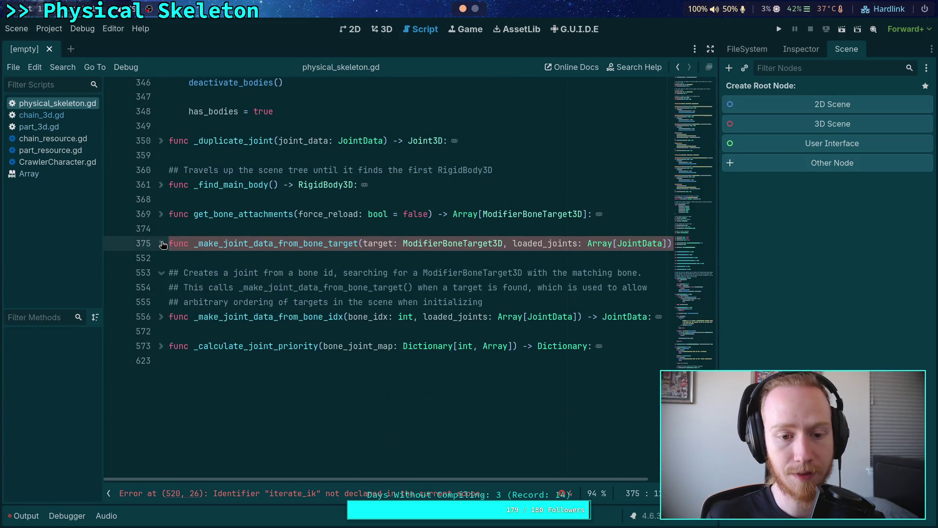
pyautogui.scroll(10, 197, 288)
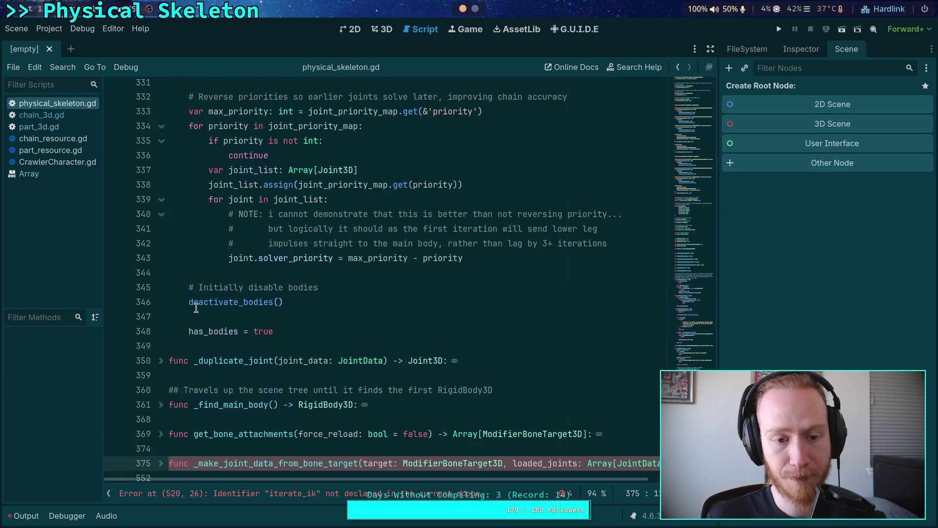
pyautogui.scroll(8, 198, 306)
pyautogui.scroll(-3, 310, 287)
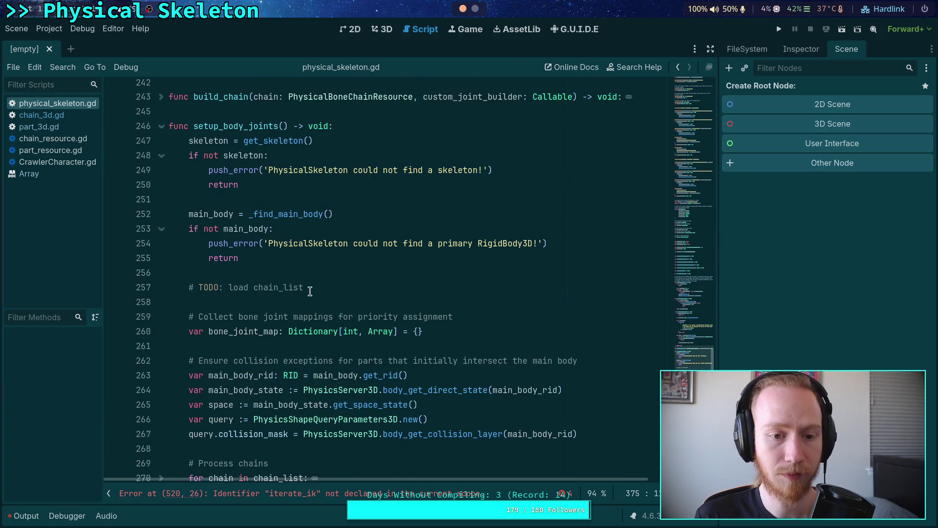
# Add an empty line below '# TODO: load chain_list', then select the _load_chain_node_map function.
pyautogui.click(353, 287)
pyautogui.press('Return')
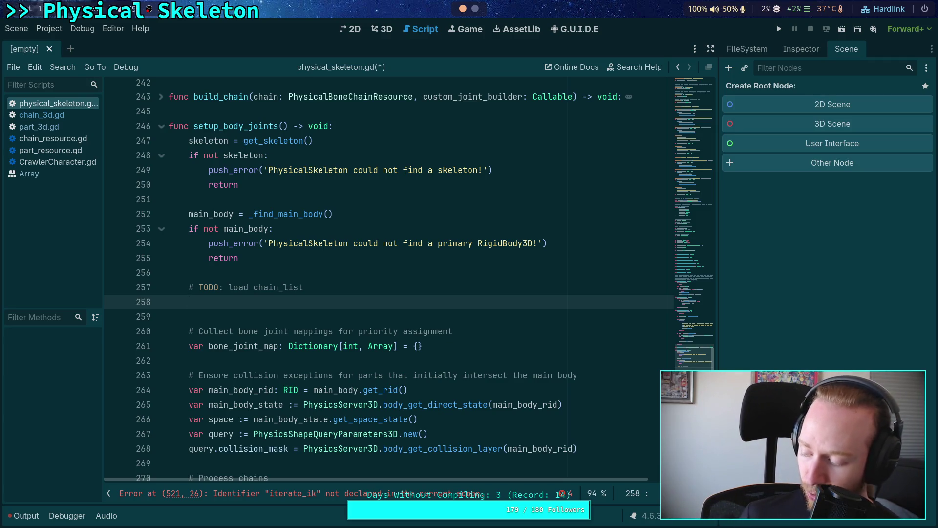
pyautogui.scroll(10, 261, 286)
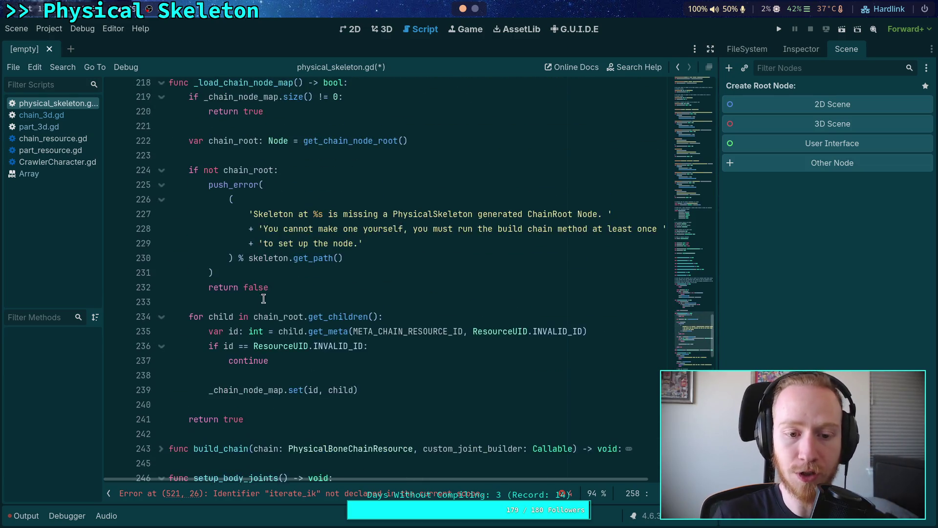
pyautogui.scroll(-2, 320, 254)
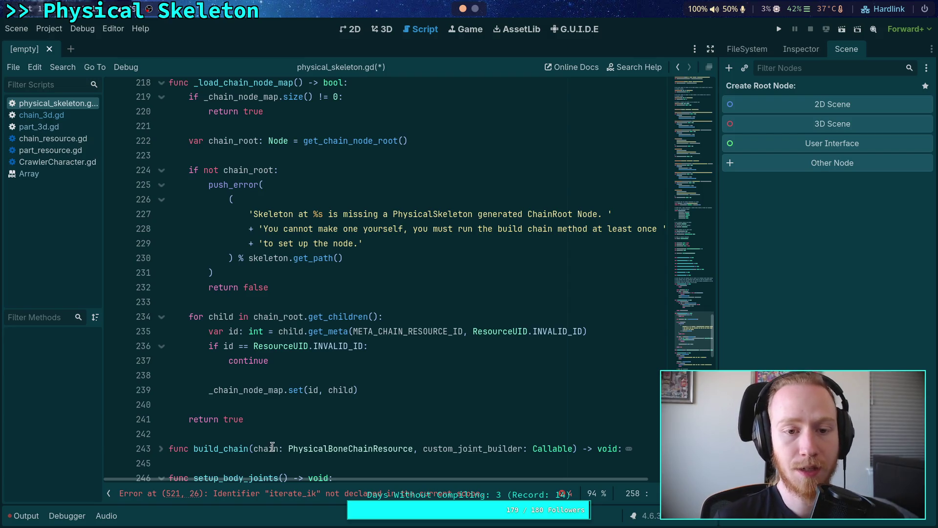
pyautogui.moveTo(278, 422)
pyautogui.mouseDown()
pyautogui.moveTo(244, 429)
pyautogui.moveTo(169, 216)
pyautogui.moveTo(129, 181)
pyautogui.moveTo(142, 189)
pyautogui.mouseUp()
pyautogui.moveTo(273, 258)
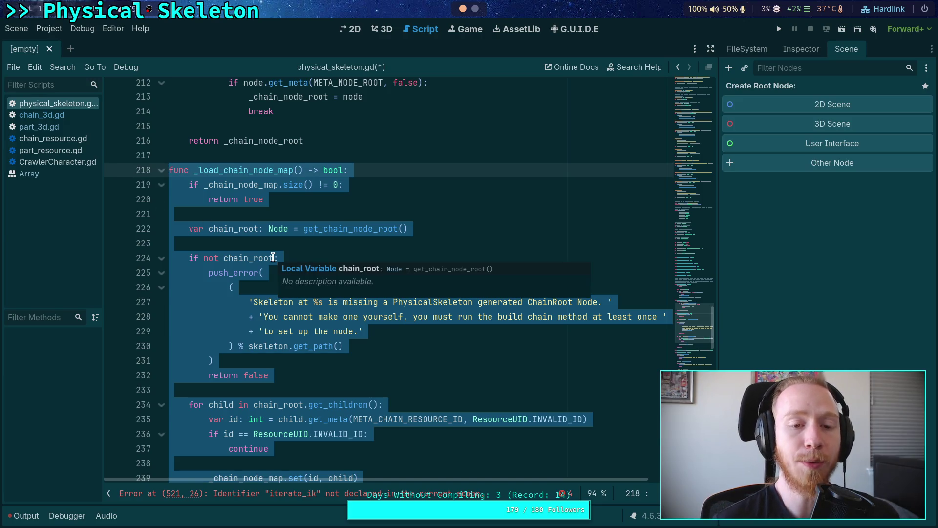
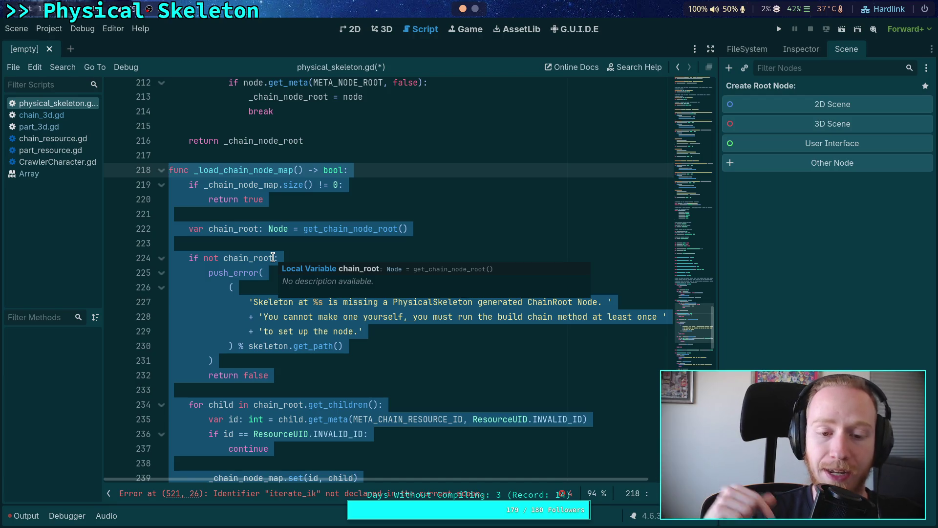
# Delete the whole _load_chain_node_map function and its leftover blank line below the TODO comment.
pyautogui.scroll(-3, 276, 346)
pyautogui.moveTo(314, 376)
pyautogui.mouseDown()
pyautogui.moveTo(309, 299)
pyautogui.moveTo(247, 270)
pyautogui.moveTo(244, 215)
pyautogui.mouseUp()
pyautogui.press('BackSpace')
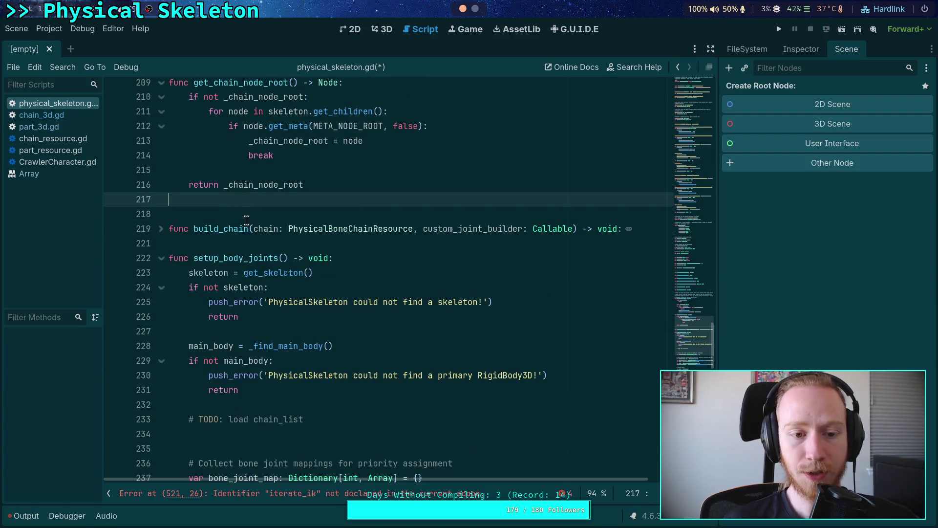
pyautogui.press('BackSpace')
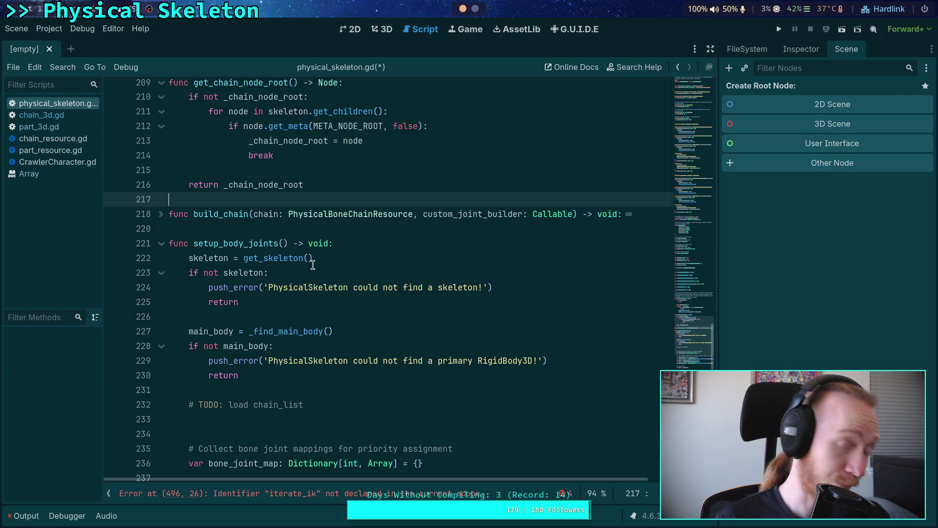
pyautogui.scroll(-1, 290, 278)
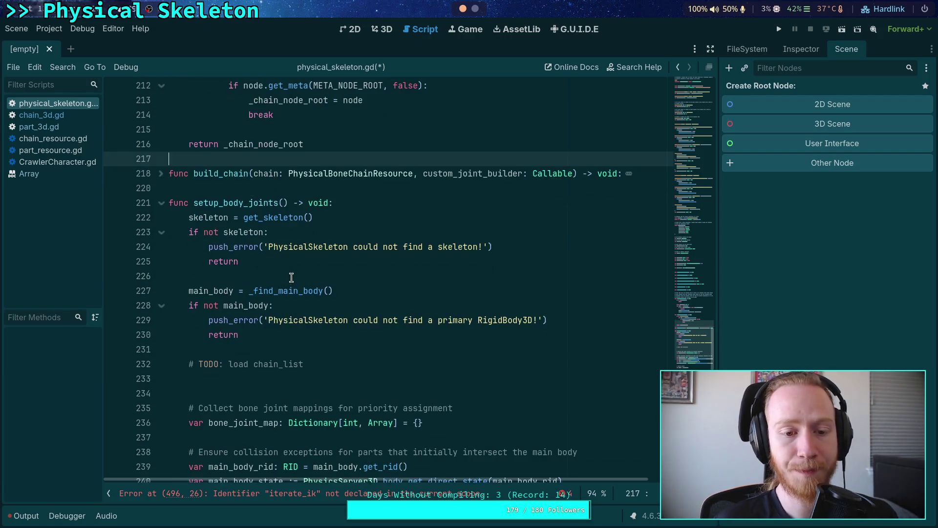
pyautogui.click(332, 377)
pyautogui.scroll(1, 366, 367)
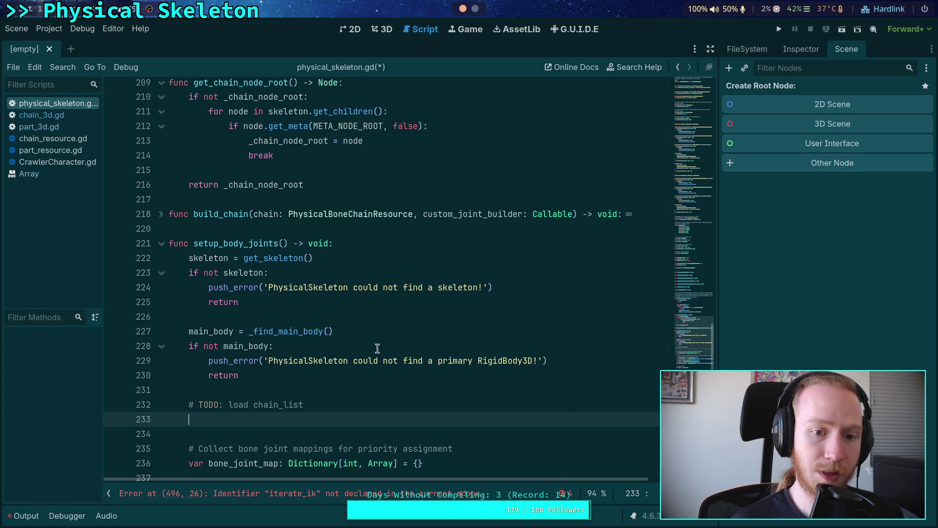
# Declare var chain_root: Node = get_chain_node_root() followed by an 'if not chain_root:' check.
pyautogui.write('var ro')
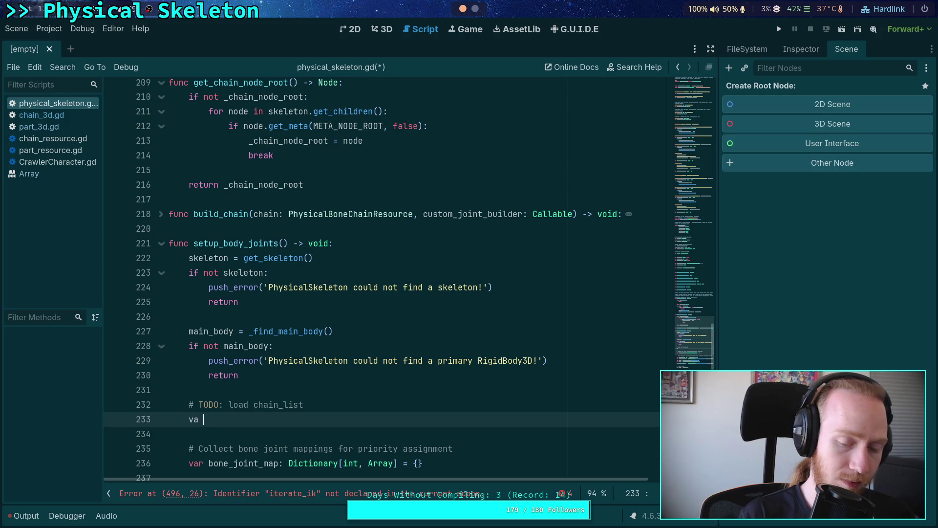
pyautogui.press('BackSpace')
pyautogui.press('BackSpace')
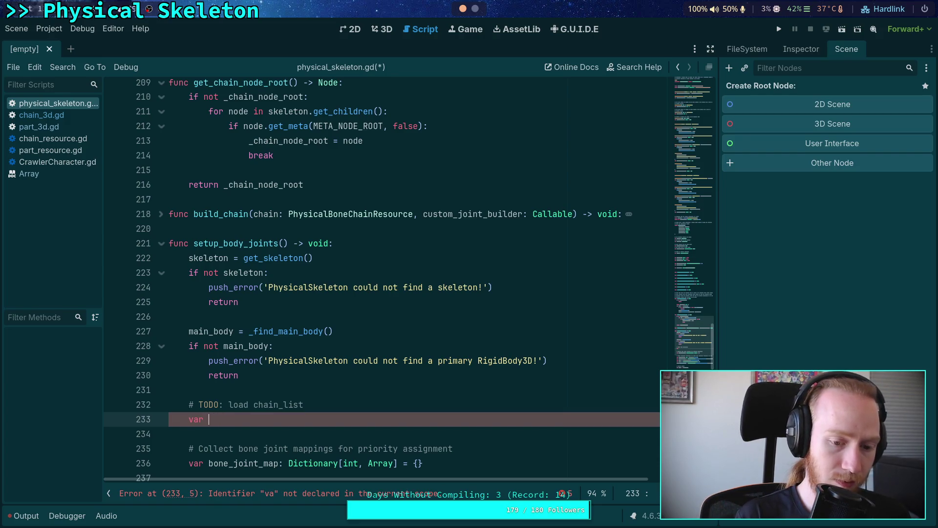
pyautogui.write('chain_root: Node = ')
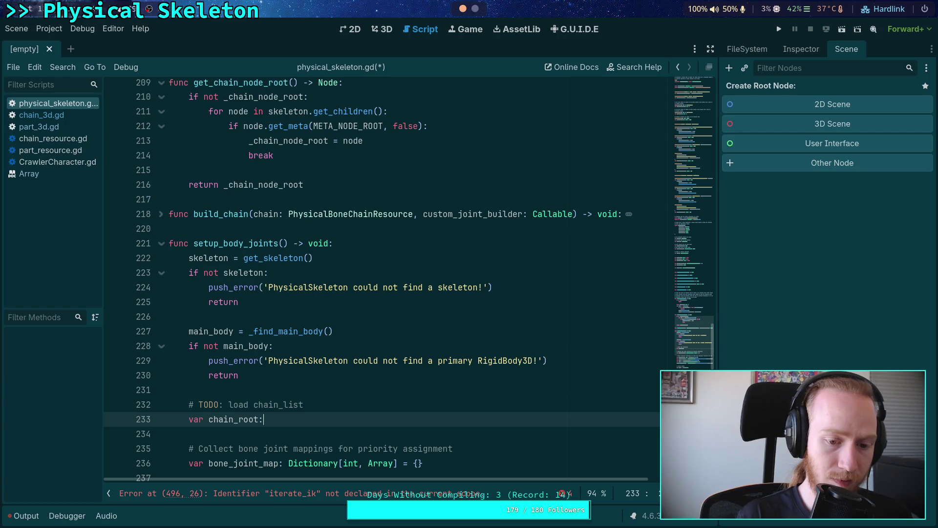
pyautogui.write('get_')
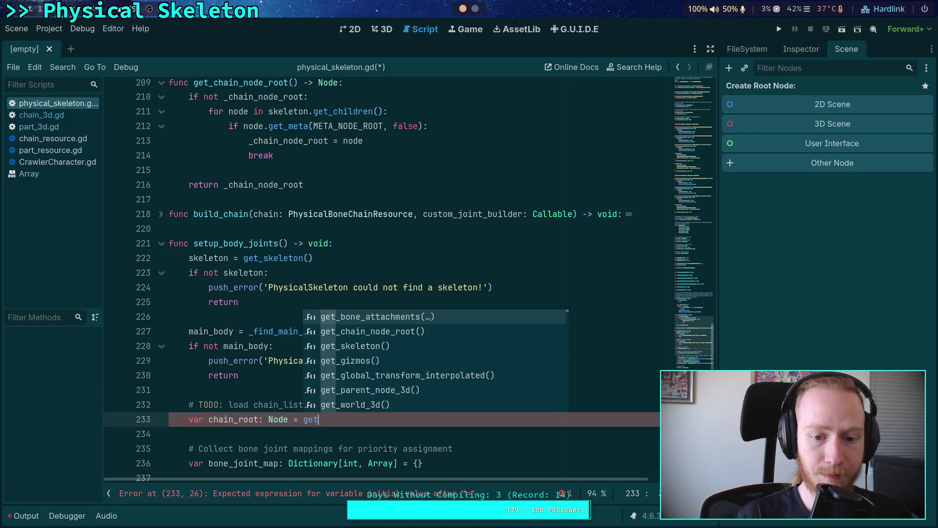
pyautogui.press('Down')
pyautogui.press('Return')
pyautogui.press('Return')
pyautogui.write('if')
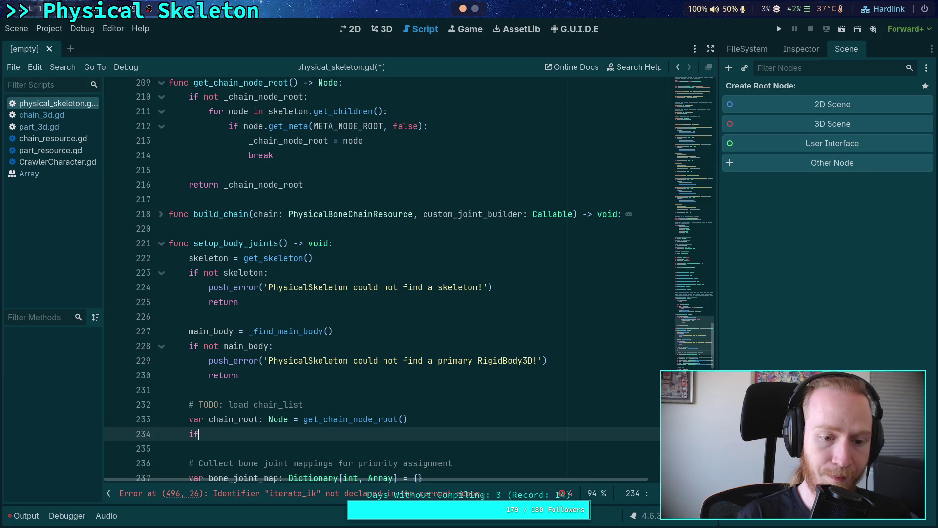
pyautogui.write(' not chain_root:')
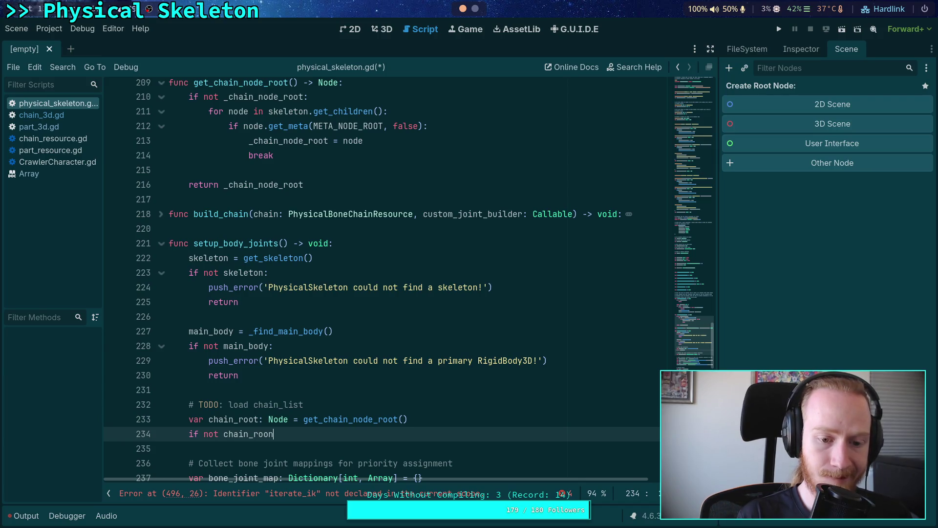
pyautogui.press('Return')
# Paste a push_error/return pair, reword it to 'the chain root node, it must be built first', and save.
pyautogui.scroll(-2, 319, 341)
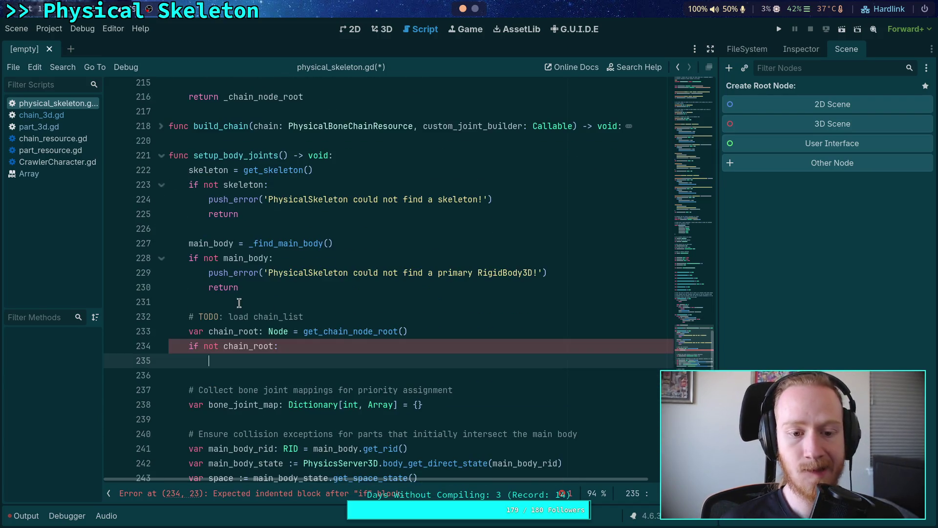
pyautogui.moveTo(209, 288); pyautogui.dragTo(210, 273)
pyautogui.rightClick(207, 276)
pyautogui.click(241, 326)
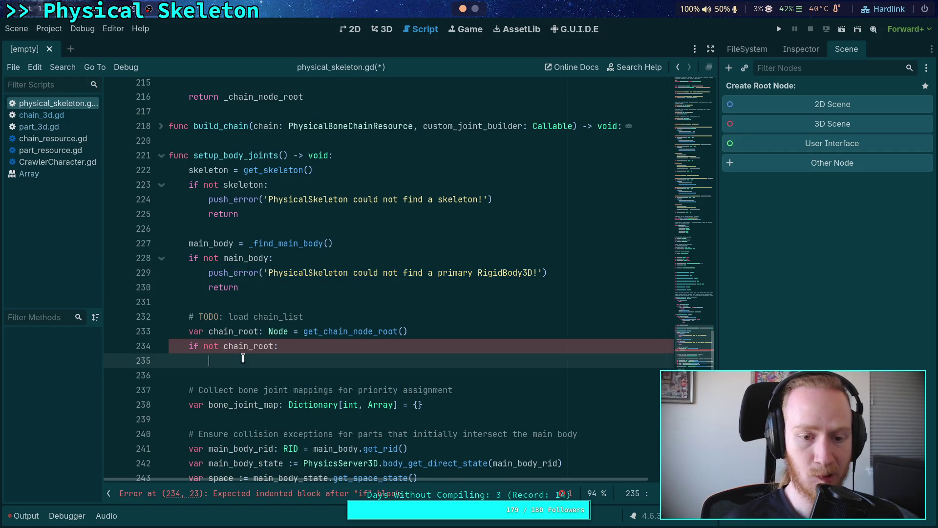
pyautogui.hotkey('ctrl', 'v')
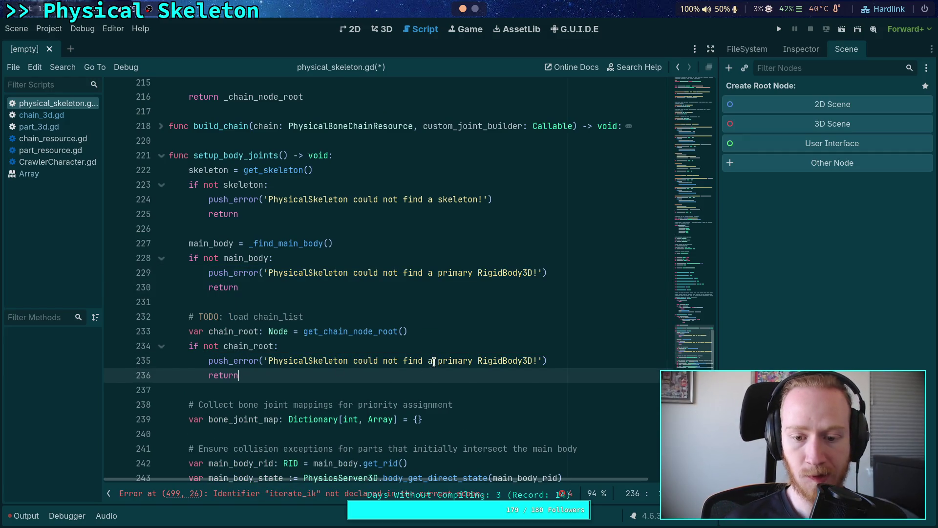
pyautogui.moveTo(428, 360); pyautogui.dragTo(532, 360)
pyautogui.write('the ')
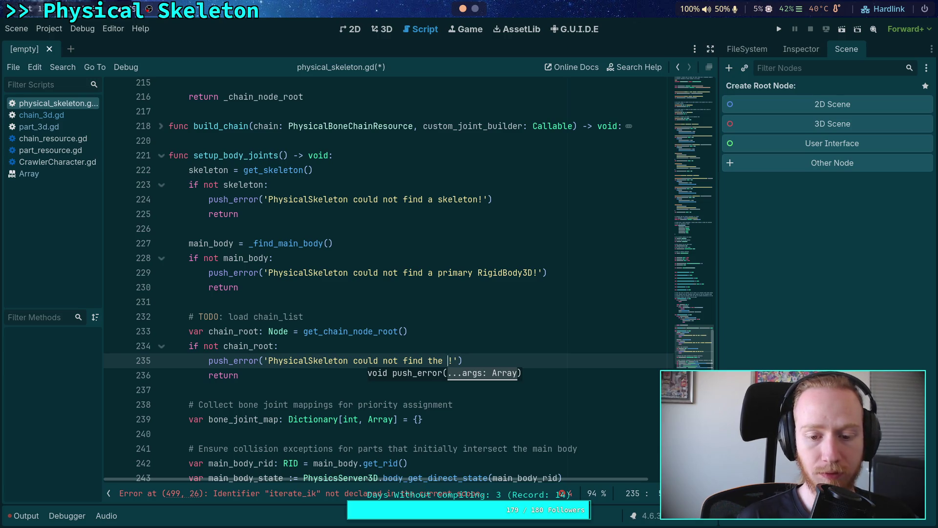
pyautogui.write('chain root node')
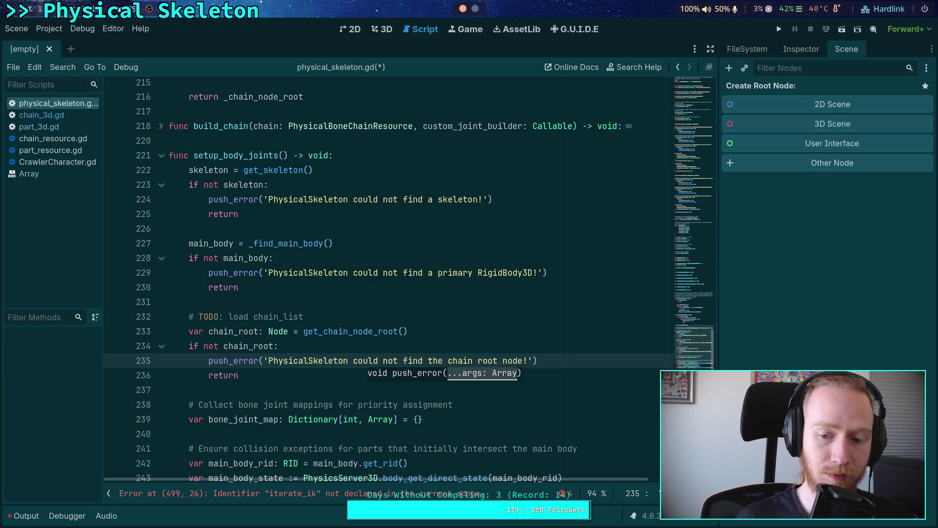
pyautogui.write(',')
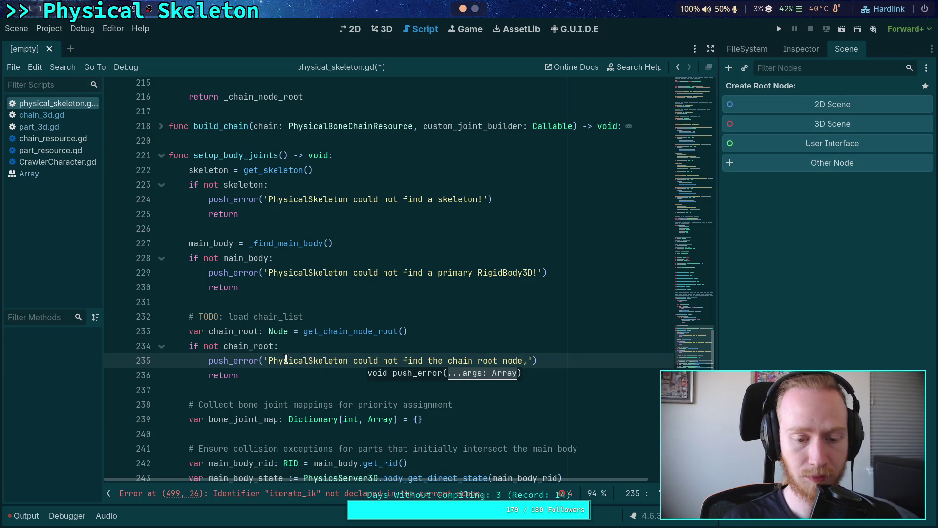
pyautogui.write(' it ')
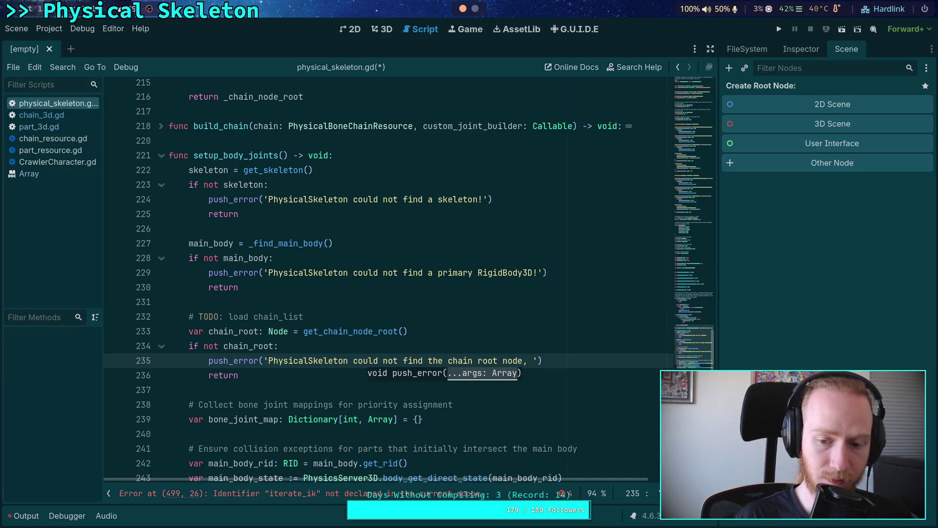
pyautogui.write('must be')
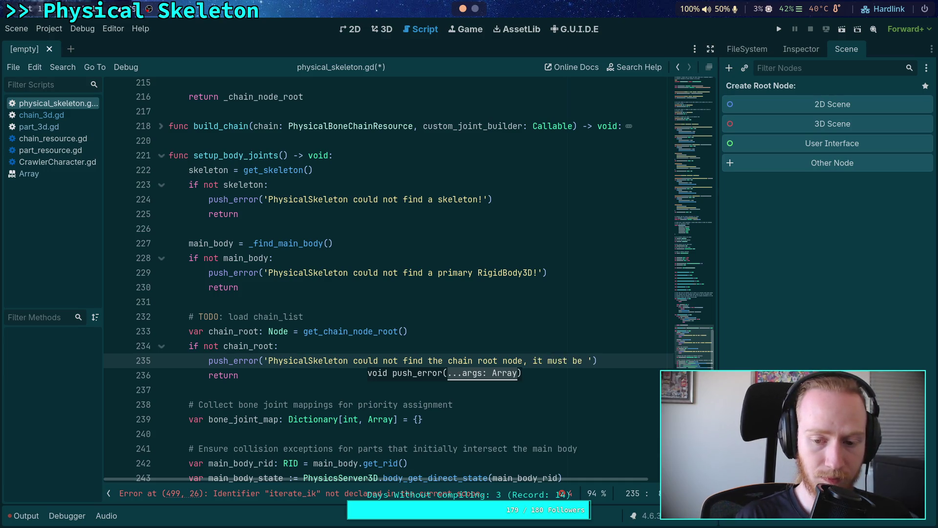
pyautogui.write('built f')
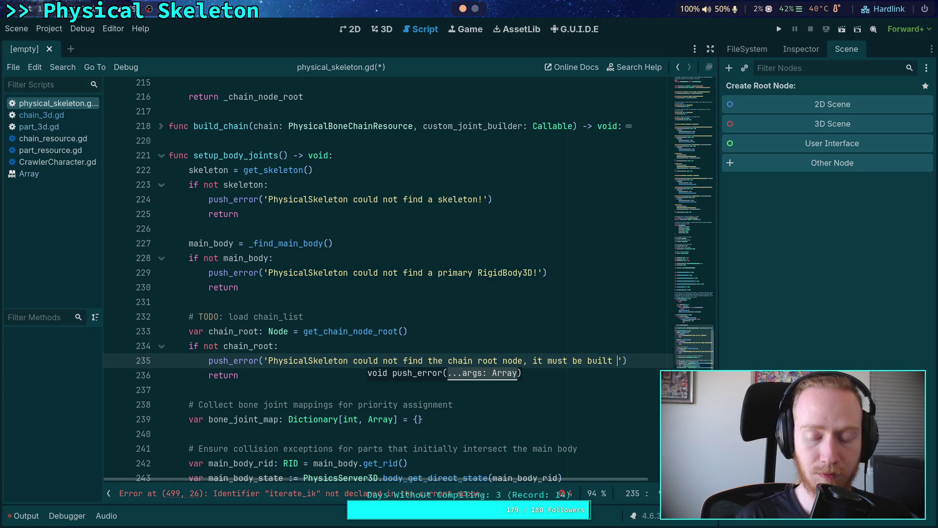
pyautogui.write('irst')
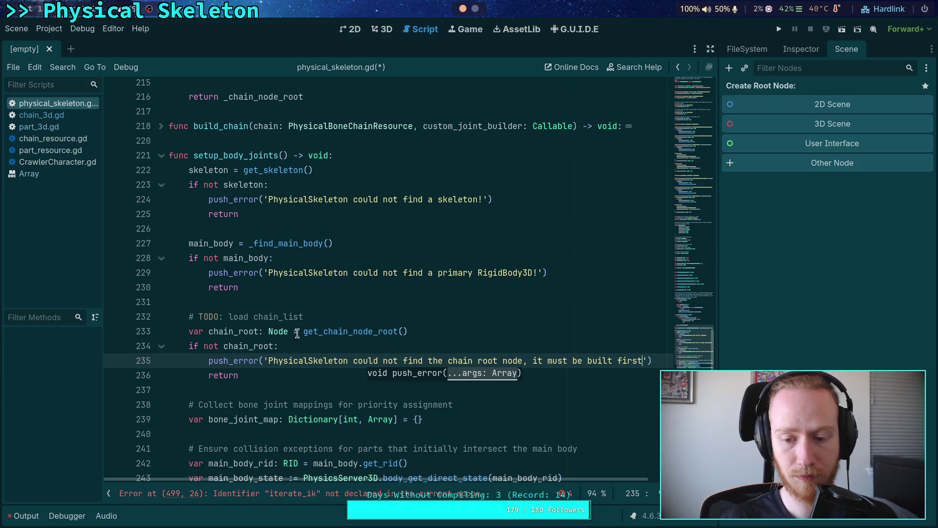
pyautogui.click(302, 373)
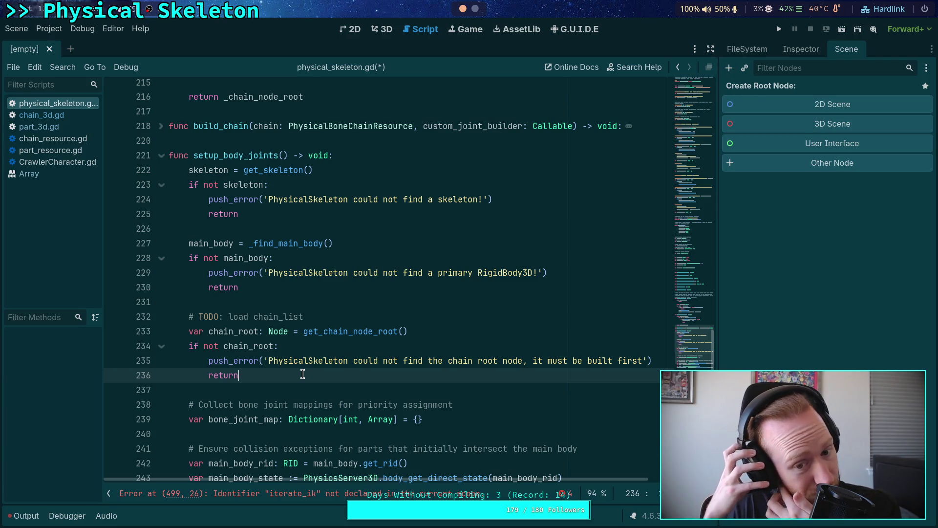
pyautogui.hotkey('ctrl', 's')
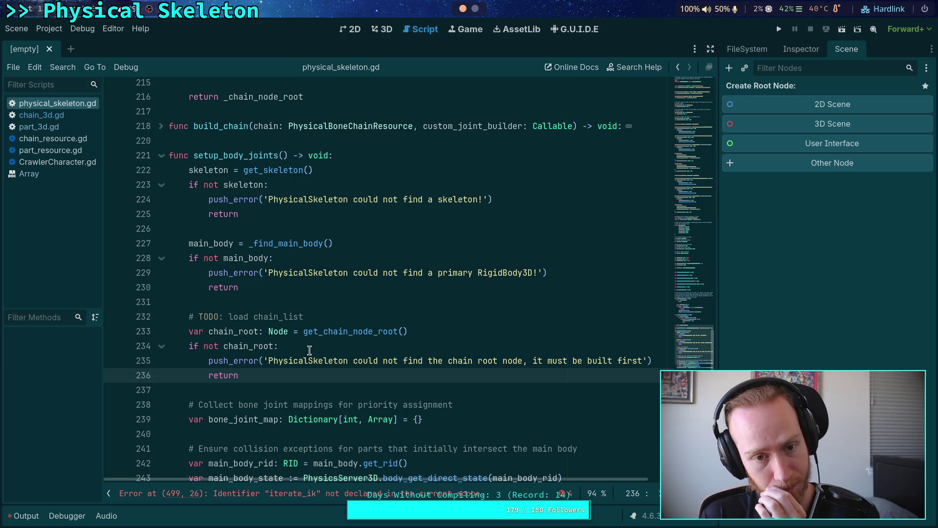
pyautogui.click(84, 161)
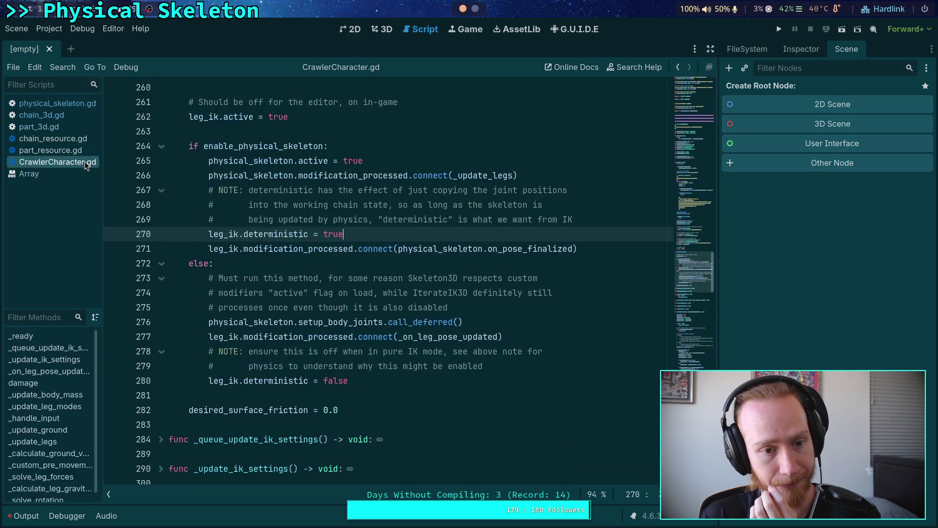
pyautogui.doubleClick(325, 322)
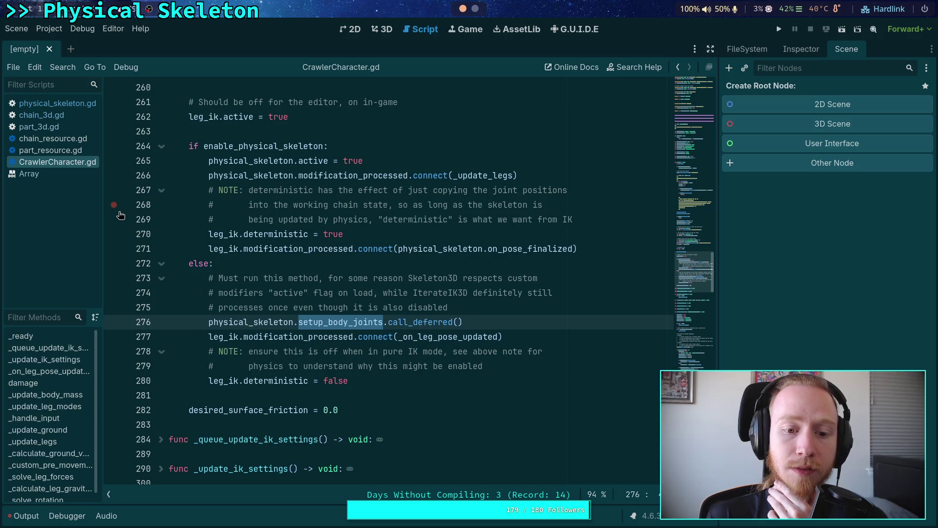
pyautogui.click(58, 103)
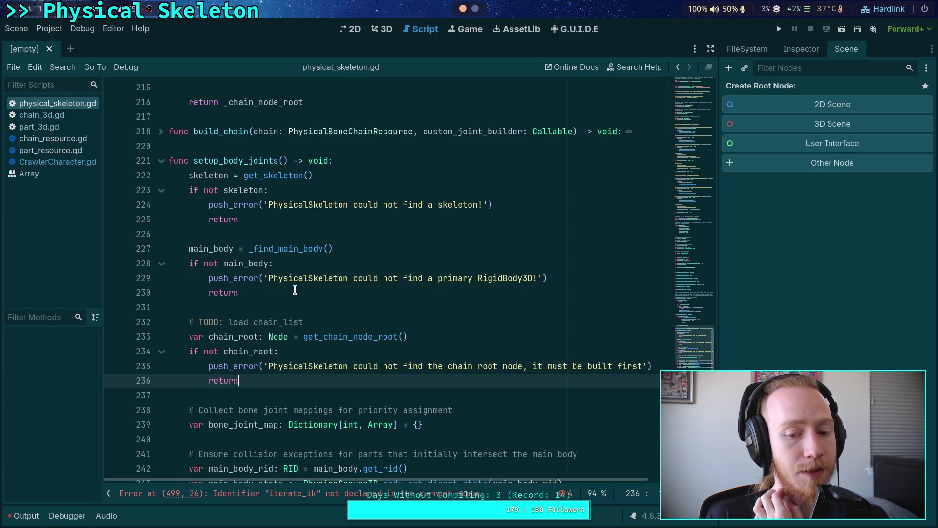
pyautogui.click(43, 162)
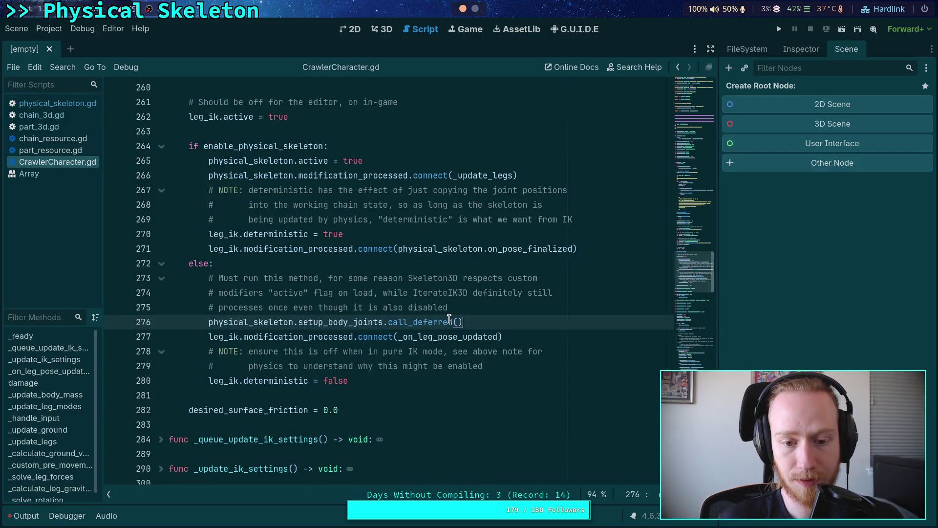
pyautogui.click(47, 104)
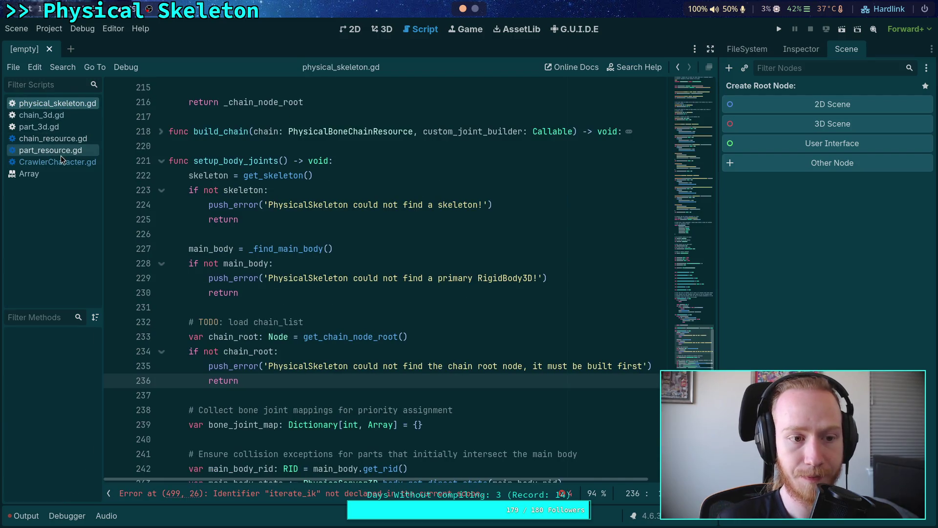
pyautogui.scroll(-1, 323, 289)
pyautogui.moveTo(224, 119); pyautogui.dragTo(279, 118)
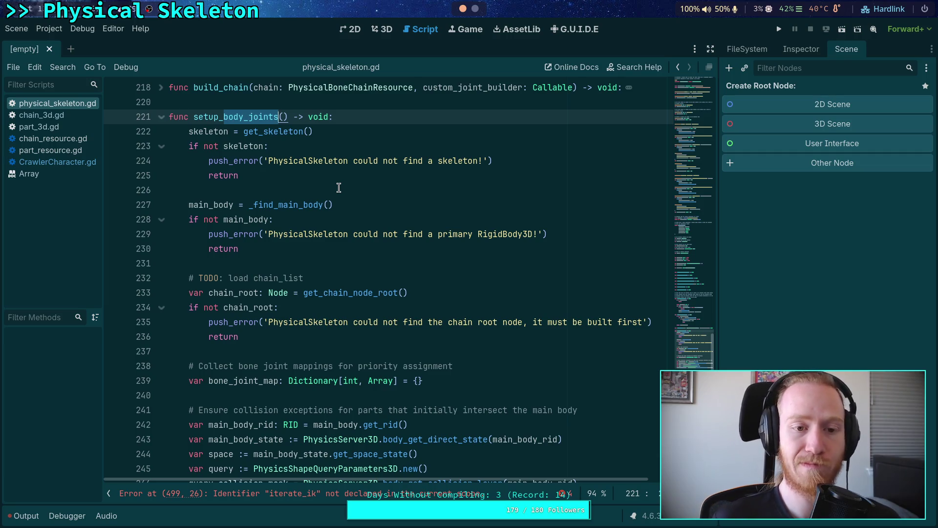
pyautogui.moveTo(245, 116); pyautogui.dragTo(278, 116)
# Rename setup_body_joints to setup_body and fix its call on line 158.
pyautogui.press('BackSpace')
pyautogui.scroll(4, 327, 193)
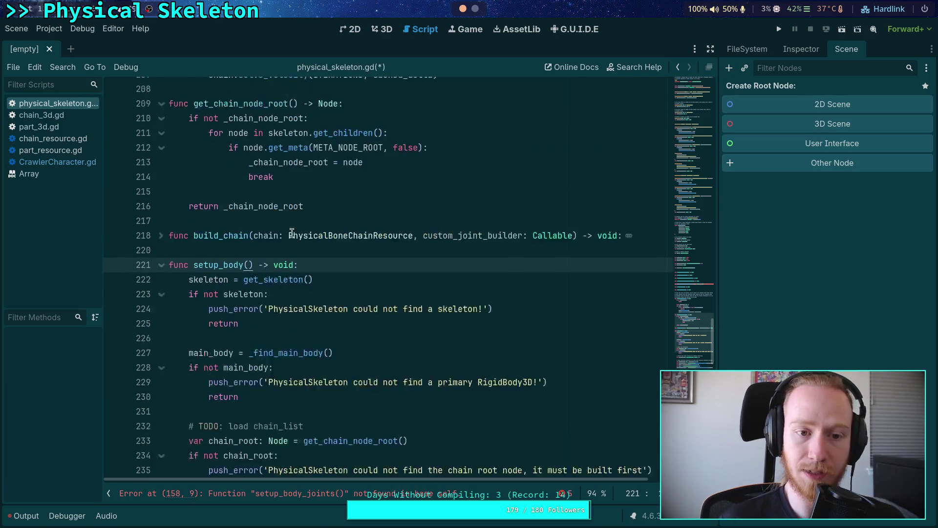
pyautogui.scroll(-4, 273, 237)
pyautogui.doubleClick(211, 117)
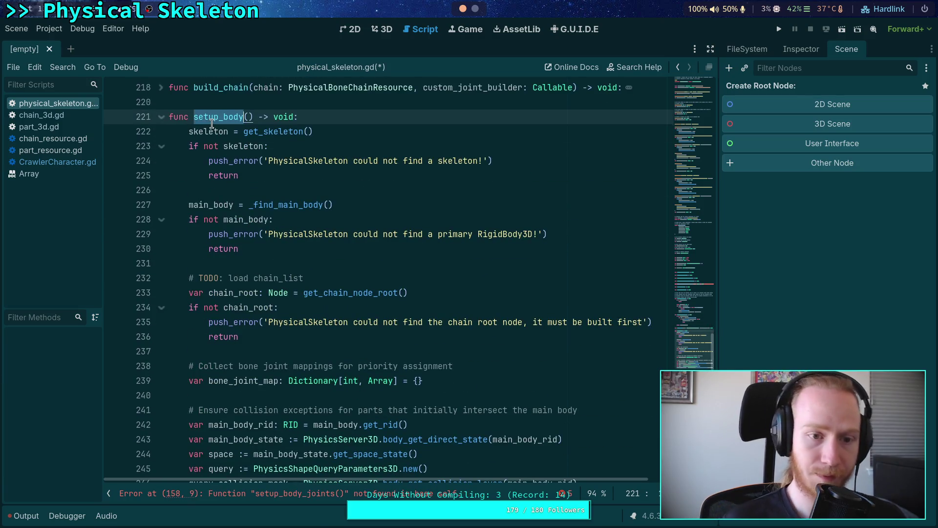
pyautogui.hotkey('ctrl', 'f')
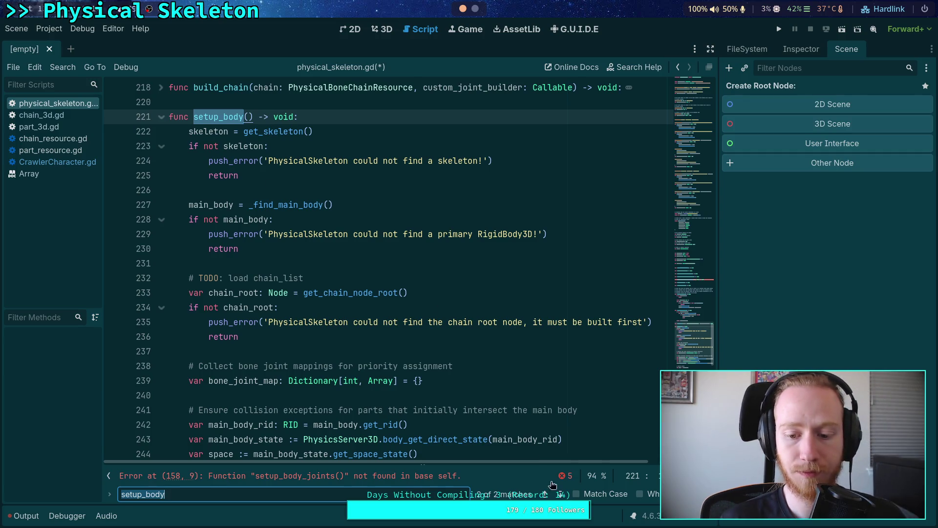
pyautogui.press('Return')
pyautogui.press('Escape')
pyautogui.hotkey('ctrl', 'shift', 'Right')
pyautogui.press('BackSpace')
pyautogui.click(561, 494)
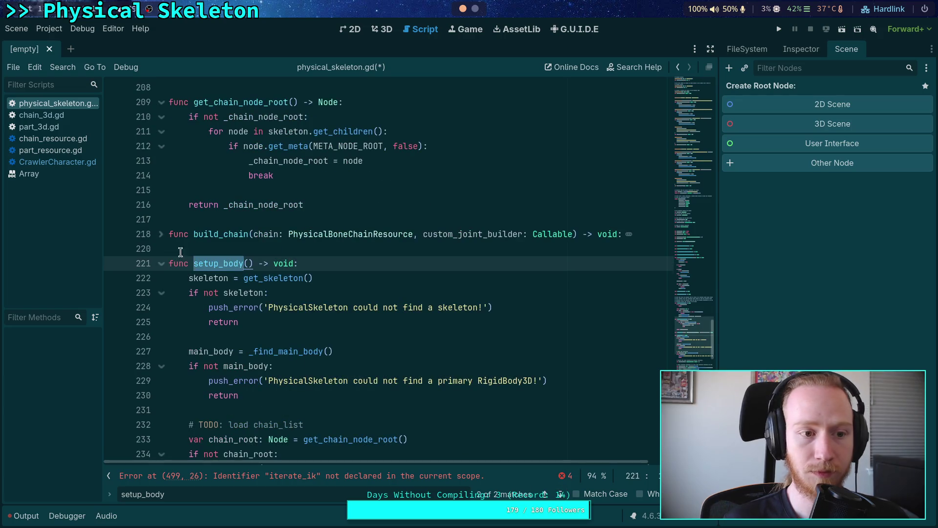
# Change the call on line 276 of CrawlerCharacter.gd to setup_body.
pyautogui.click(45, 162)
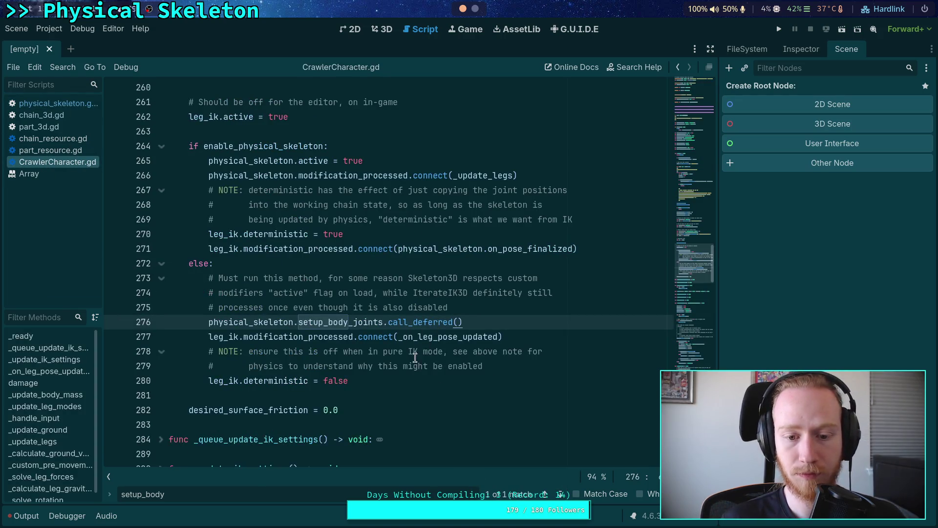
pyautogui.moveTo(348, 278); pyautogui.dragTo(418, 279)
pyautogui.press('BackSpace')
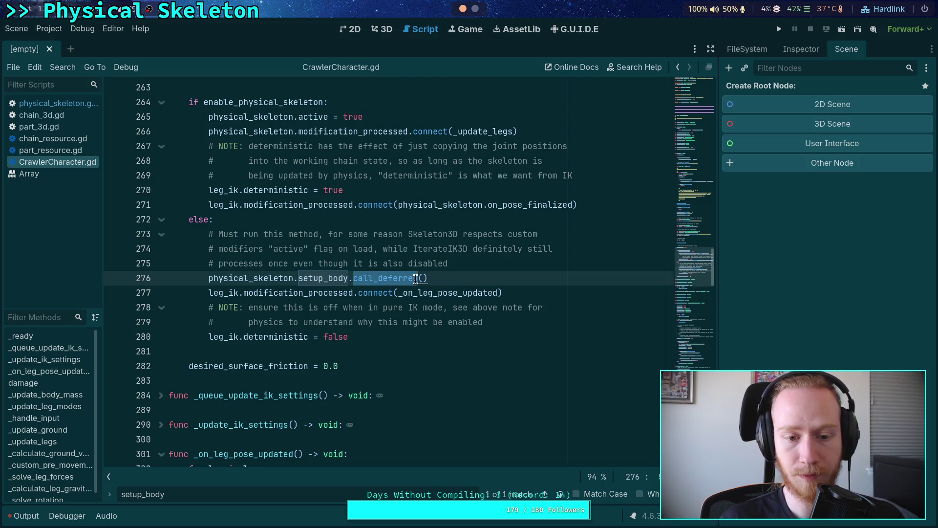
pyautogui.scroll(20, 441, 299)
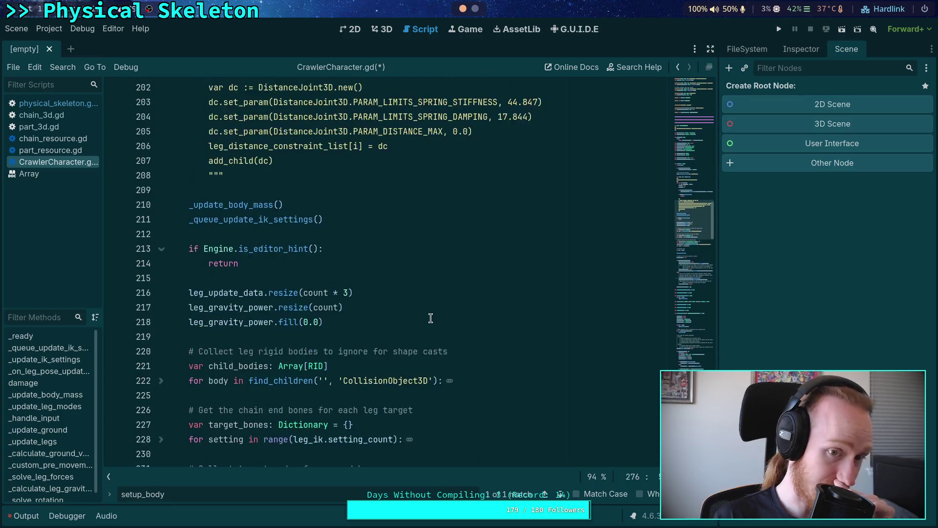
# Remove .call_deferred so line 276 calls physical_skeleton.setup_body() directly, and save CrawlerCharacter.gd.
pyautogui.scroll(-20, 432, 318)
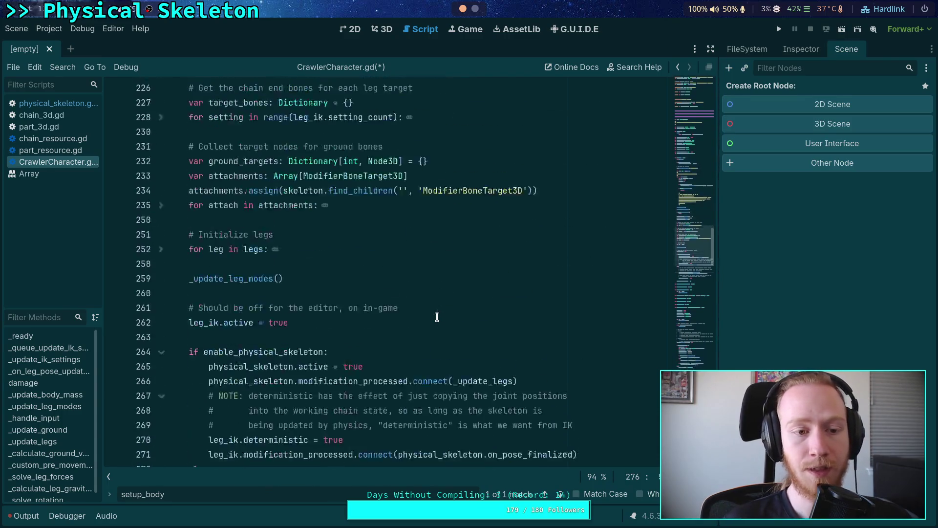
pyautogui.moveTo(418, 322); pyautogui.dragTo(347, 324)
pyautogui.press('BackSpace')
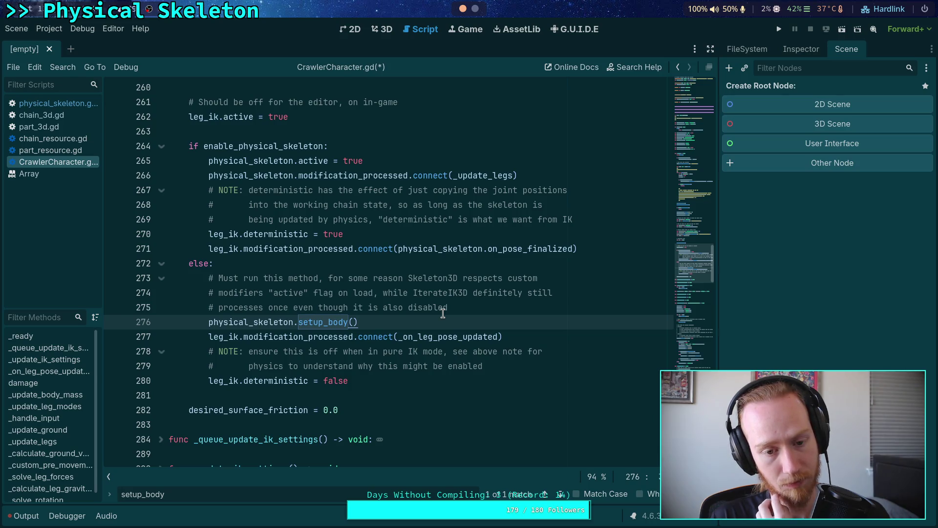
pyautogui.click(443, 314)
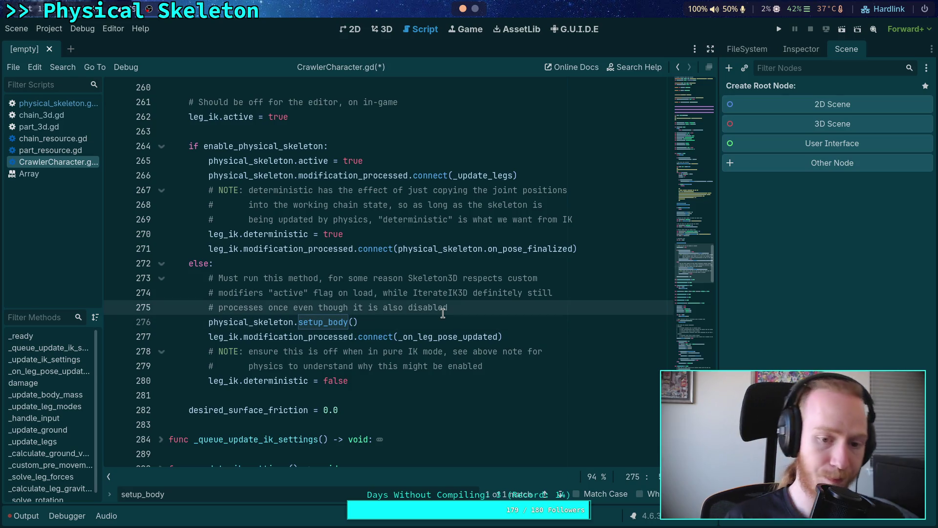
pyautogui.hotkey('ctrl', 's')
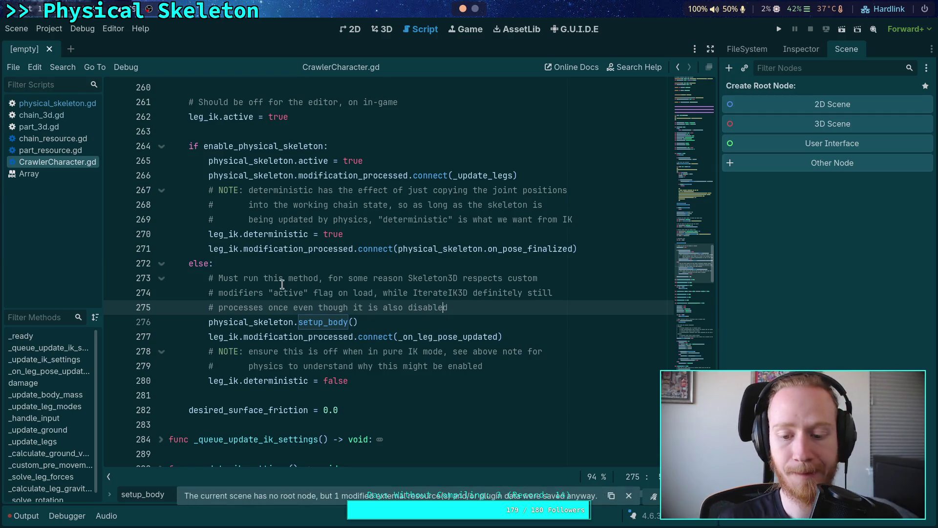
# Switch between the two scripts and review CrawlerCharacter.gd's physical_skeleton references.
pyautogui.click(67, 105)
pyautogui.scroll(-2, 337, 277)
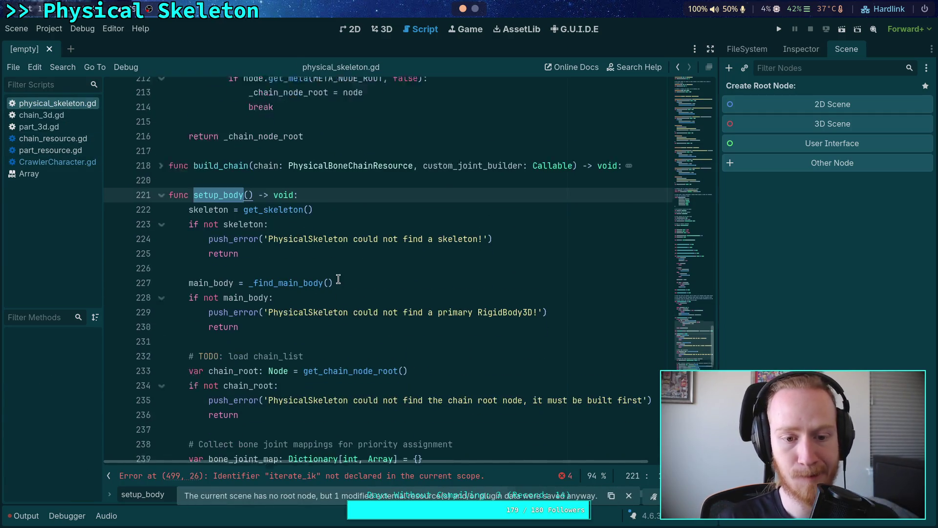
pyautogui.click(65, 162)
pyautogui.click(244, 319)
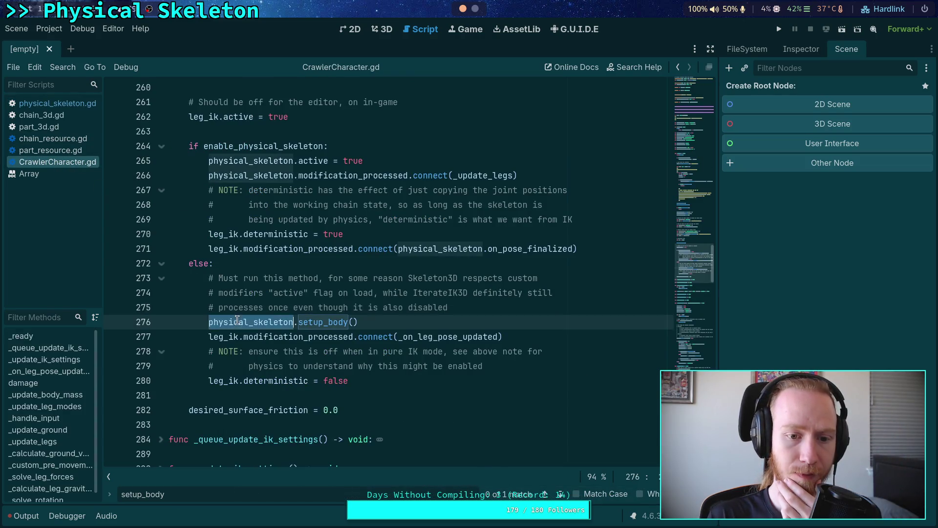
pyautogui.scroll(12, 240, 309)
pyautogui.scroll(11, 238, 305)
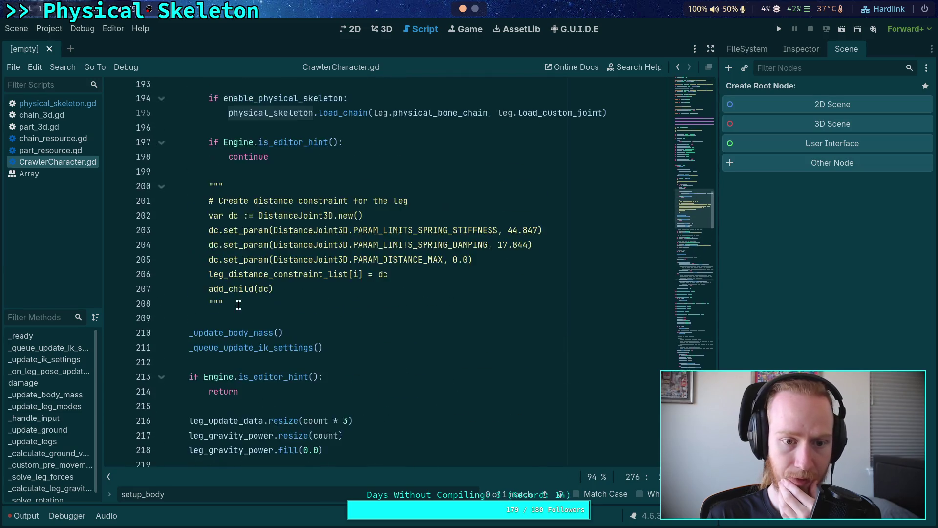
pyautogui.scroll(-15, 239, 304)
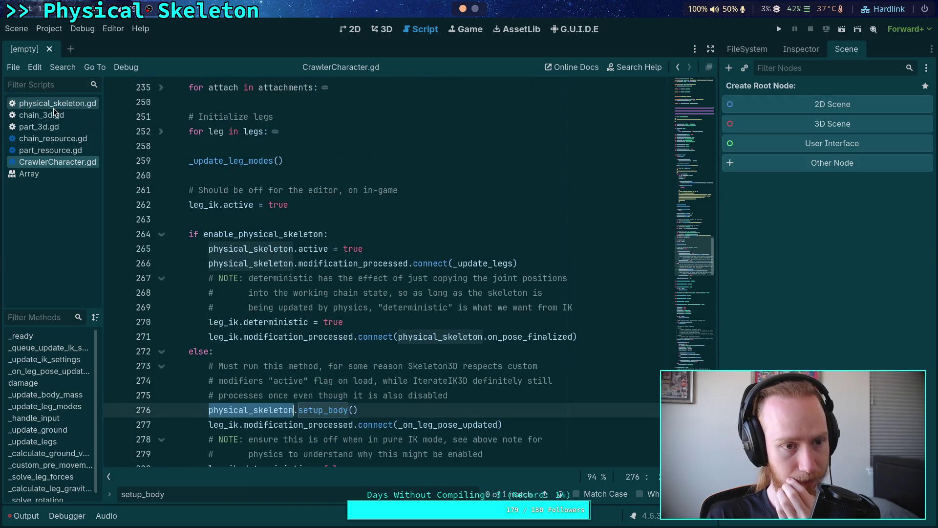
pyautogui.scroll(7, 250, 253)
pyautogui.scroll(9, 251, 253)
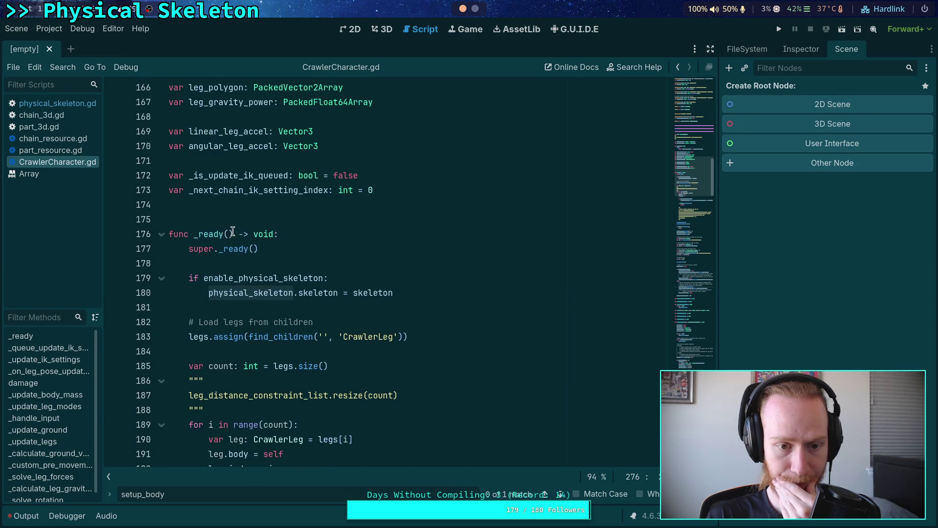
pyautogui.scroll(1, 230, 227)
pyautogui.scroll(-4, 230, 227)
pyautogui.scroll(-13, 229, 227)
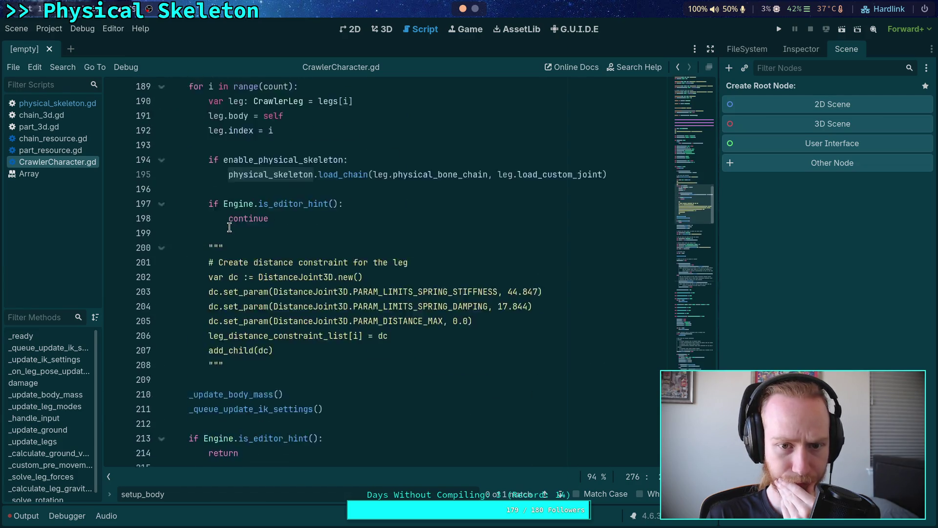
pyautogui.scroll(-4, 230, 227)
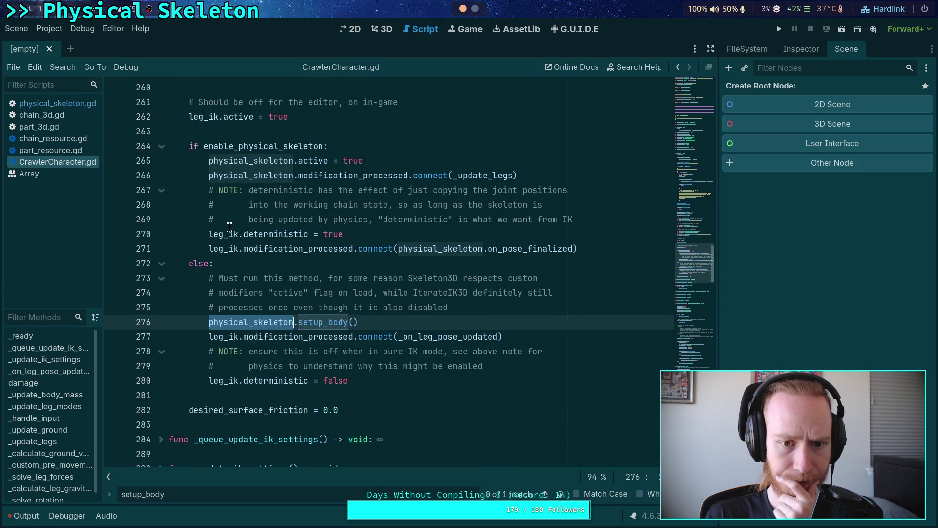
pyautogui.scroll(-4, 230, 227)
pyautogui.scroll(-6, 230, 228)
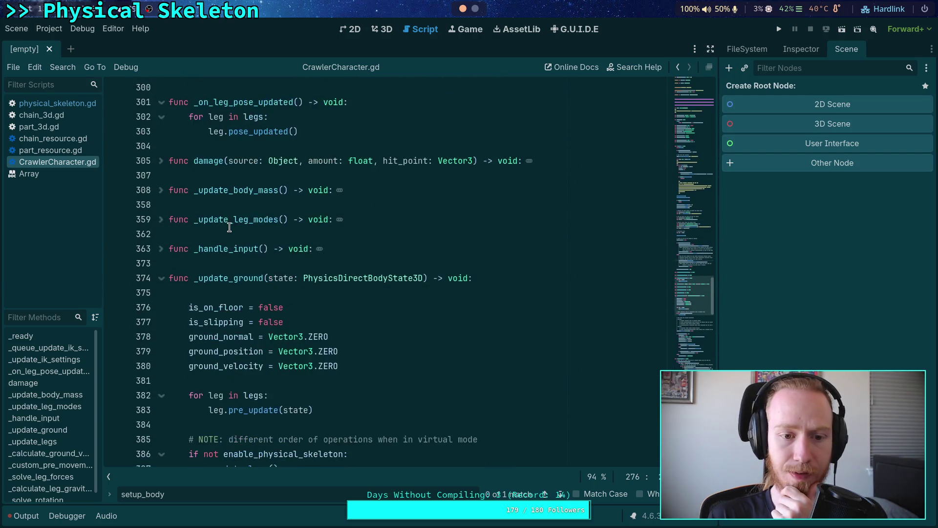
# In physical_skeleton.gd, highlight the uses of main_body and skeleton in setup_body.
pyautogui.click(54, 101)
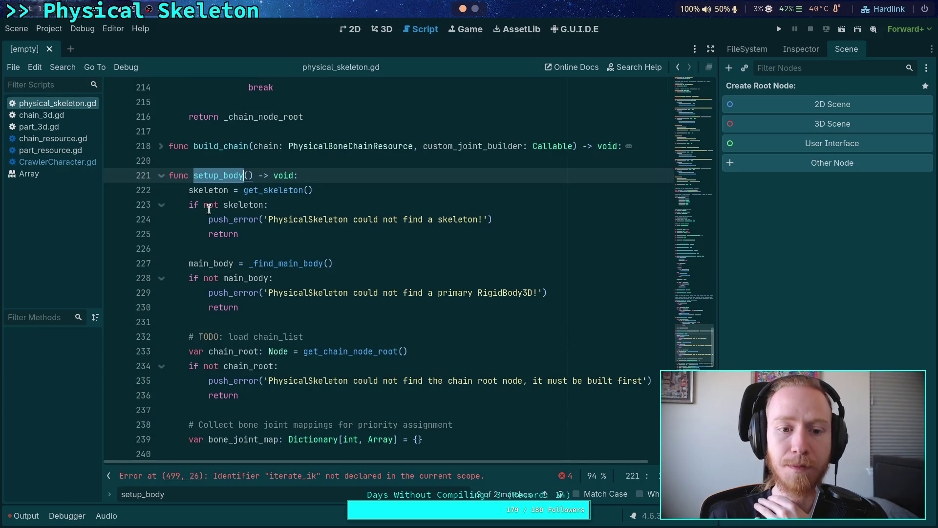
pyautogui.doubleClick(219, 263)
pyautogui.scroll(2, 310, 263)
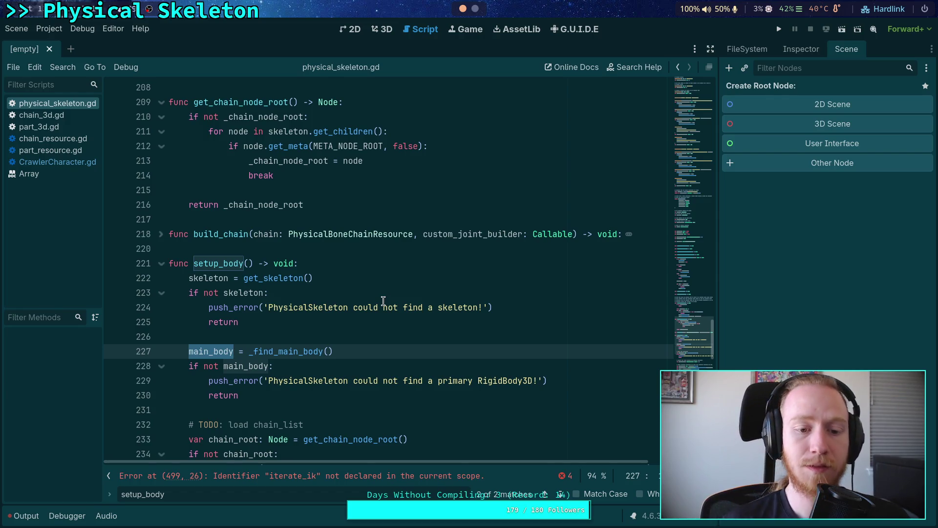
pyautogui.scroll(-6, 379, 293)
pyautogui.scroll(3, 345, 235)
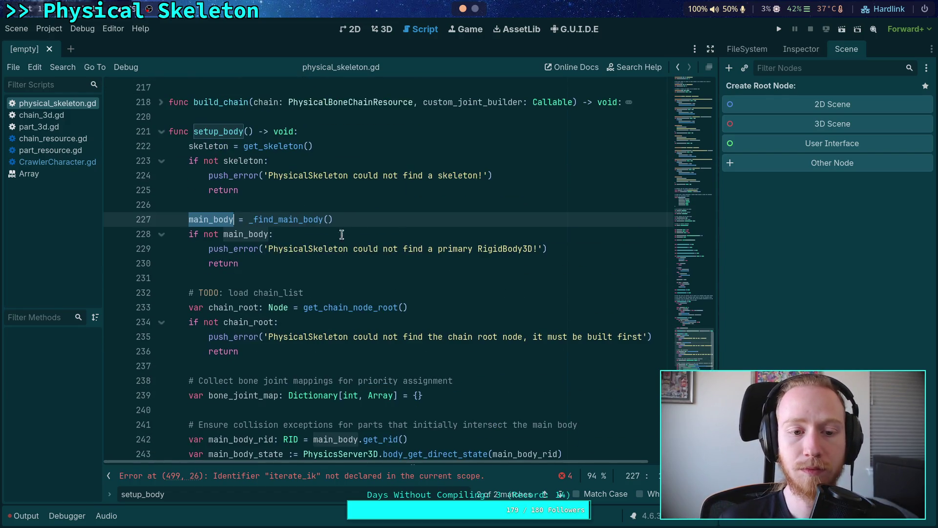
pyautogui.click(211, 153)
pyautogui.doubleClick(211, 146)
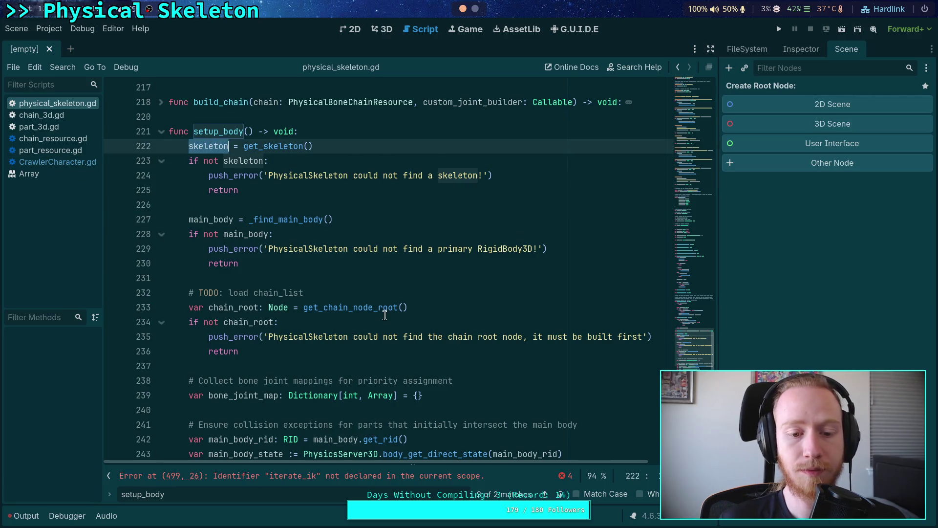
pyautogui.scroll(-1, 385, 315)
# Add blank lines after the chain-root return and start a bare var on line 238.
pyautogui.click(362, 320)
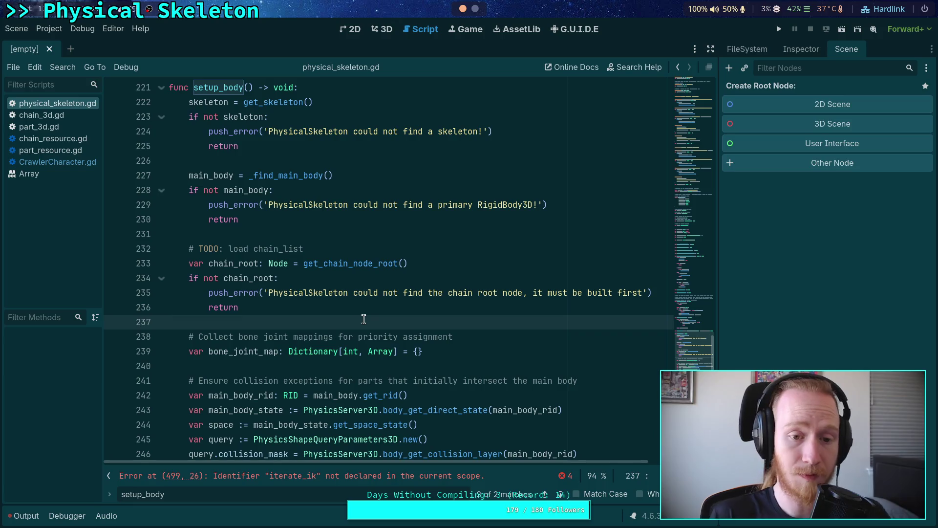
pyautogui.scroll(-2, 358, 315)
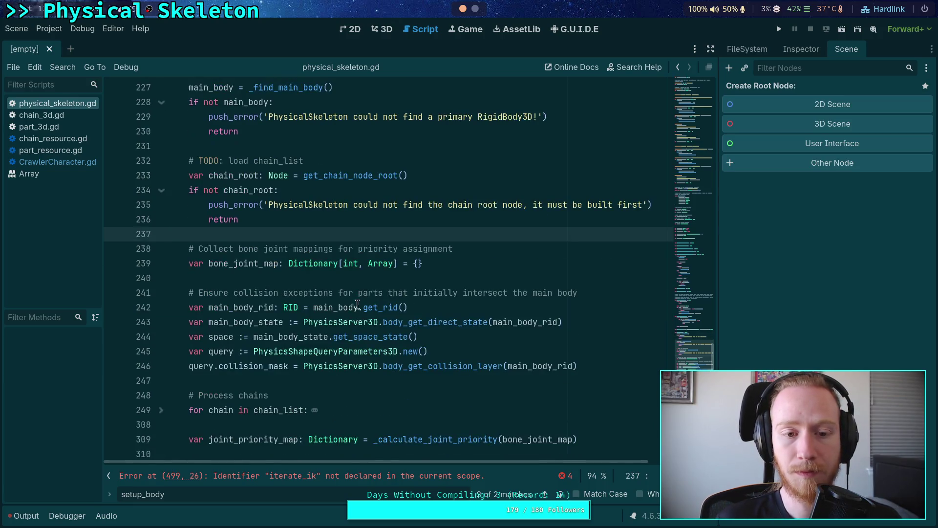
pyautogui.click(339, 221)
pyautogui.press('Return')
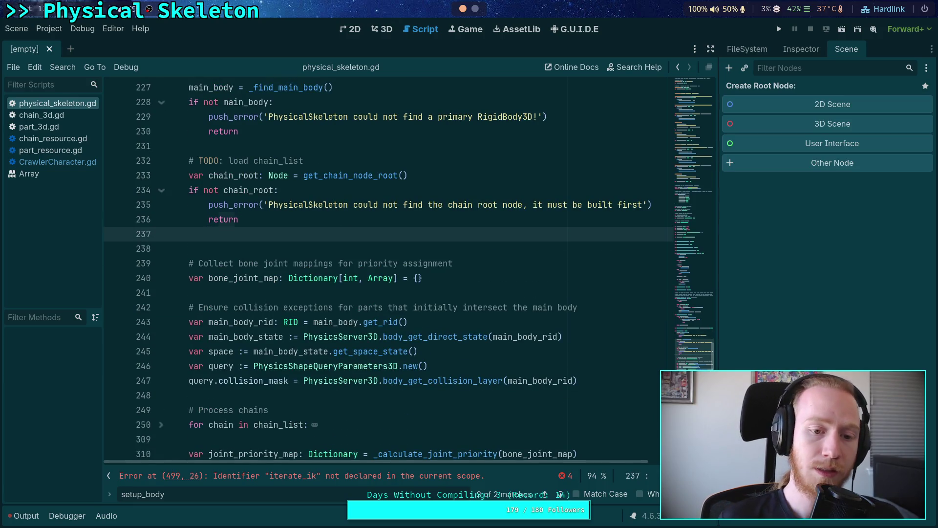
pyautogui.press('Return')
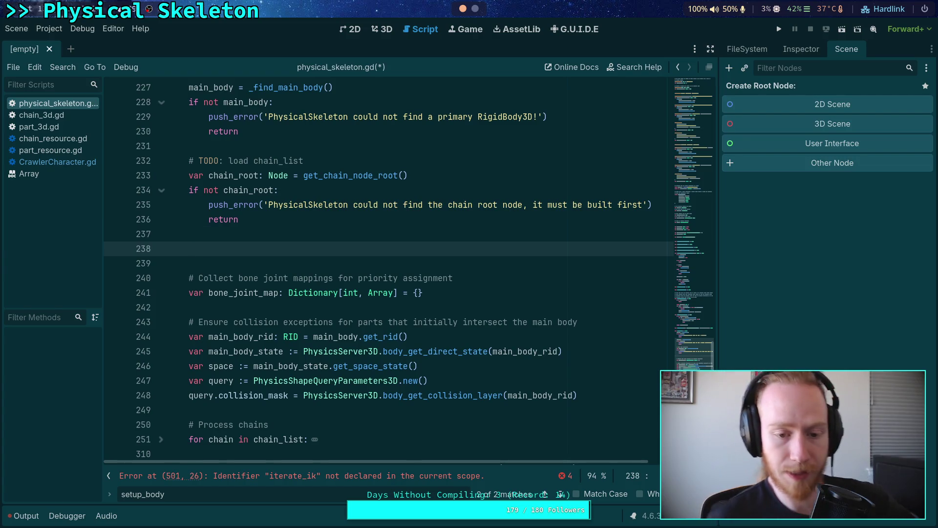
pyautogui.scroll(1, 421, 243)
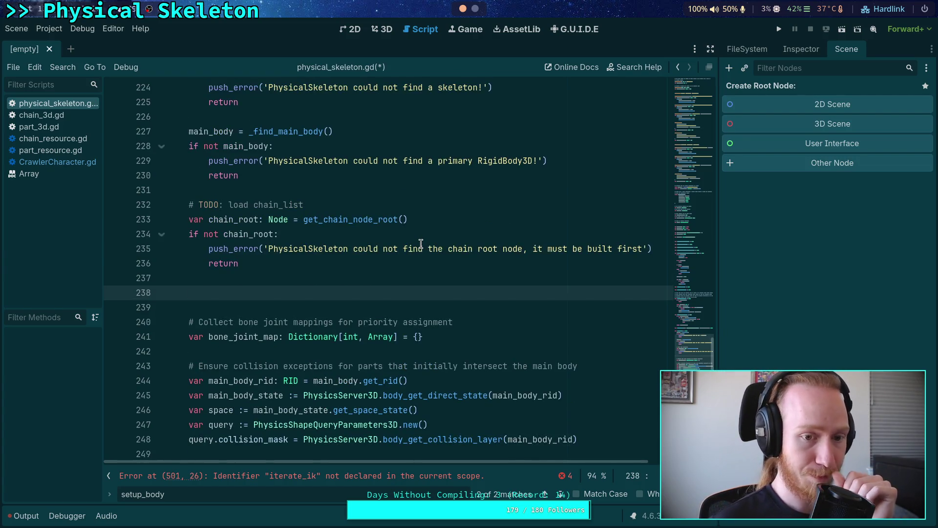
pyautogui.scroll(1, 420, 243)
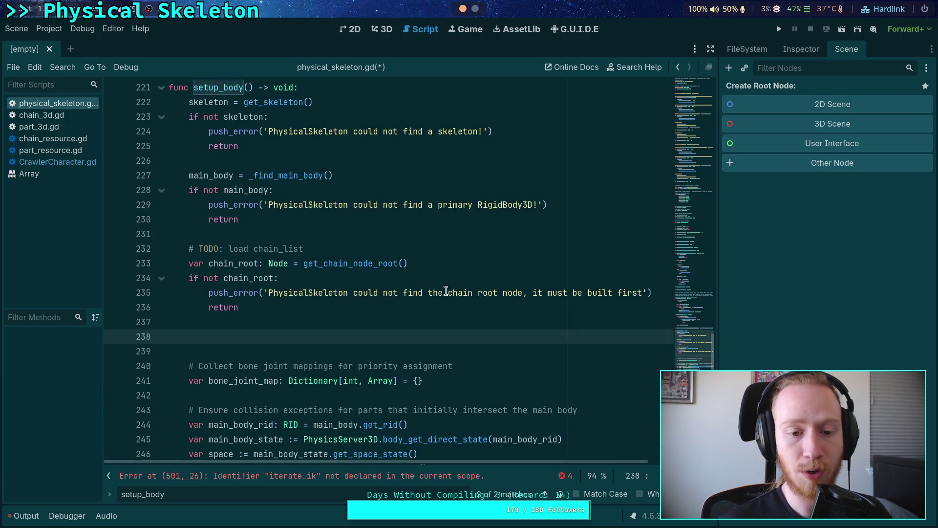
pyautogui.write('var')
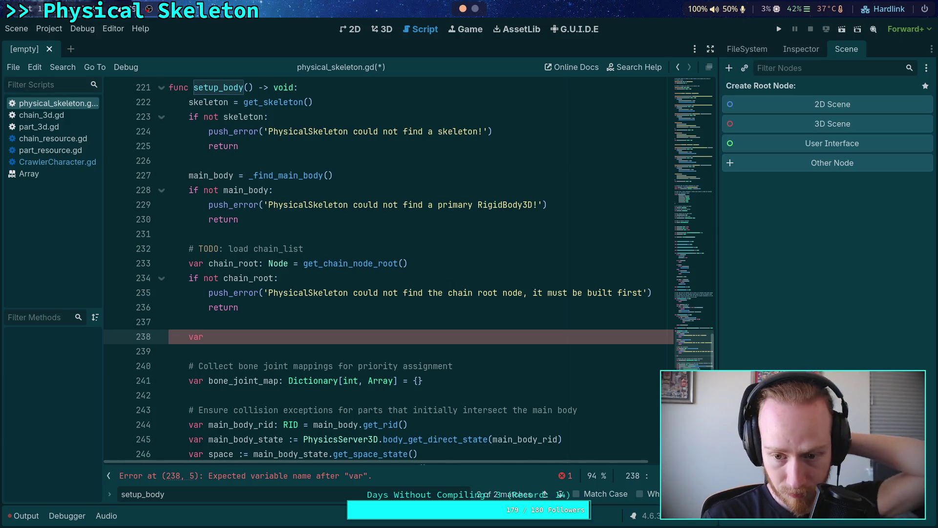
pyautogui.click(647, 293)
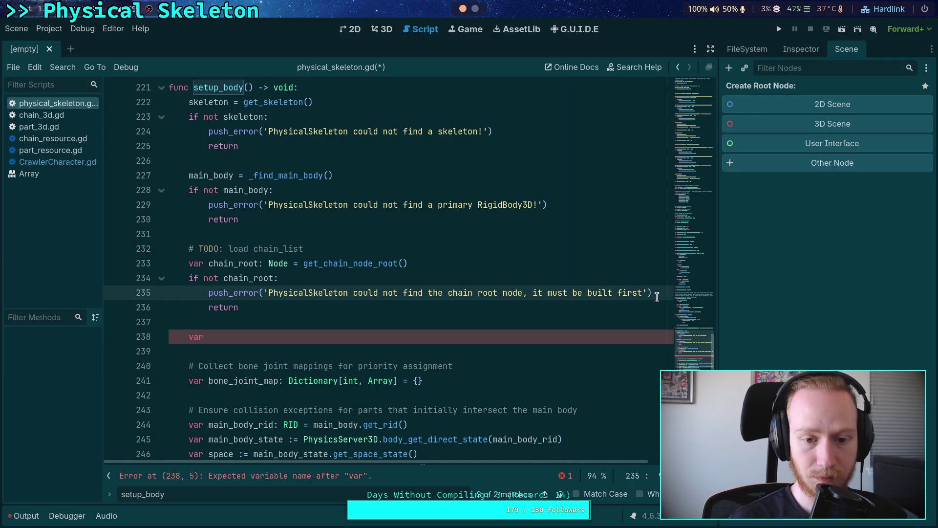
# Split the push_error call across lines, ending the first string with a period.
pyautogui.click(264, 292)
pyautogui.press('Return')
pyautogui.click(612, 307)
pyautogui.press('Return')
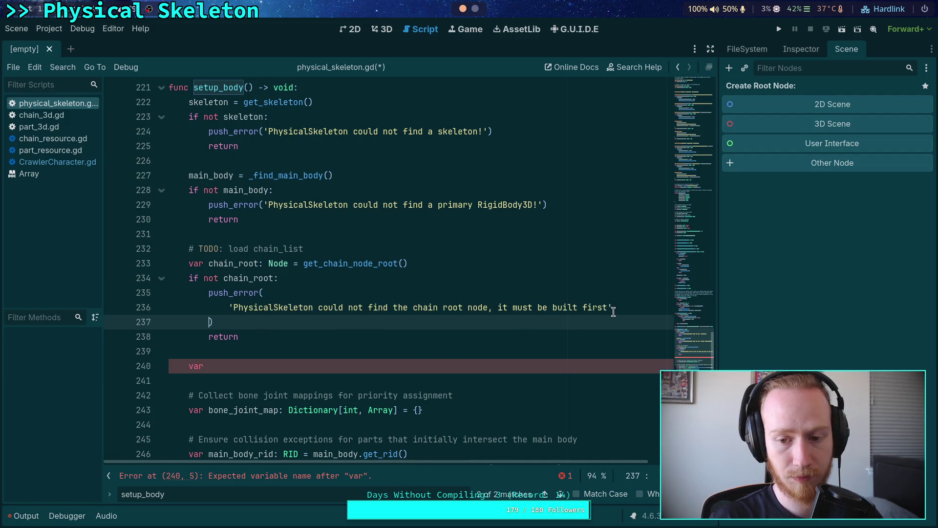
pyautogui.click(609, 307)
pyautogui.write('.')
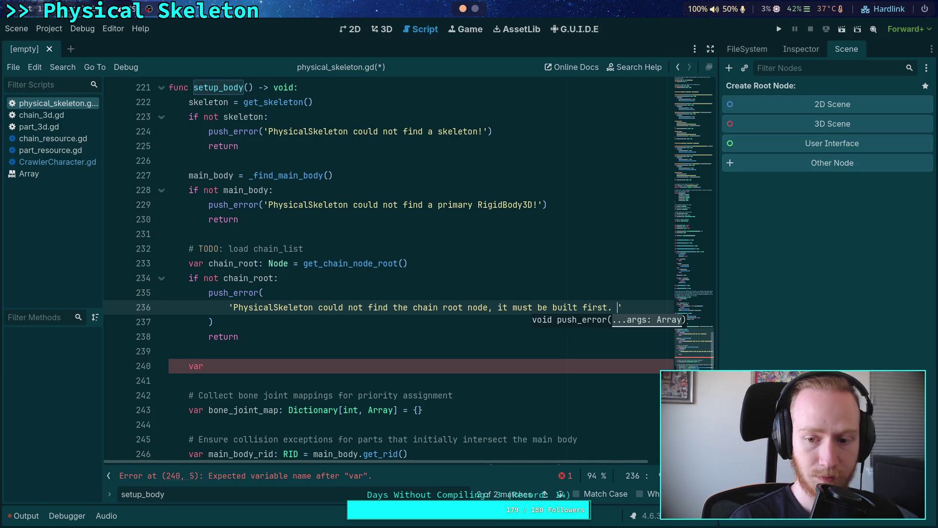
pyautogui.click(643, 307)
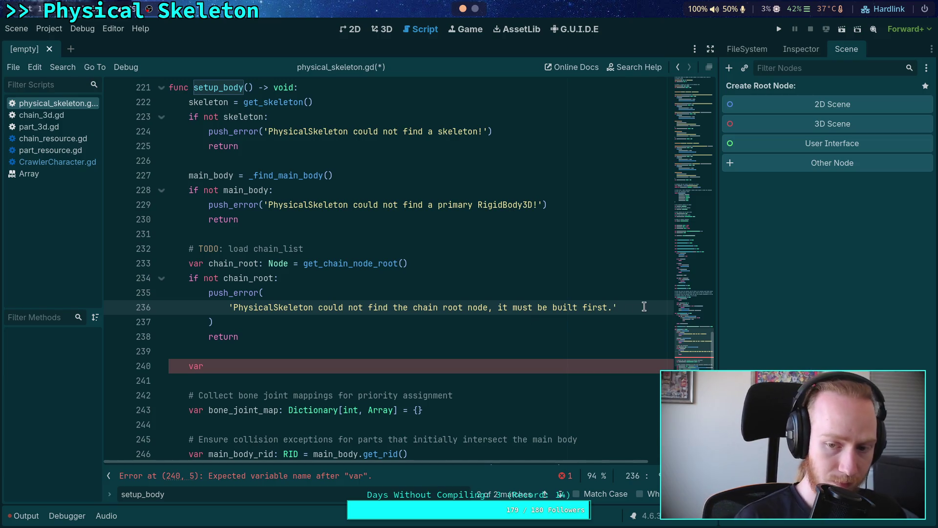
pyautogui.write('+')
pyautogui.press('Return')
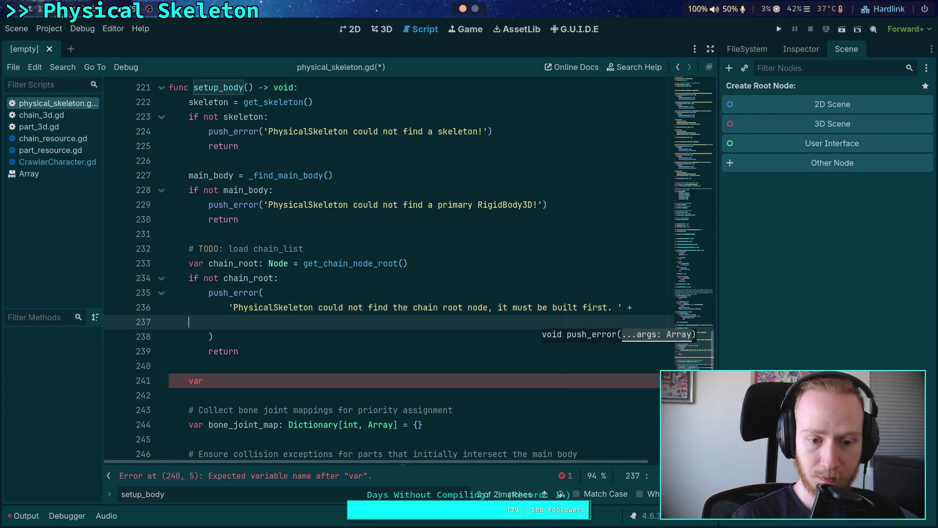
pyautogui.press('BackSpace')
pyautogui.press('BackSpace')
pyautogui.press('BackSpace')
pyautogui.press('Return')
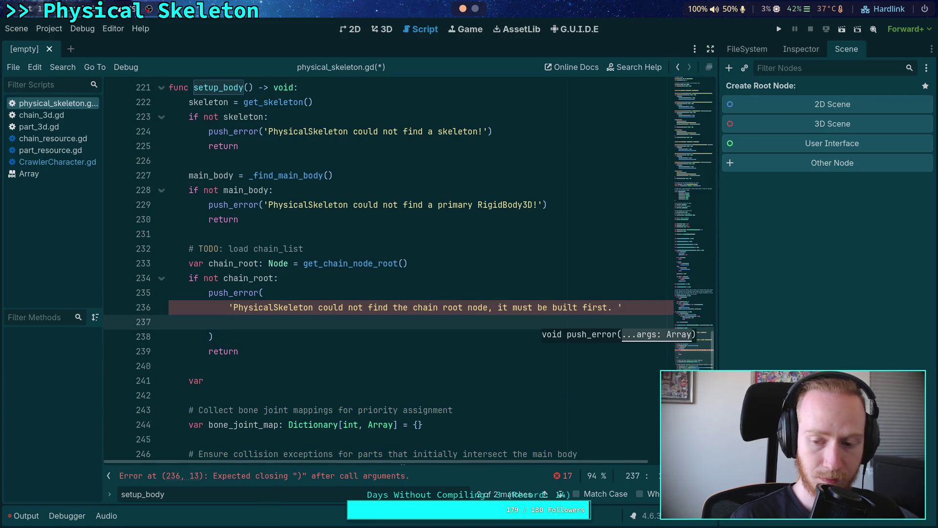
pyautogui.write('a')
pyautogui.press('BackSpace')
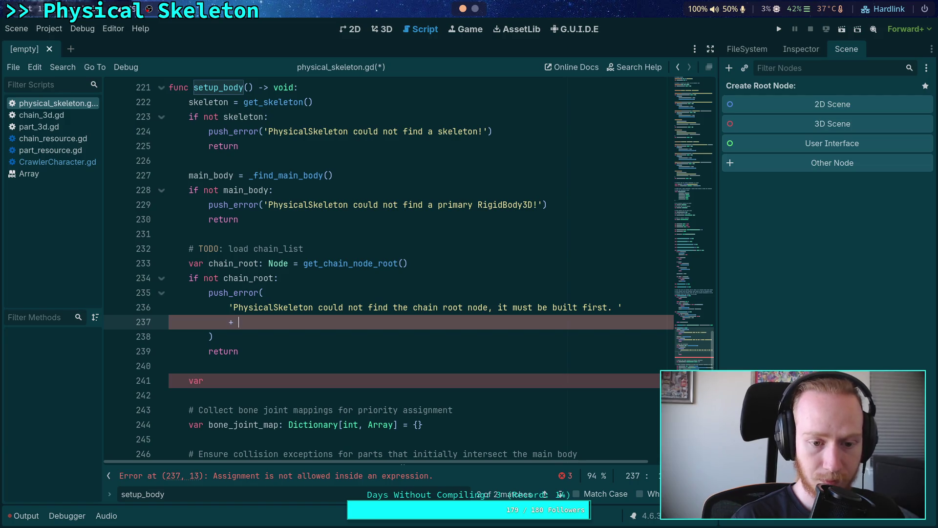
# Add concatenated lines explaining only PhysicalBoneChain3D under the chain root node can be loaded.
pyautogui.write("'Only ")
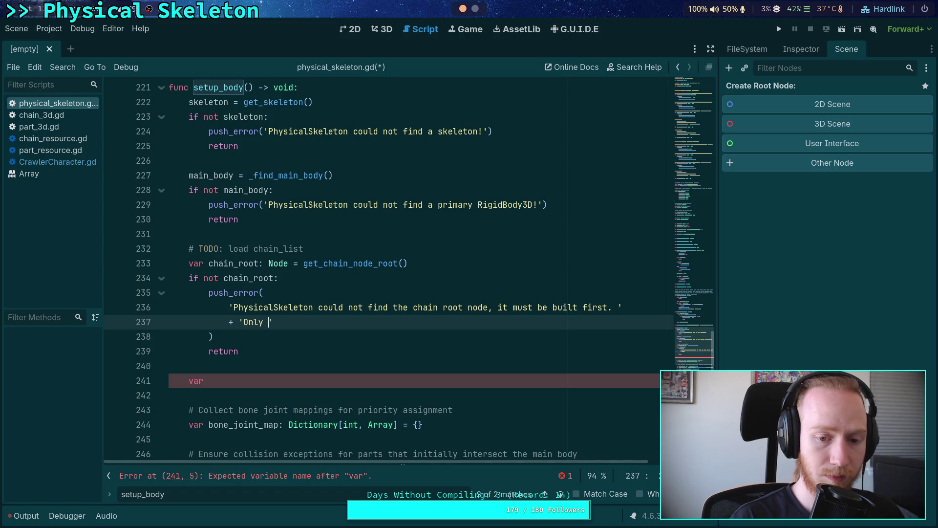
pyautogui.write('PhysicalBone')
pyautogui.write('Chain3')
pyautogui.write('D created by ')
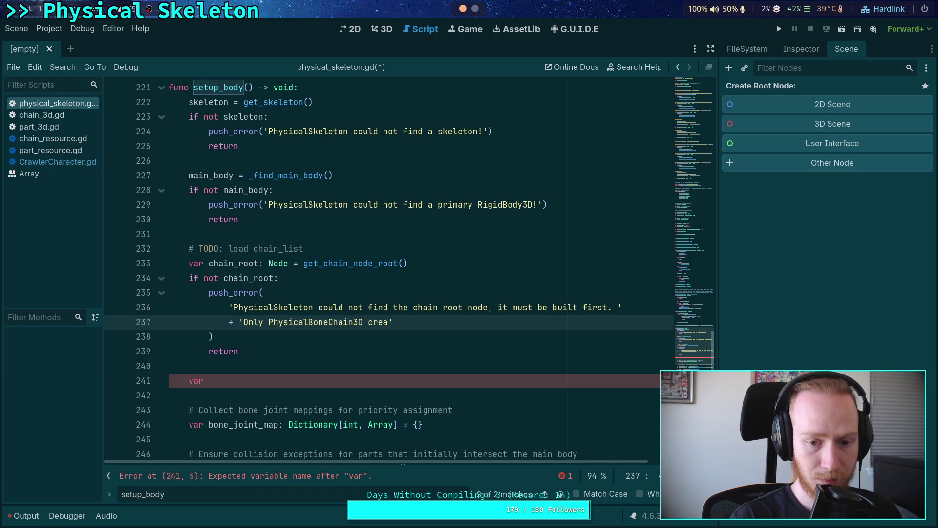
pyautogui.write('this ')
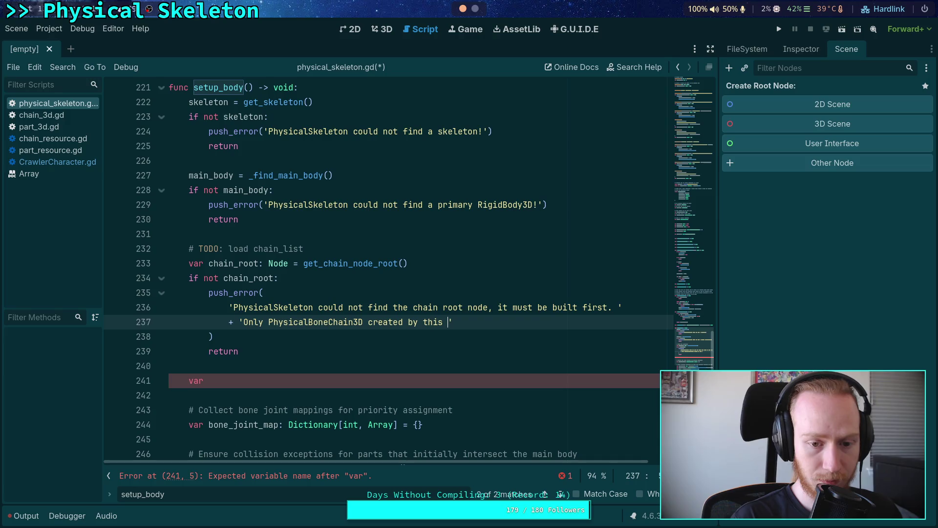
pyautogui.write('PhysicalSkeleton')
pyautogui.press('BackSpace')
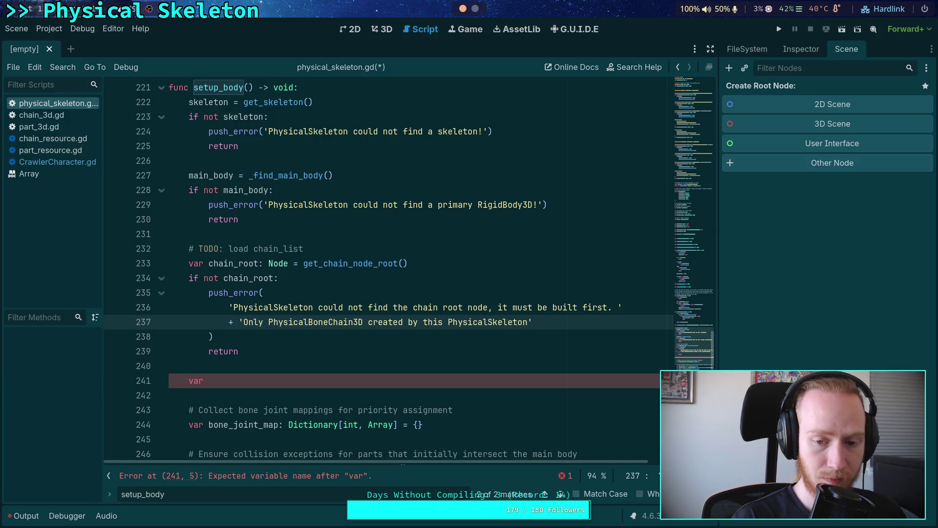
pyautogui.write('at are in the')
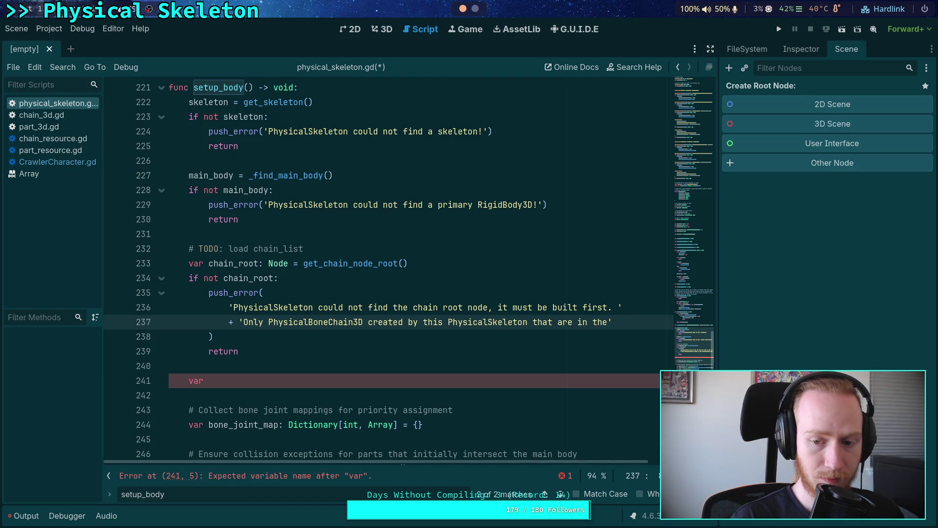
pyautogui.press('Return')
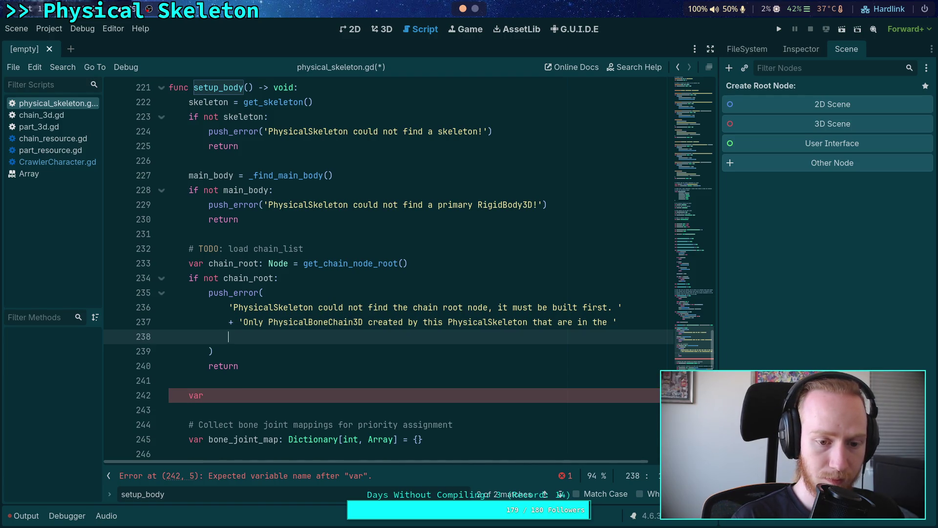
pyautogui.write("+ 'chain r")
pyautogui.write('oot node can be lo')
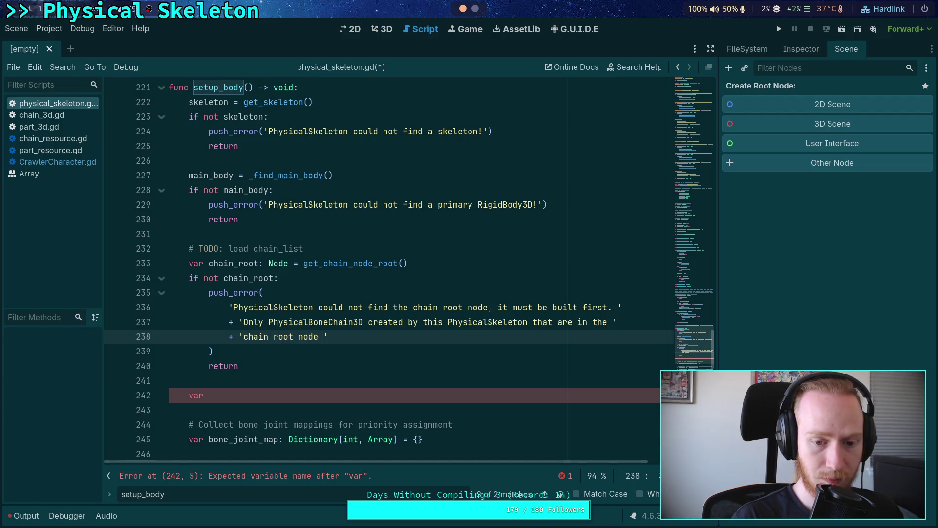
pyautogui.write('aded. ')
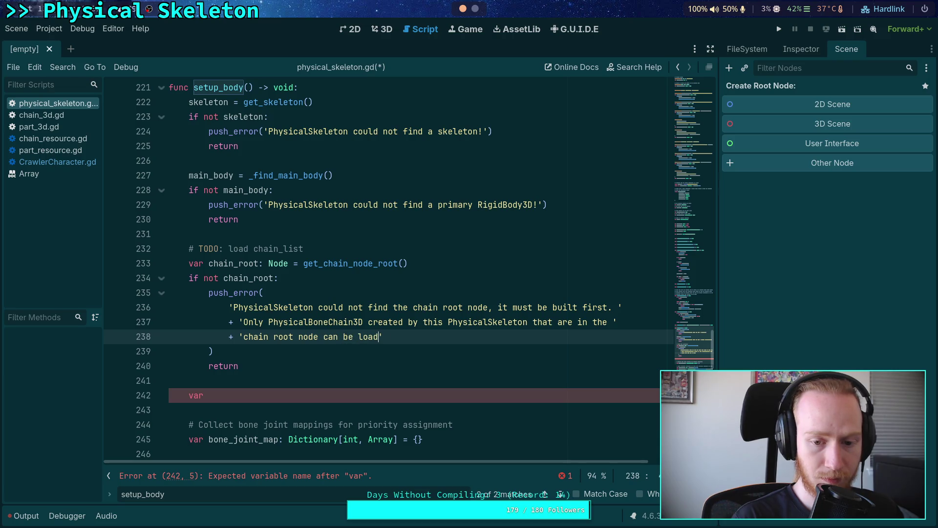
pyautogui.write('You may,')
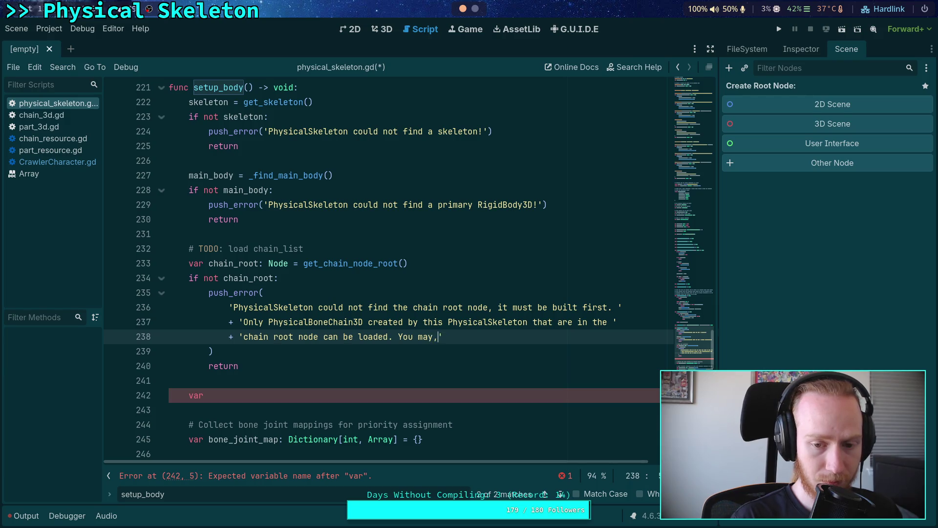
pyautogui.write('nize the nodes ')
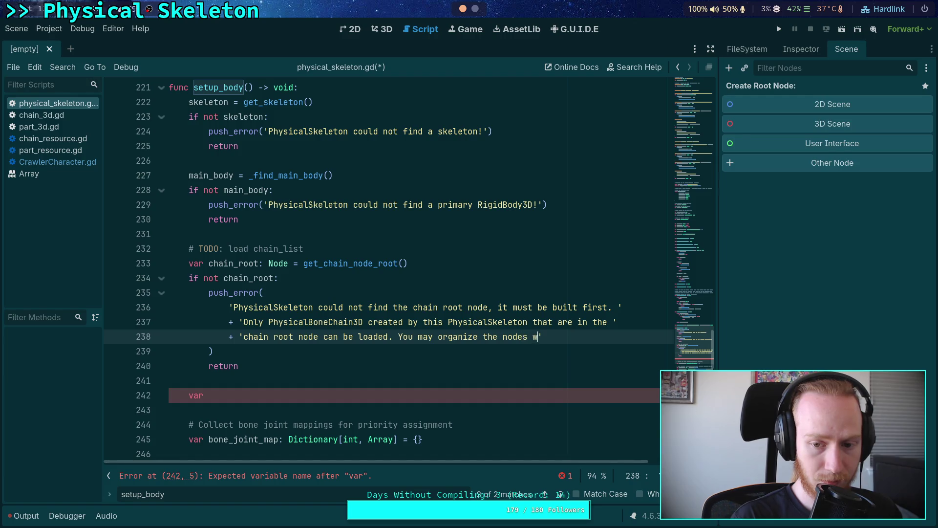
pyautogui.write('howeve')
pyautogui.write('r you want')
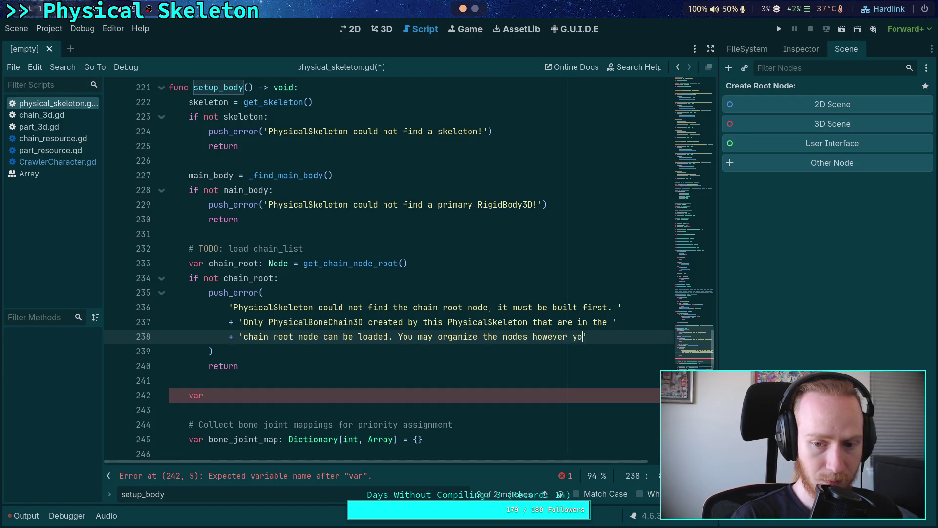
pyautogui.write(',')
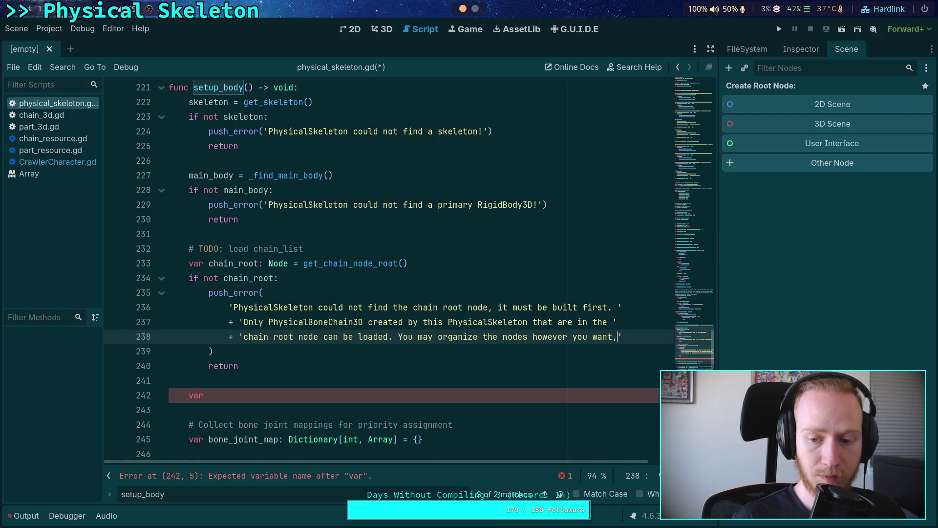
pyautogui.write(" '")
pyautogui.press('Return')
pyautogui.write("+ '")
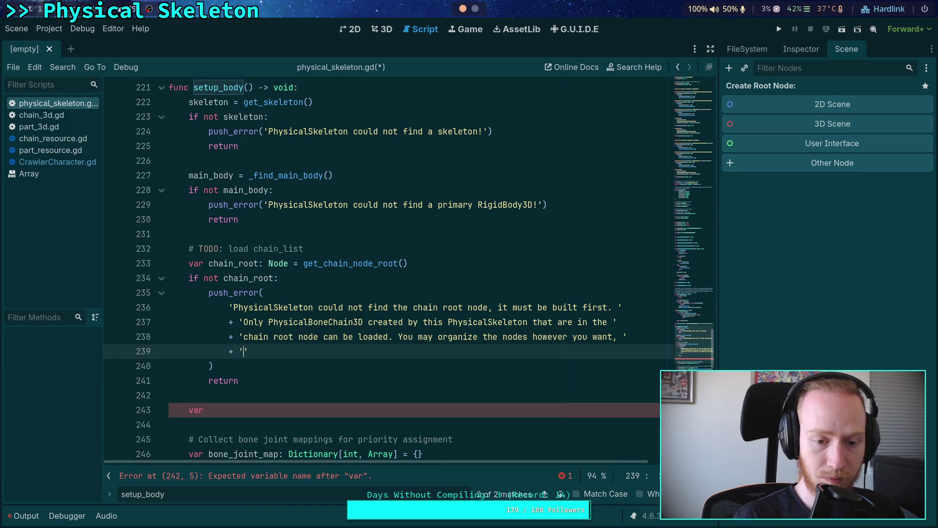
pyautogui.write('as long as they ')
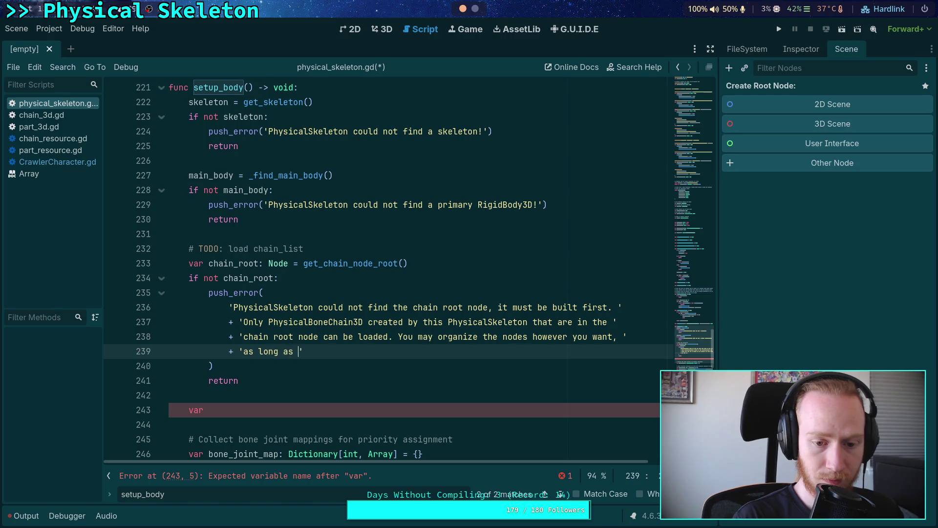
pyautogui.write('exist somewh')
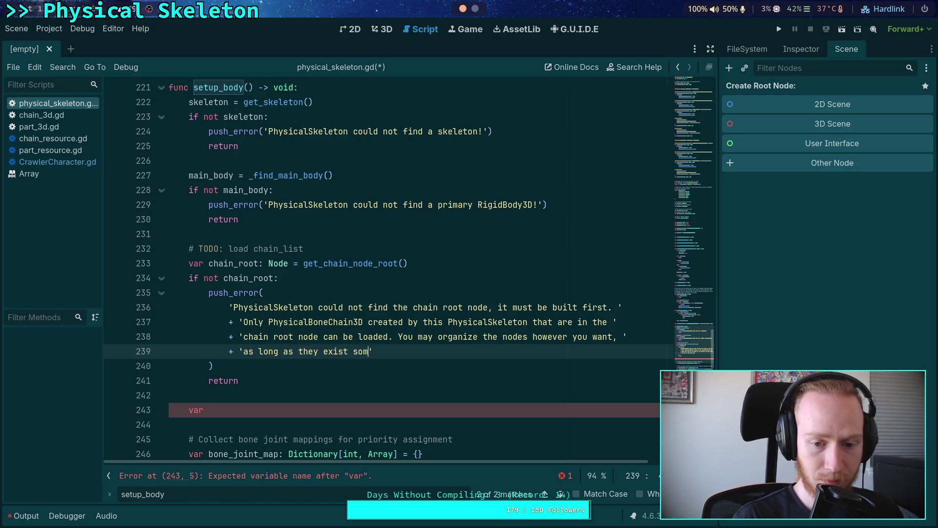
pyautogui.write('ere in the ')
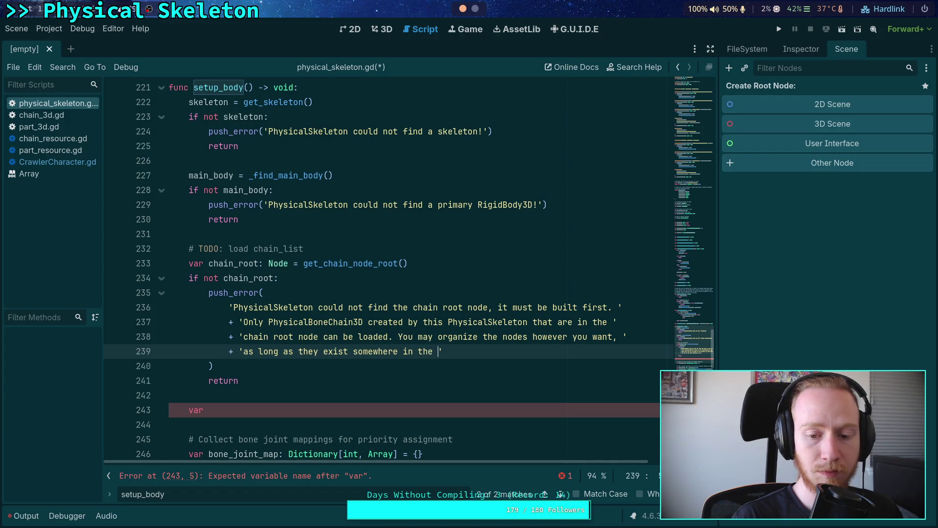
pyautogui.write('chain root node.')
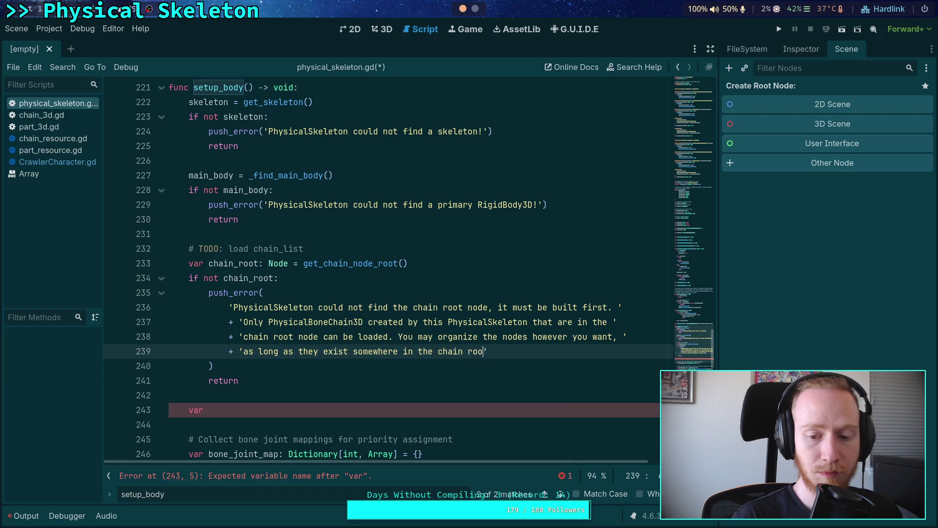
# Select the leftover unfinished var on line 243.
pyautogui.scroll(-1, 377, 362)
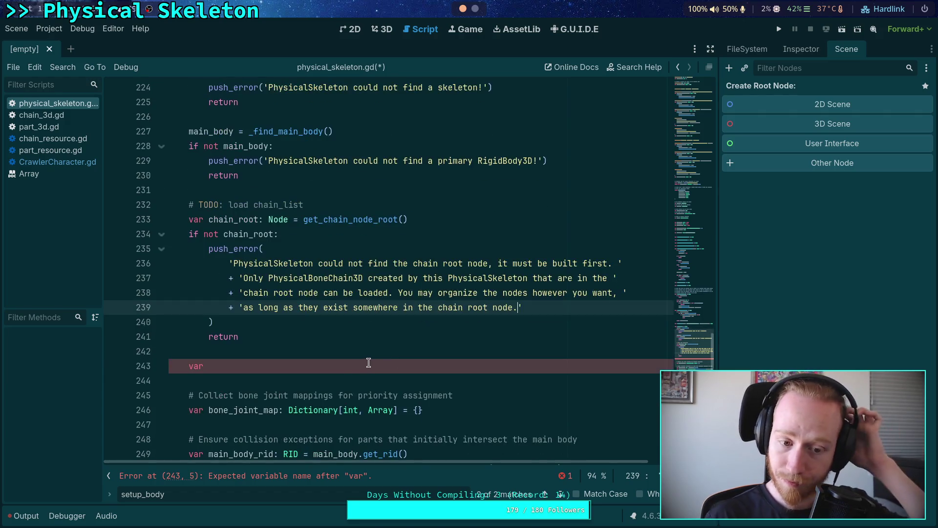
pyautogui.click(377, 364)
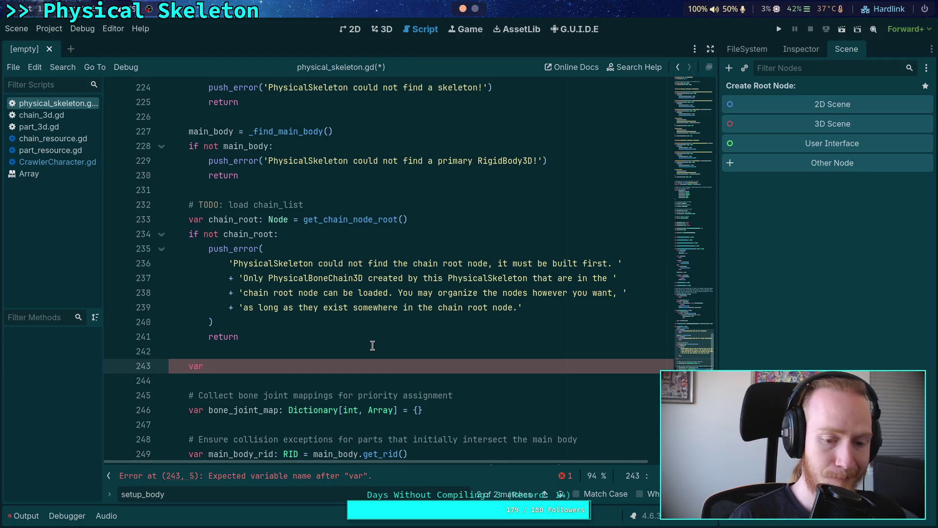
pyautogui.scroll(-3, 372, 346)
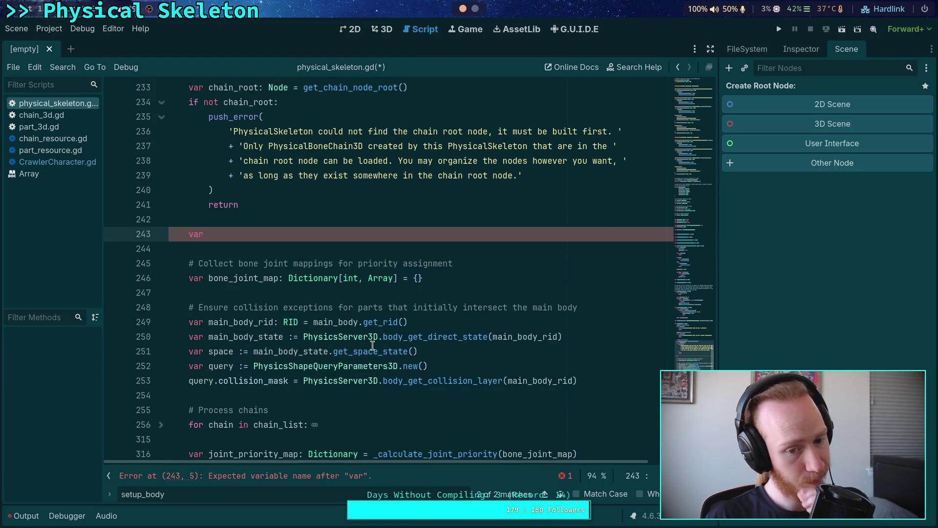
pyautogui.scroll(2, 277, 326)
pyautogui.moveTo(217, 323); pyautogui.dragTo(188, 324)
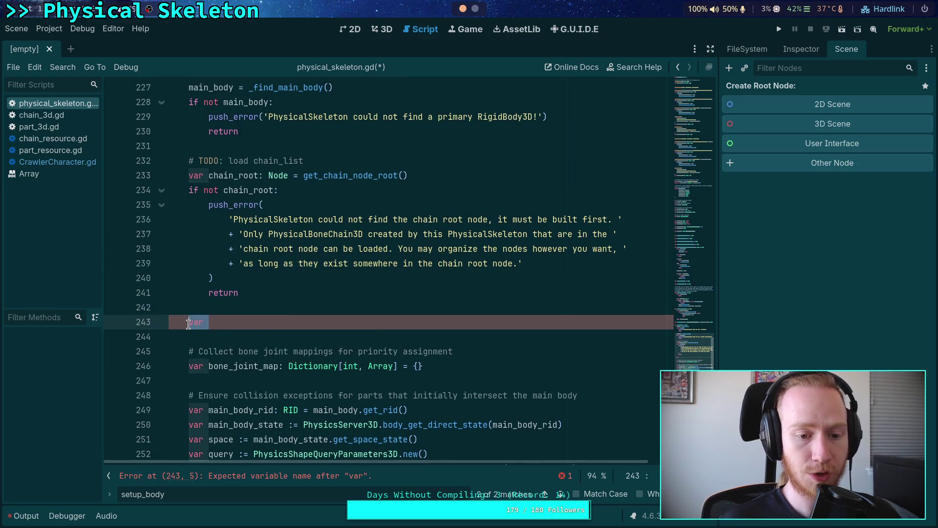
# Write chain_list.assign(chain_root.find_children('', 'PhysicalBoneChain3D')) on line 243 and save.
pyautogui.write('chain_l')
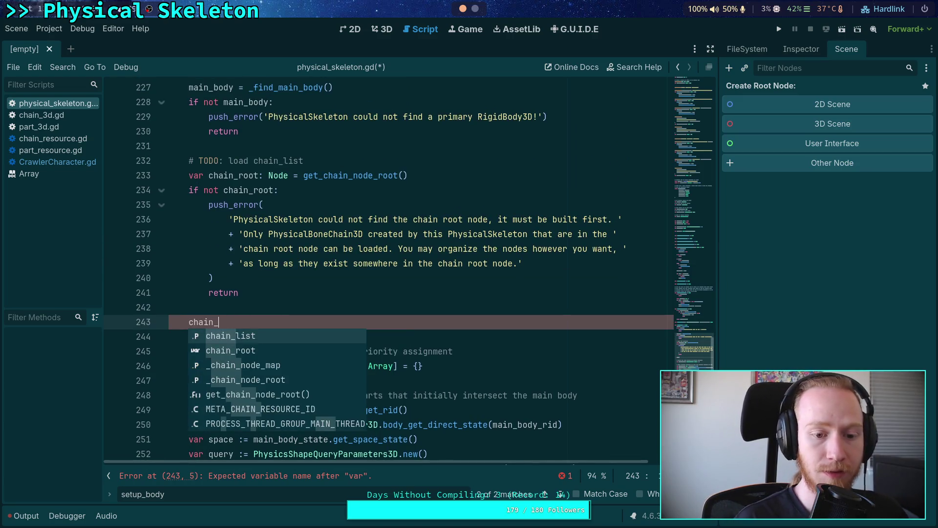
pyautogui.press('Return')
pyautogui.write('as')
pyautogui.press('Return')
pyautogui.write('ch')
pyautogui.press('Down')
pyautogui.press('Return')
pyautogui.write('.')
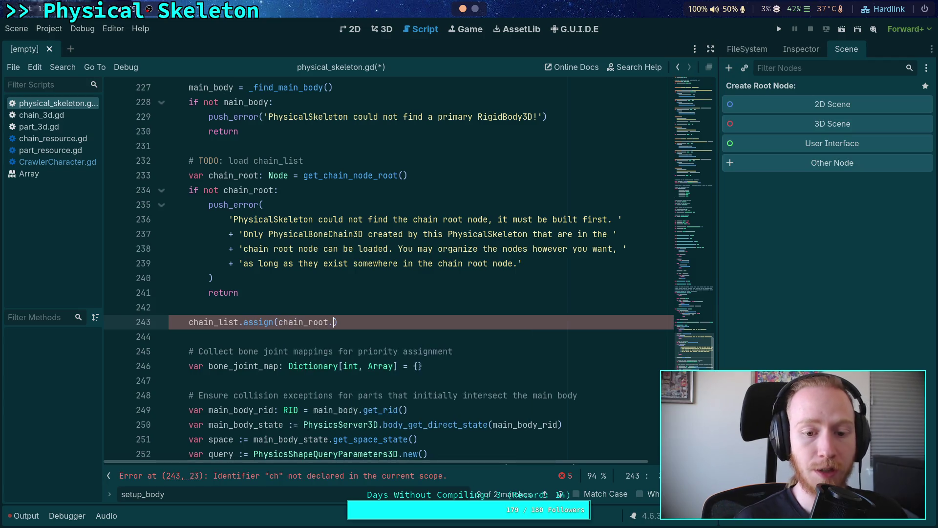
pyautogui.write('find')
pyautogui.press('Down')
pyautogui.press('Return')
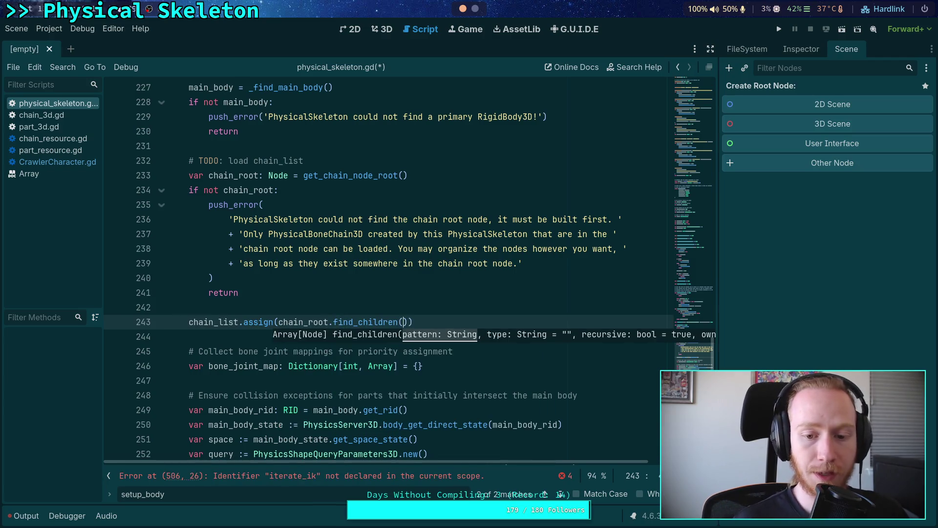
pyautogui.write("'', '")
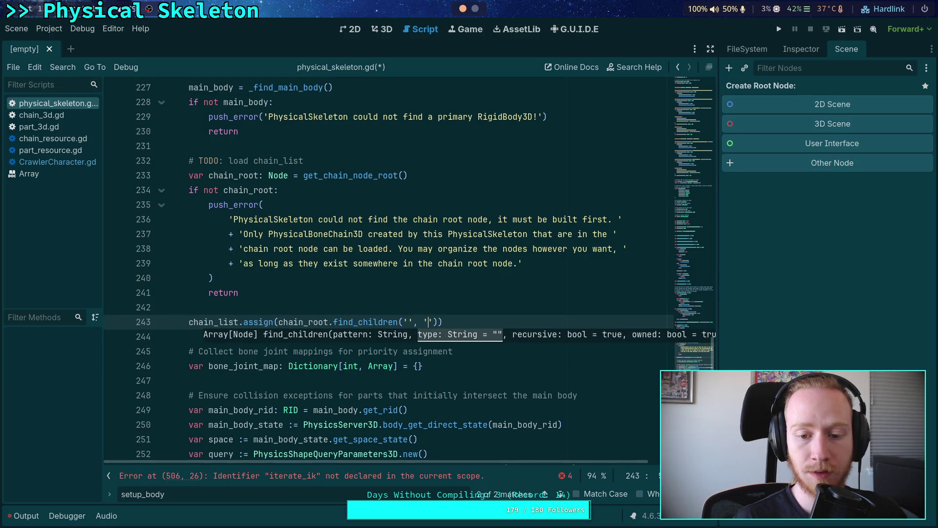
pyautogui.write('PhysicalBo')
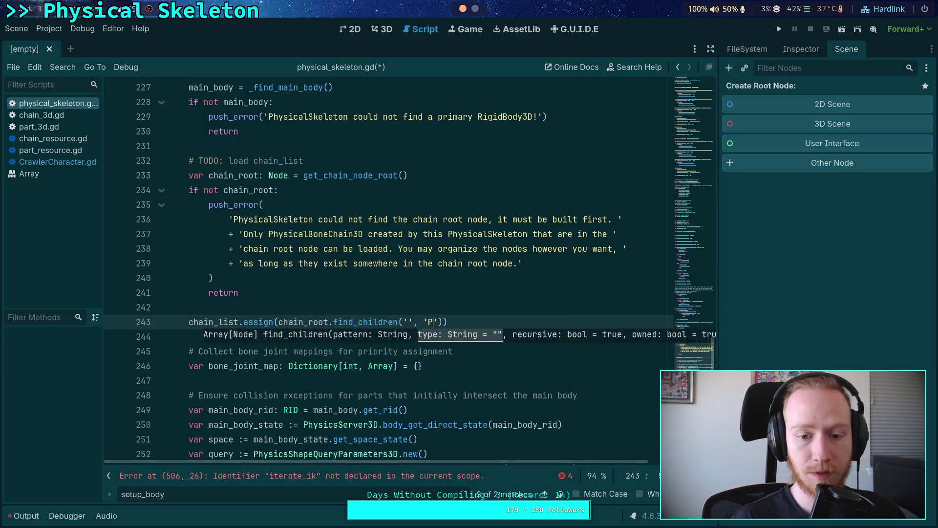
pyautogui.write('neChain3D')
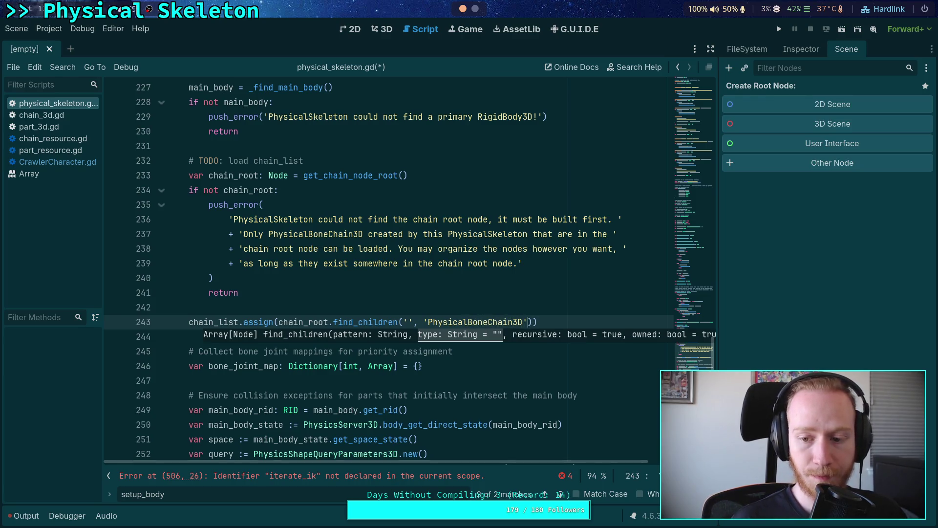
pyautogui.press('End')
pyautogui.hotkey('ctrl', 's')
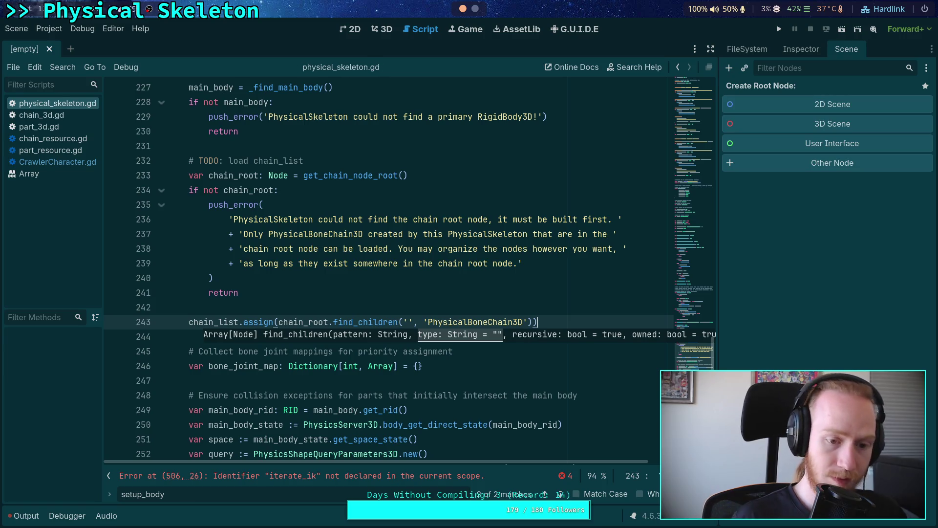
# Delete the 'load chain_list' TODO comment line.
pyautogui.press('Up')
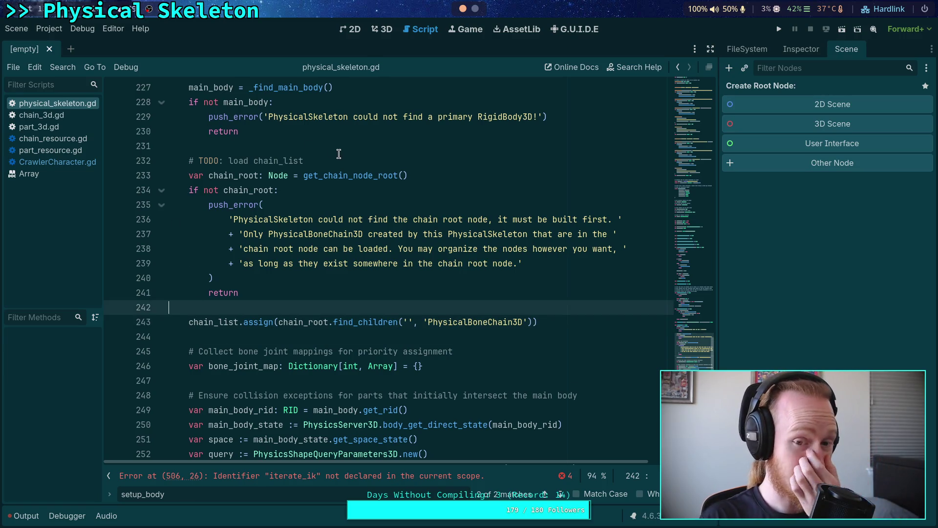
pyautogui.moveTo(338, 154); pyautogui.dragTo(339, 147)
pyautogui.press('BackSpace')
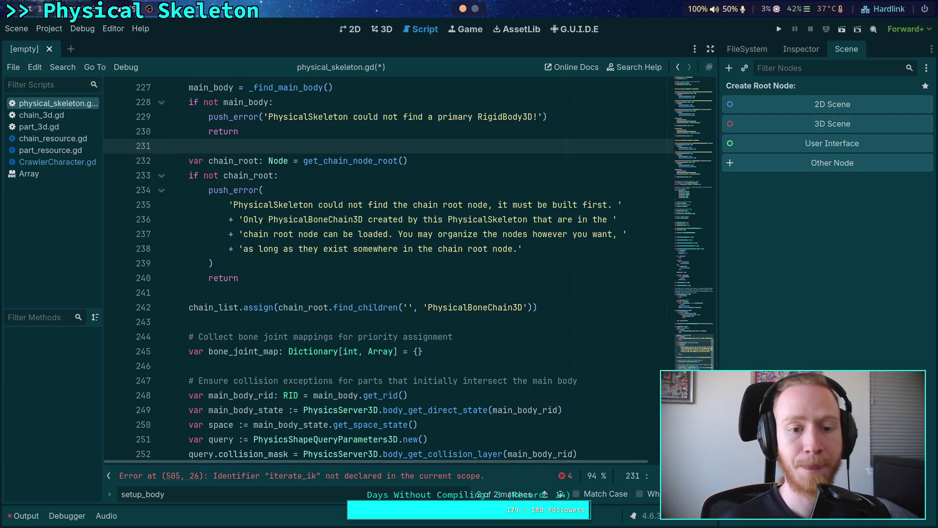
pyautogui.click(575, 307)
# Below the assign line, write 'if chain_list.size() == 0:' and open its indented block.
pyautogui.press('Return')
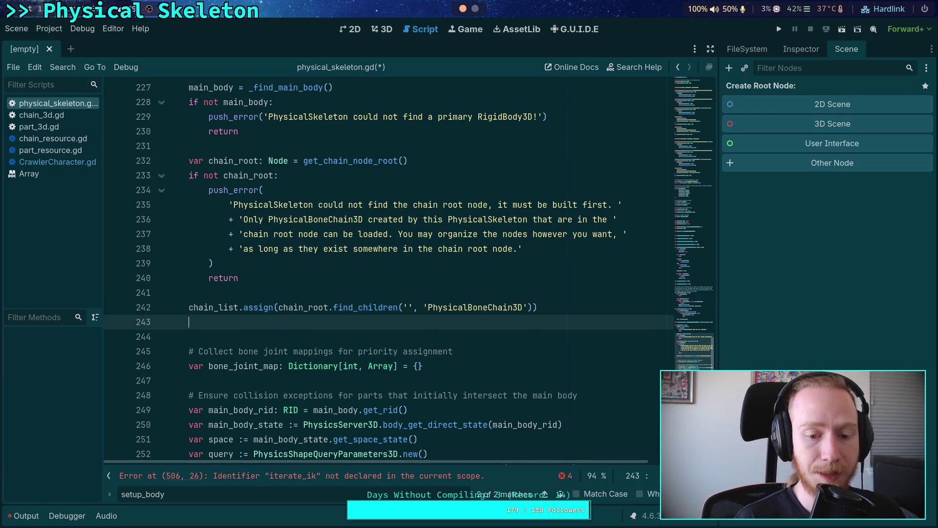
pyautogui.write('if chain_')
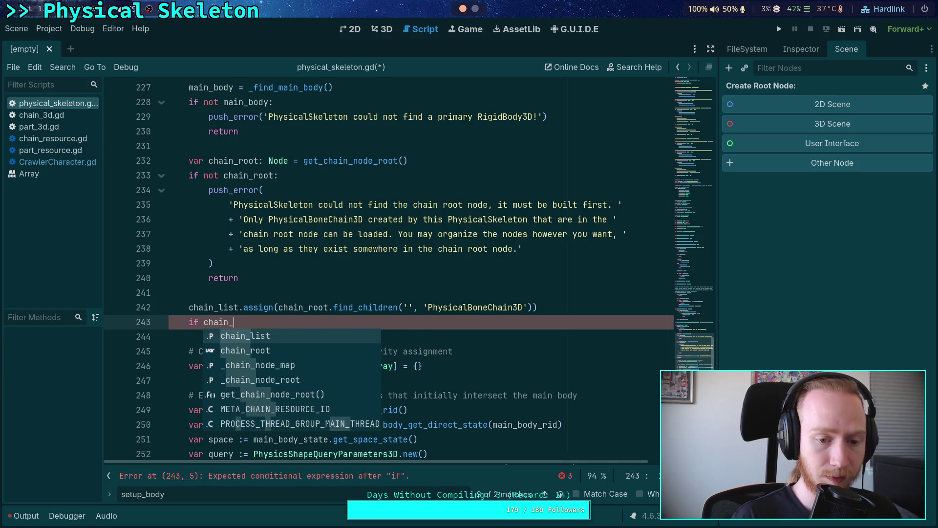
pyautogui.press('Return')
pyautogui.write('.size')
pyautogui.press('Return')
pyautogui.write('== 0:')
pyautogui.press('Return')
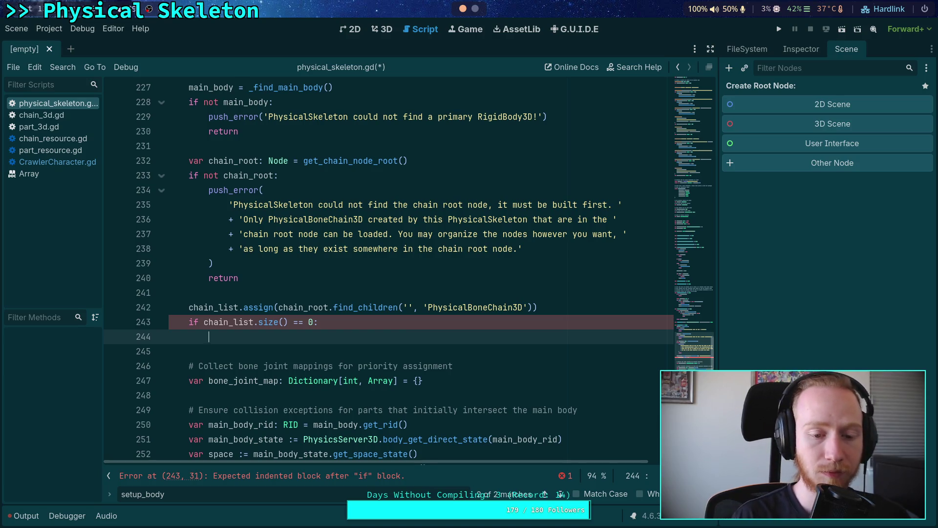
# Inside the check, start push_error with 'PhysicalSkeleton found no PhysicalBoneChain3D within the chain root %s. ' +.
pyautogui.write('push_error')
pyautogui.press('Return')
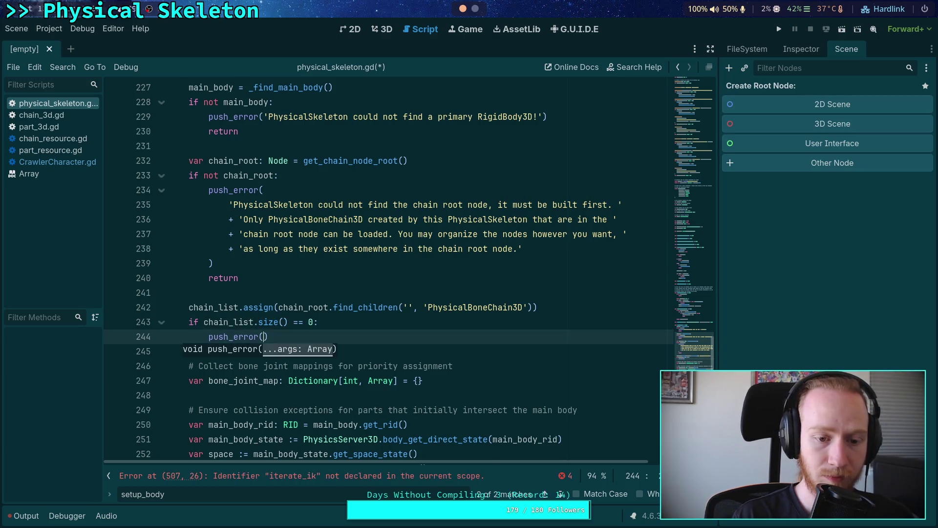
pyautogui.press('Return')
pyautogui.write("''")
pyautogui.write('PhysicalSke')
pyautogui.write('leto')
pyautogui.write('n ')
pyautogui.write('found no ')
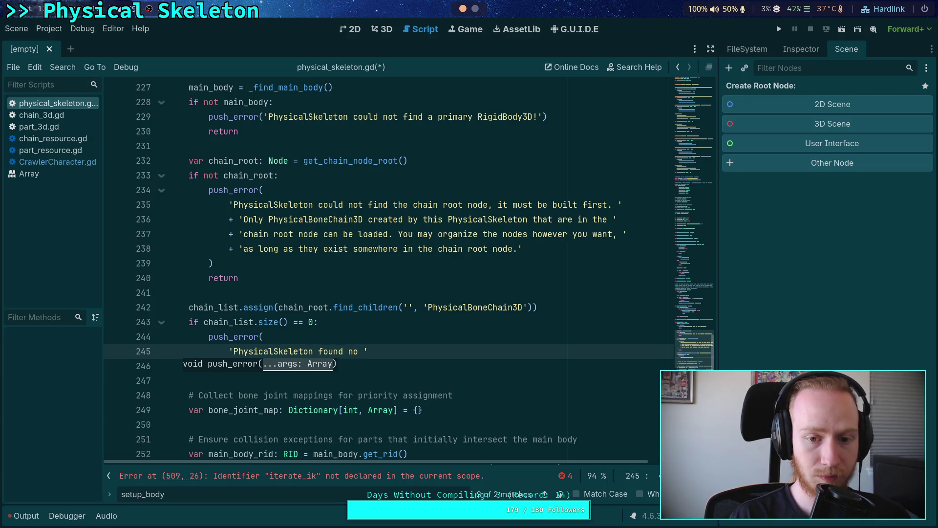
pyautogui.write('PhysicalBoneChain3D within the ')
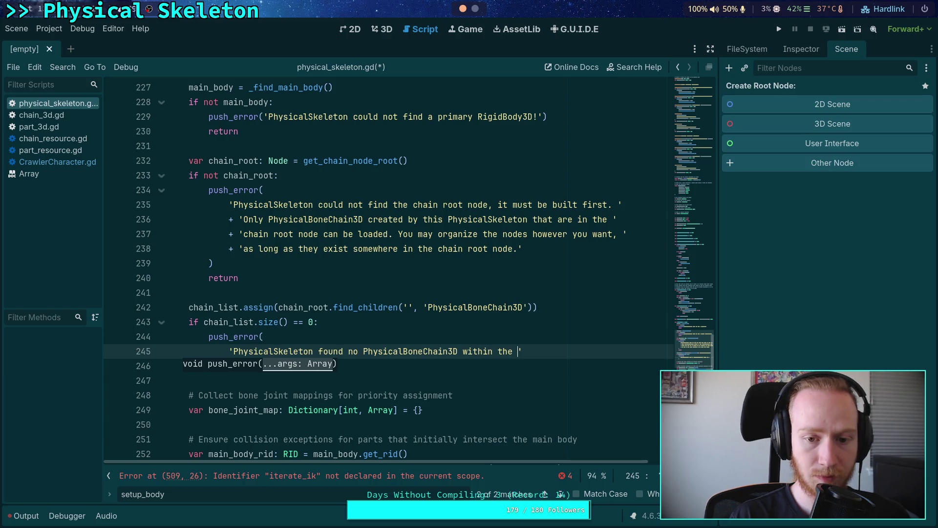
pyautogui.write('chain ree')
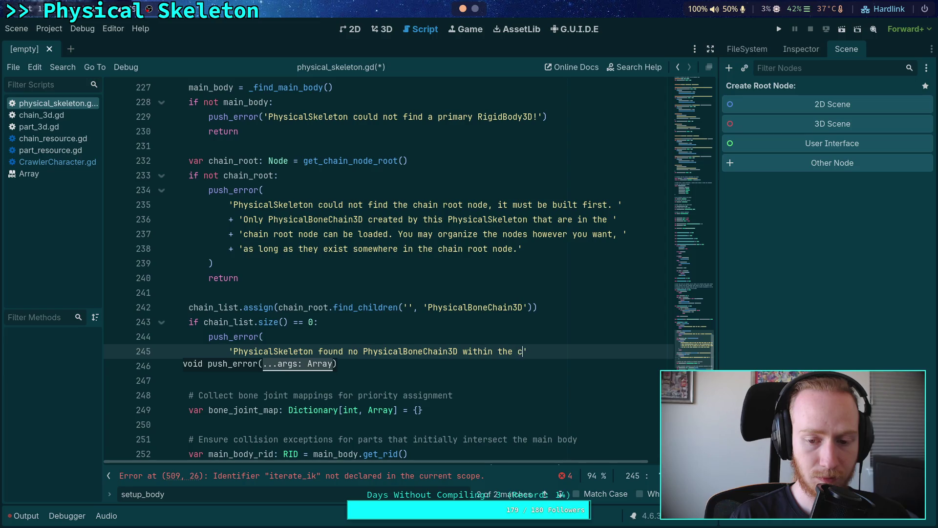
pyautogui.press('BackSpace')
pyautogui.press('BackSpace')
pyautogui.write('oot ')
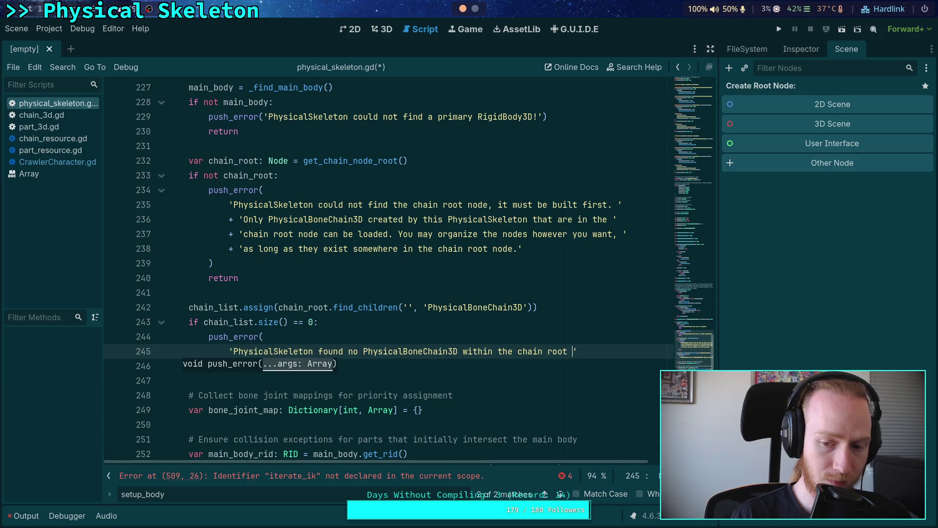
pyautogui.write('%s')
pyautogui.write(' at ')
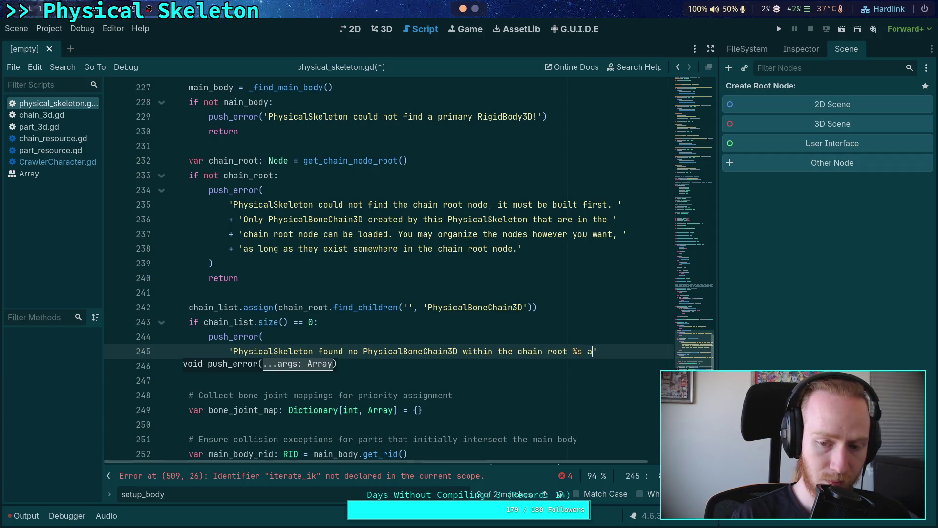
pyautogui.write('Bo')
pyautogui.press('BackSpace')
pyautogui.press('BackSpace')
pyautogui.press('BackSpace')
pyautogui.press('BackSpace')
pyautogui.press('BackSpace')
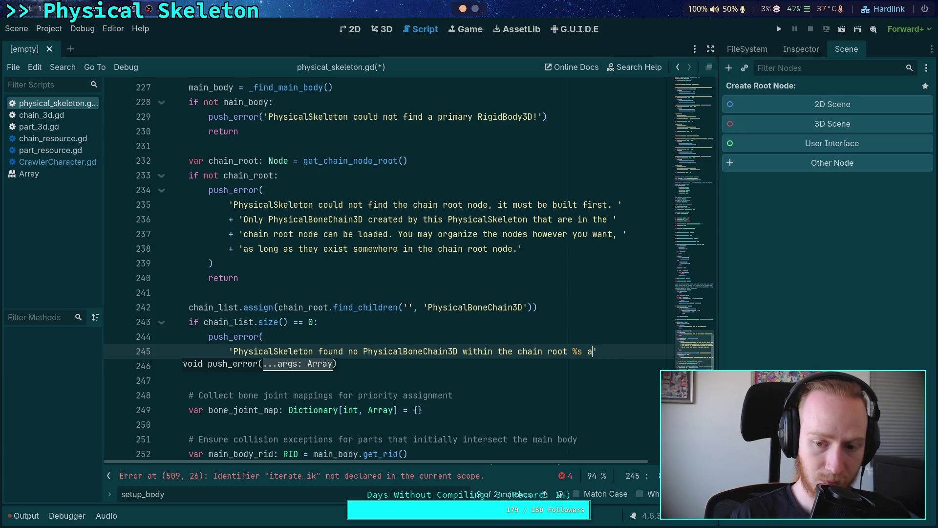
pyautogui.write(". ' ")
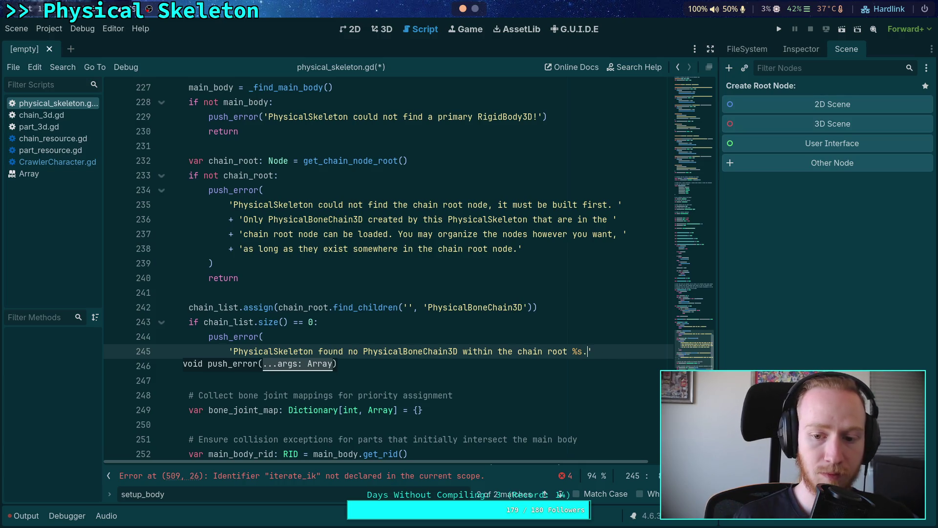
pyautogui.write('+')
pyautogui.press('Return')
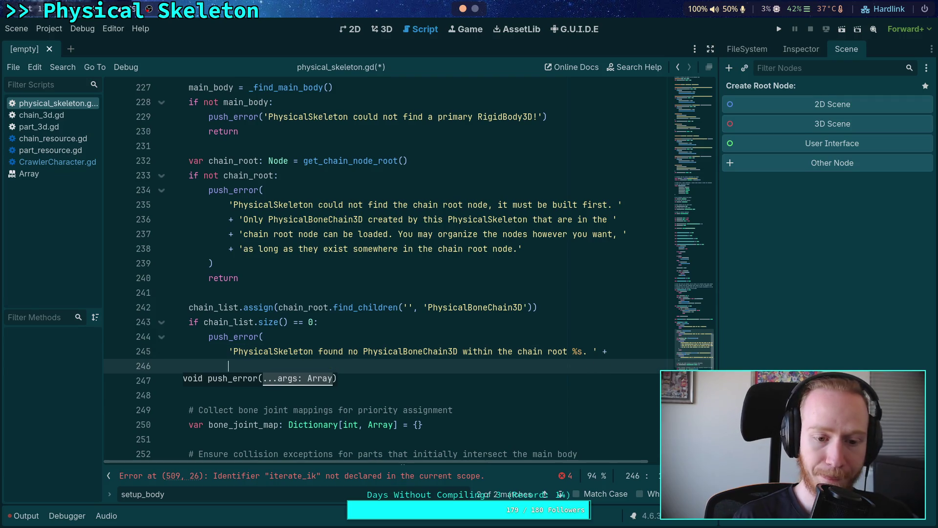
# Extend the error with 'no chains within this root node can be loaded, please move the nodes'.
pyautogui.write("'")
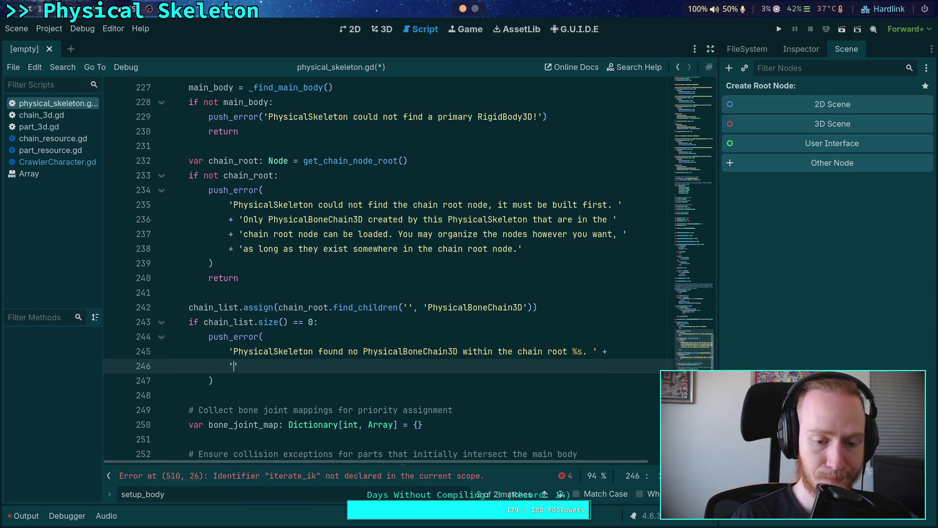
pyautogui.hotkey('ctrl', 'z')
pyautogui.press('Return')
pyautogui.write("+ 'Only ")
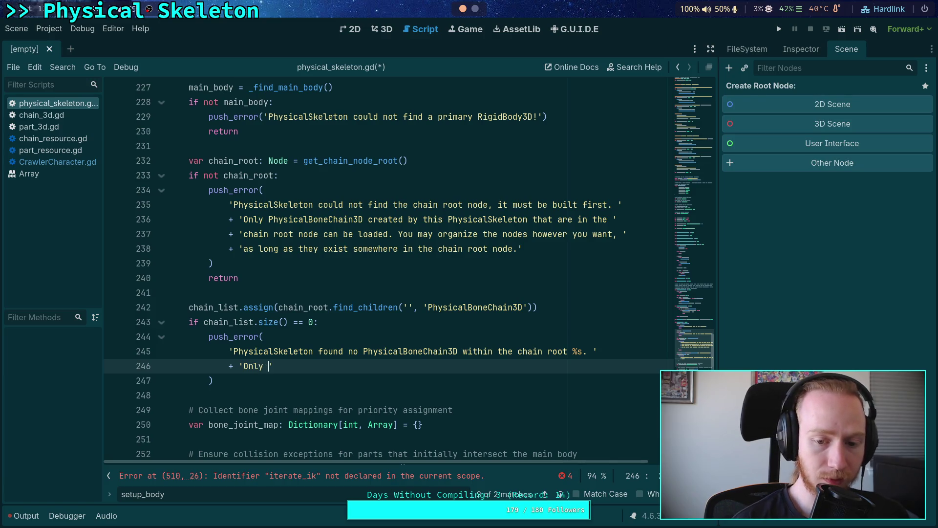
pyautogui.write('Ph')
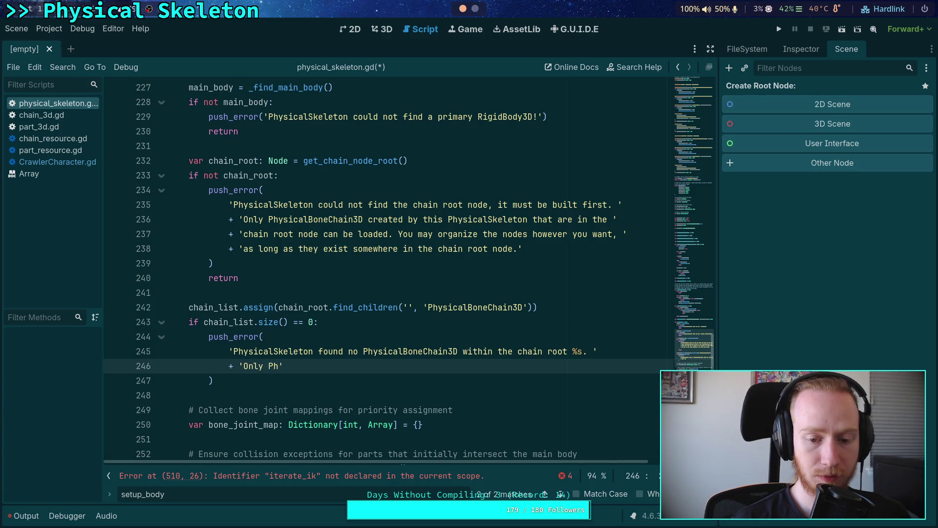
pyautogui.write('ysicalBone')
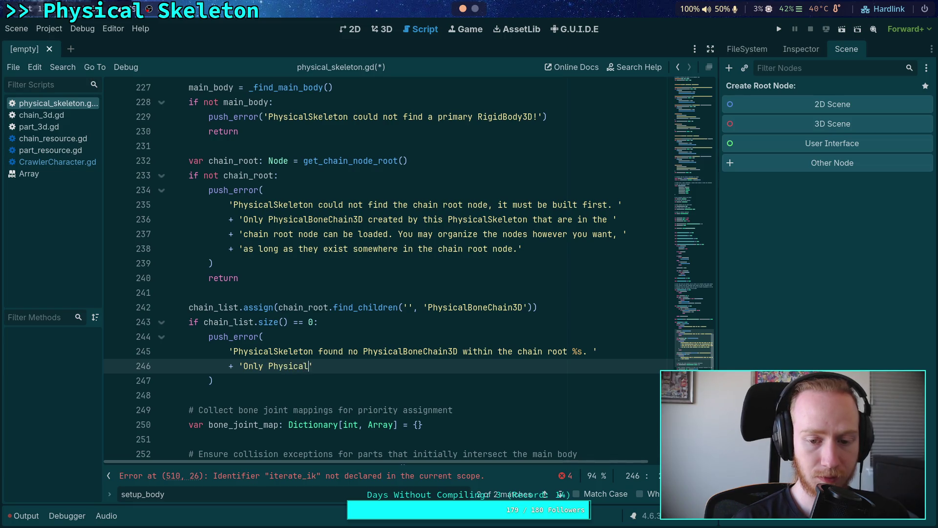
pyautogui.write('Chain')
pyautogui.press('BackSpace')
pyautogui.press('BackSpace')
pyautogui.press('BackSpace')
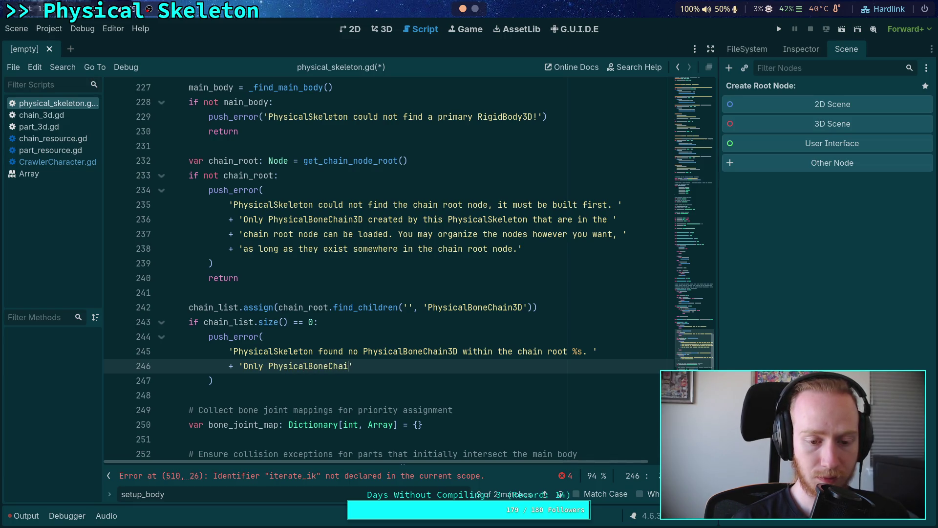
pyautogui.press('BackSpace')
pyautogui.write('node')
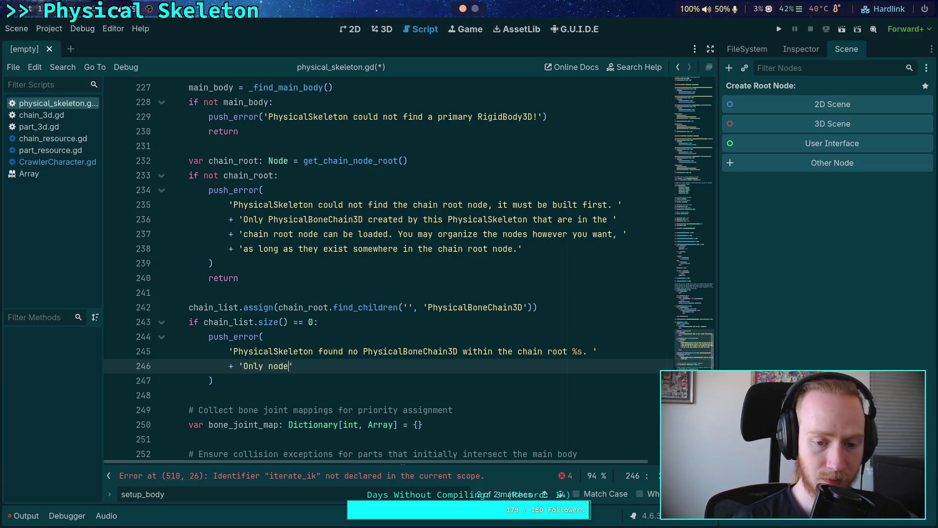
pyautogui.write('ains withi')
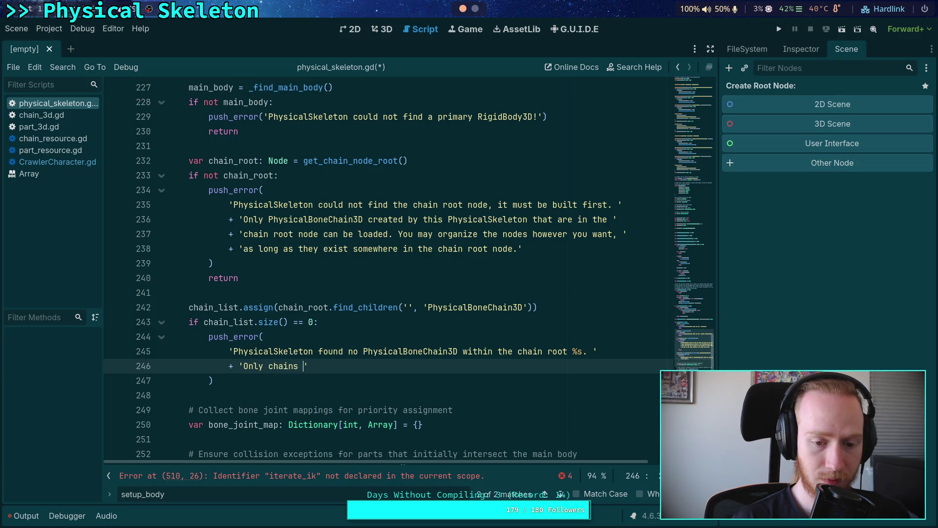
pyautogui.write('n this root ')
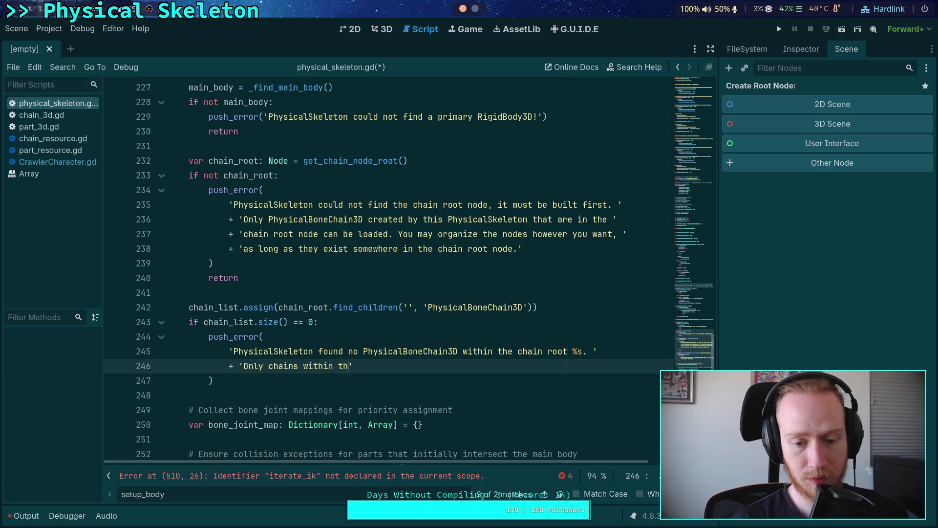
pyautogui.write('node can be loaded, ')
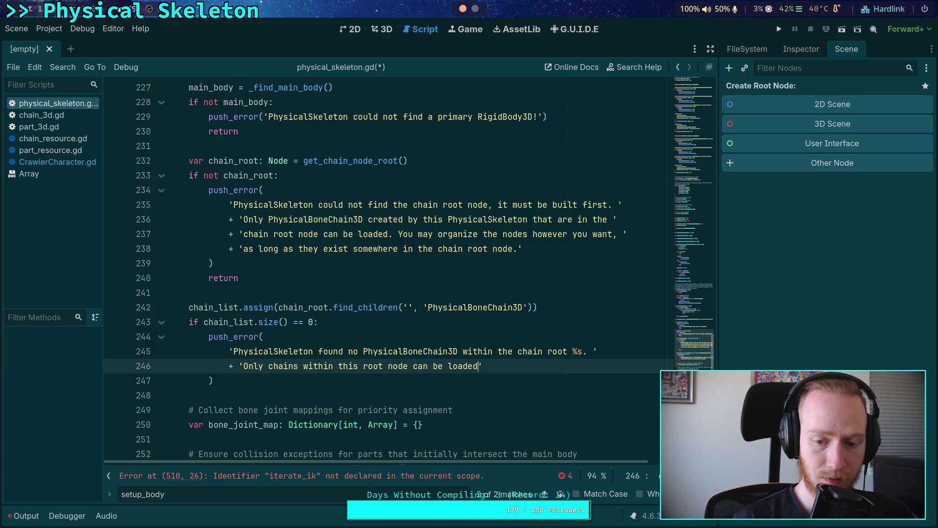
pyautogui.write('please ')
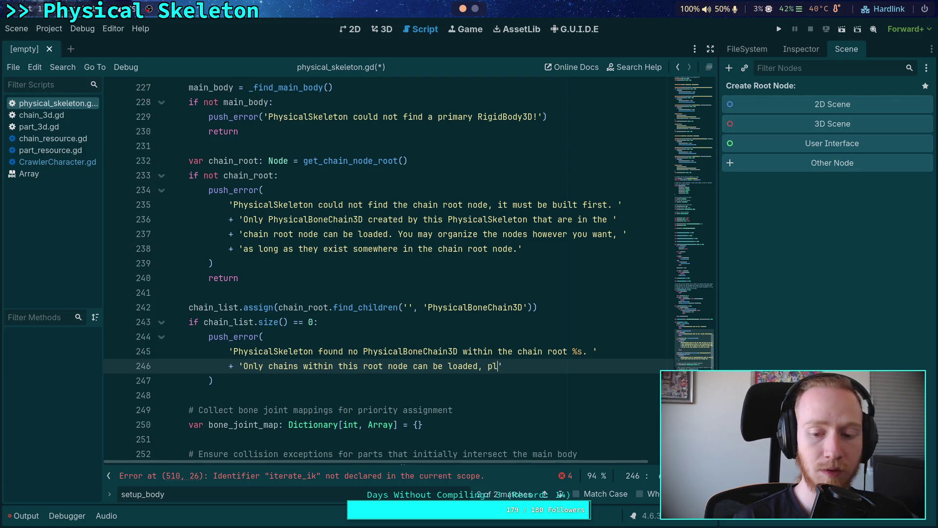
pyautogui.write('move')
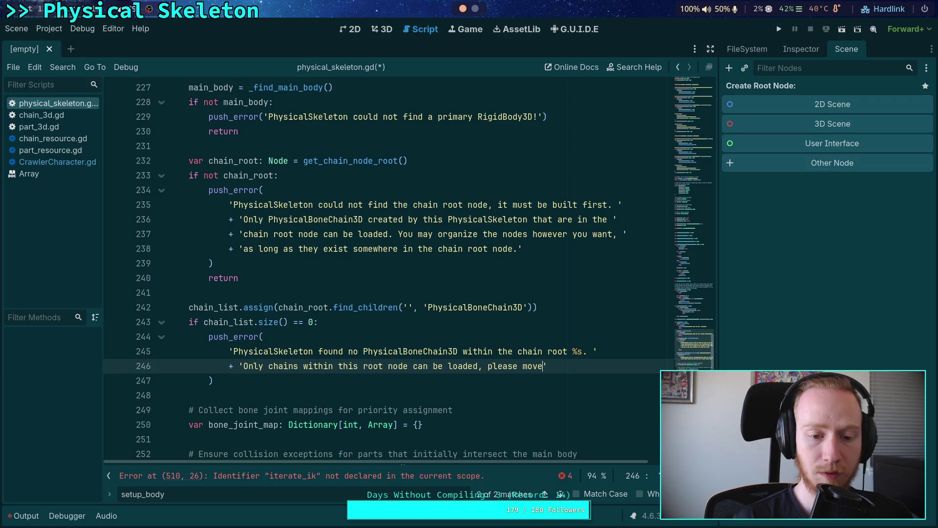
pyautogui.press('BackSpace')
pyautogui.press('BackSpace')
pyautogui.press('BackSpace')
pyautogui.write('move the ')
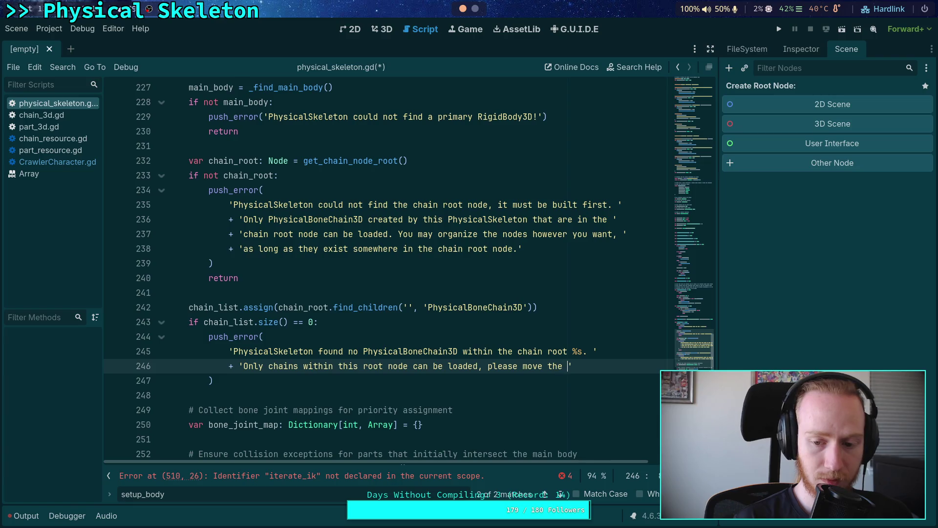
pyautogui.write('nodes')
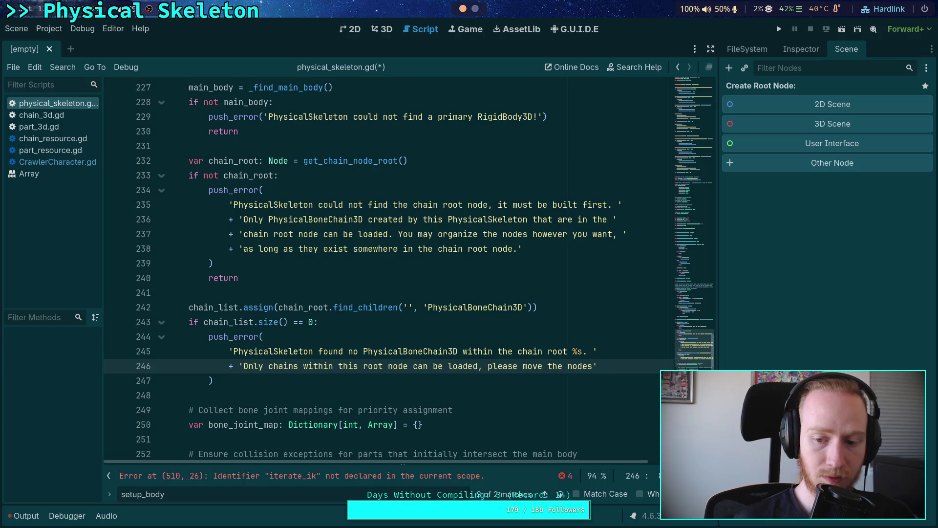
pyautogui.press('Return')
# Finish the message: rebuild the chain; organize however you want, as long as they are somewhere in the chain root node.
pyautogui.write("'")
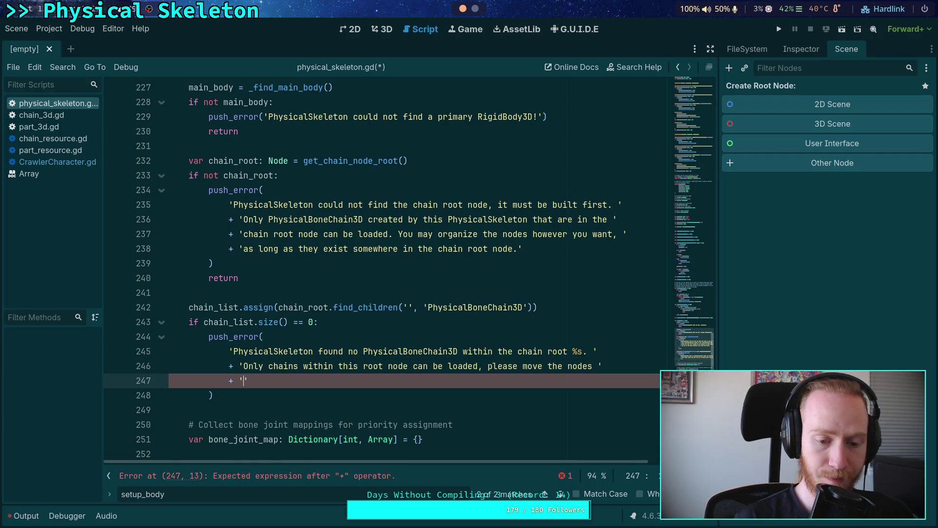
pyautogui.write('int')
pyautogui.write('o this root,')
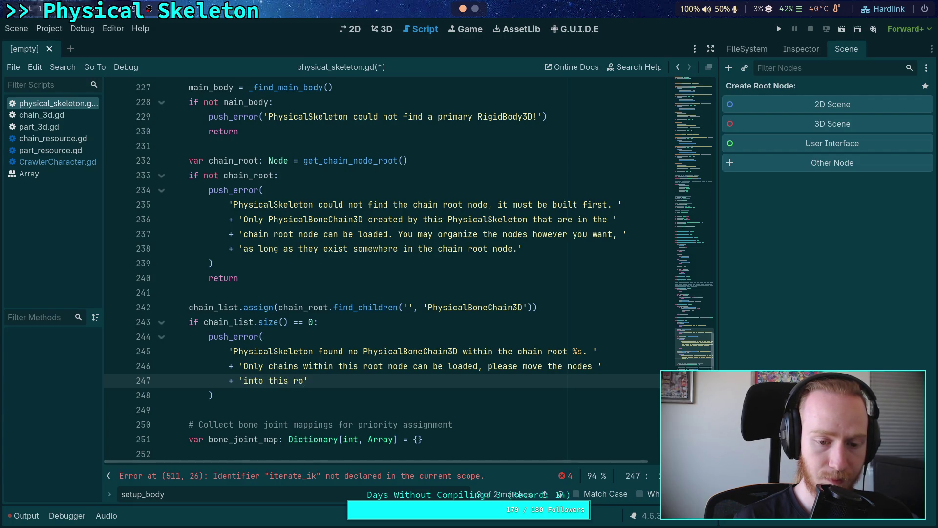
pyautogui.write('You')
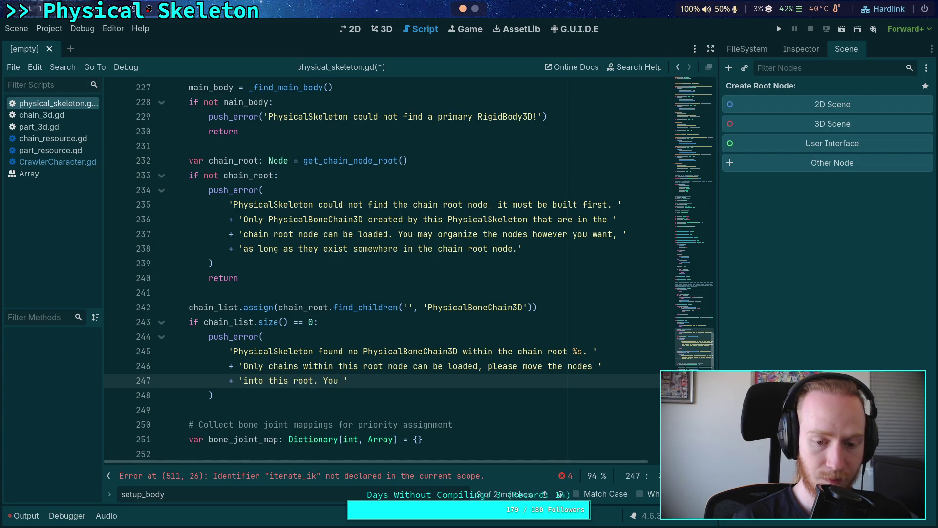
pyautogui.press('BackSpace')
pyautogui.press('BackSpace')
pyautogui.press('BackSpace')
pyautogui.write('ebuild the chain. You can o')
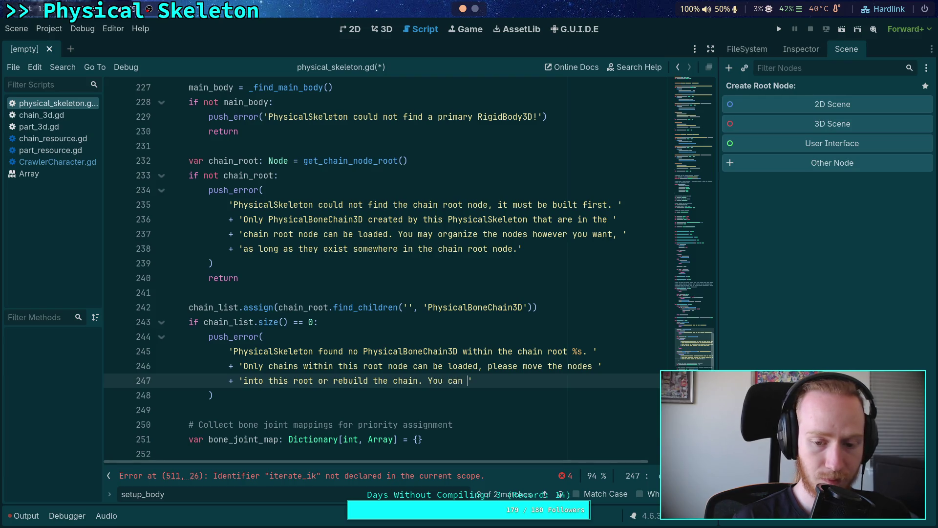
pyautogui.write('rganize them ')
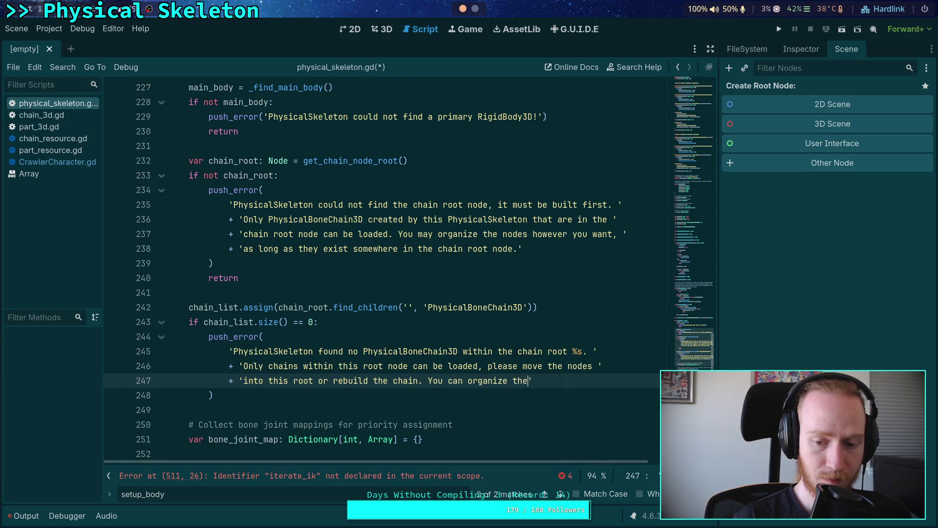
pyautogui.write('however y')
pyautogui.write('ou')
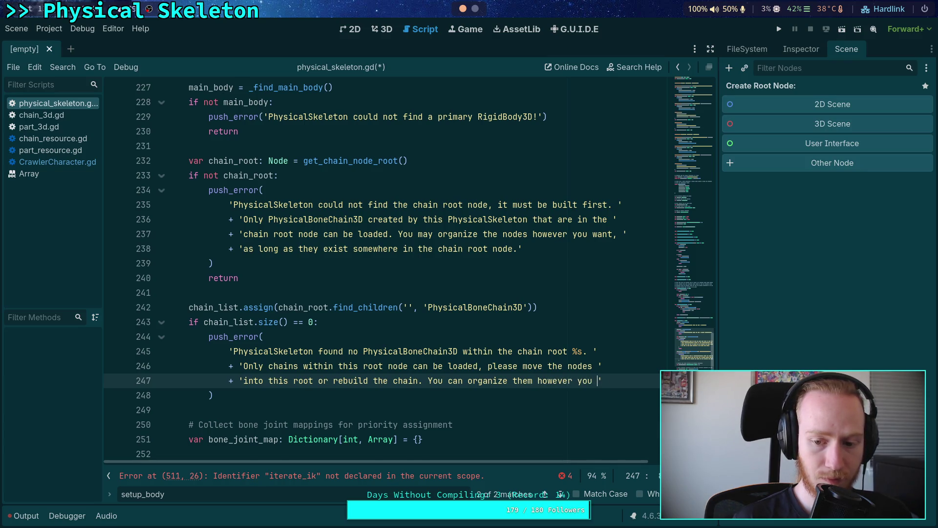
pyautogui.press('End')
pyautogui.press('Return')
pyautogui.write("+ 'want, as ")
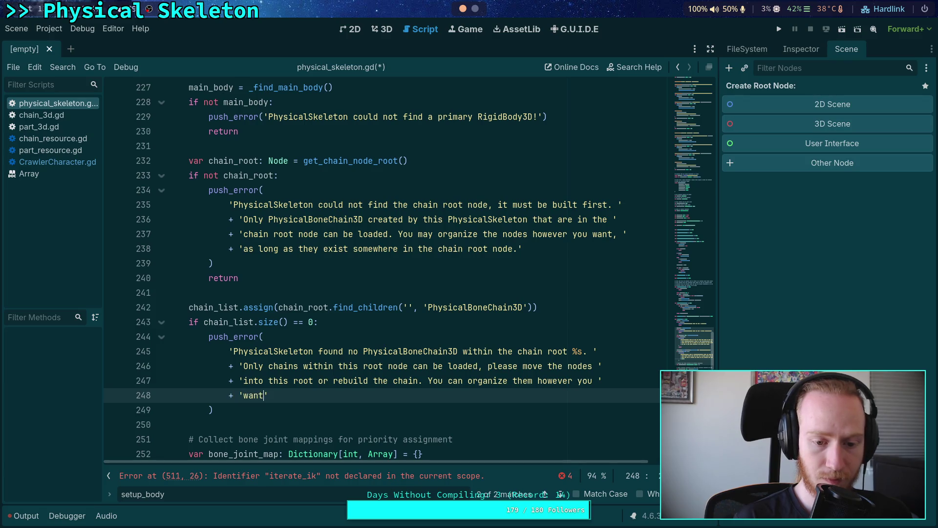
pyautogui.write('long as thi')
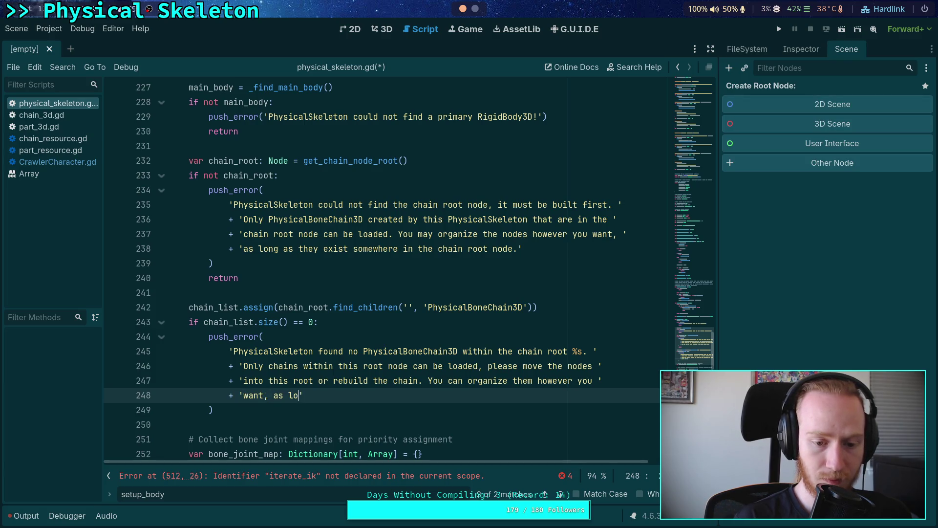
pyautogui.press('BackSpace')
pyautogui.write('ey are')
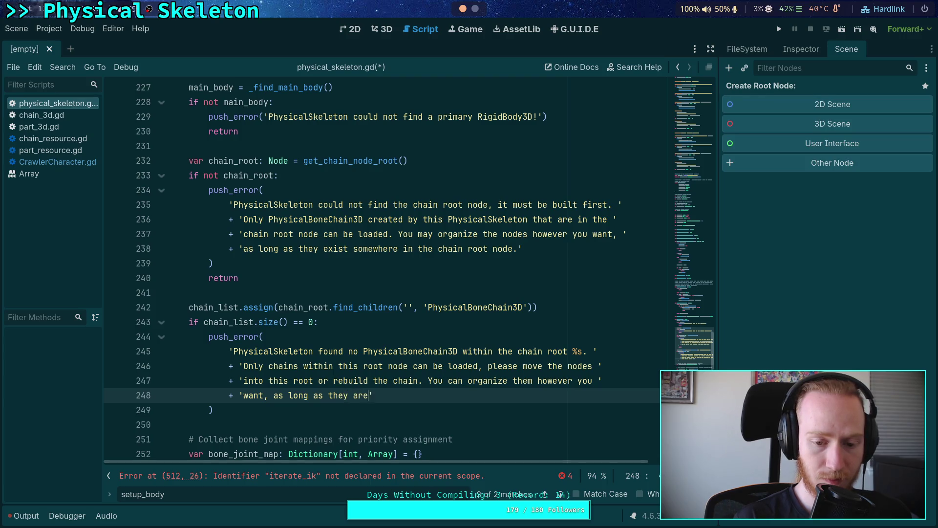
pyautogui.write('th')
pyautogui.write('n th')
pyautogui.press('BackSpace')
pyautogui.press('BackSpace')
pyautogui.press('BackSpace')
pyautogui.write('children ')
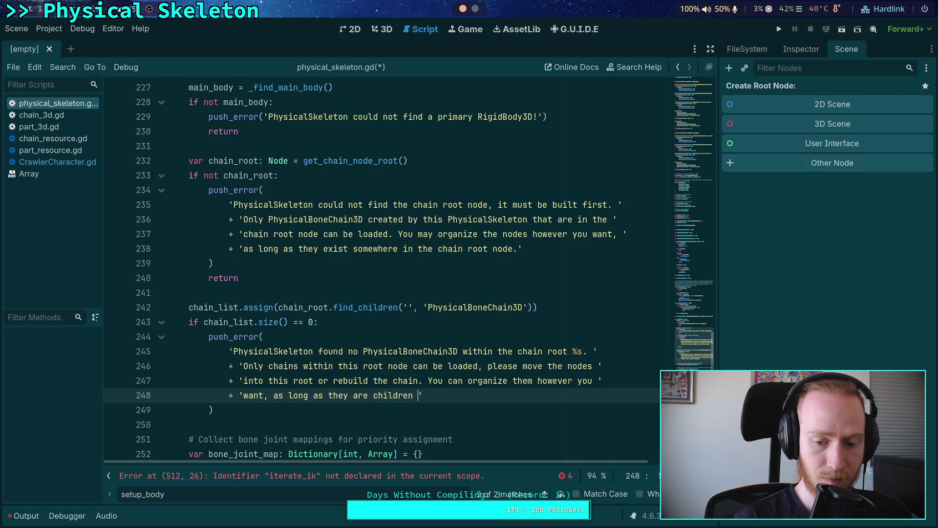
pyautogui.write('of the')
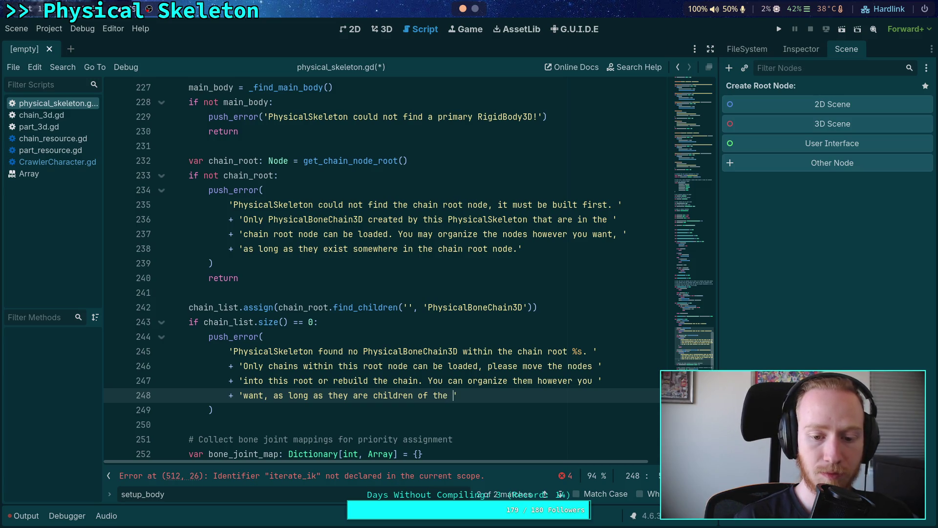
pyautogui.press('BackSpace')
pyautogui.press('BackSpace')
pyautogui.press('BackSpace')
pyautogui.press('BackSpace')
pyautogui.write('somewhere in the chain root node.')
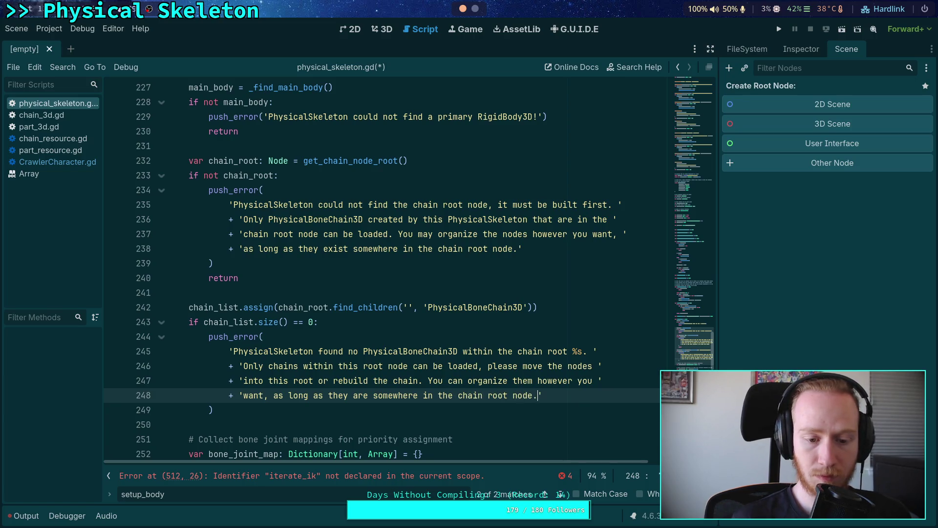
# Add a return after the push_error call and save the script.
pyautogui.press('Down')
pyautogui.press('Return')
pyautogui.write('return')
pyautogui.hotkey('ctrl', 's')
pyautogui.scroll(-2, 414, 325)
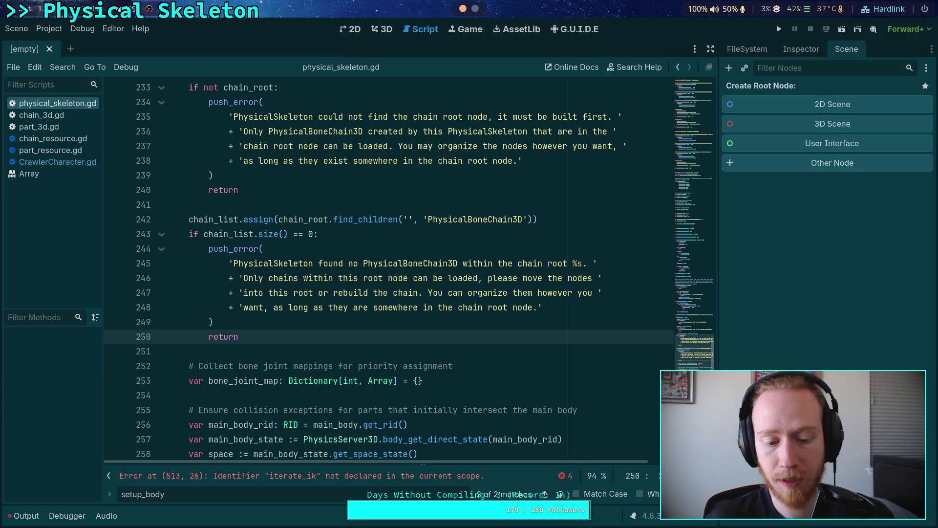
pyautogui.press('F3')
pyautogui.press('F3')
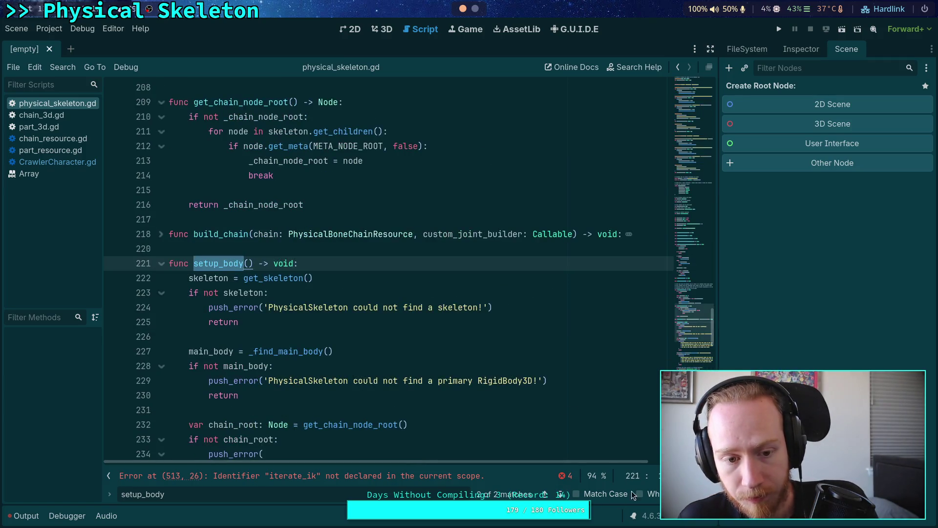
pyautogui.press('Escape')
pyautogui.scroll(-8, 488, 293)
pyautogui.click(439, 388)
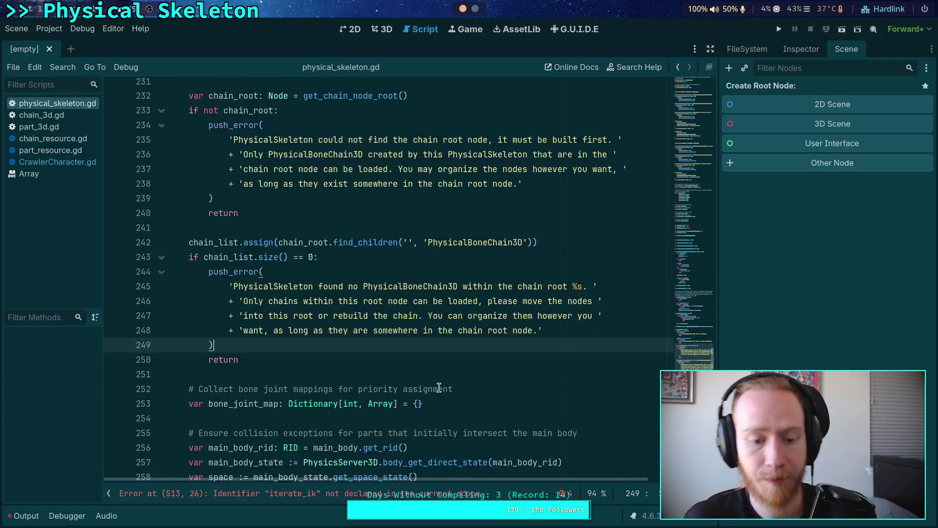
pyautogui.scroll(-2, 439, 387)
pyautogui.scroll(3, 305, 331)
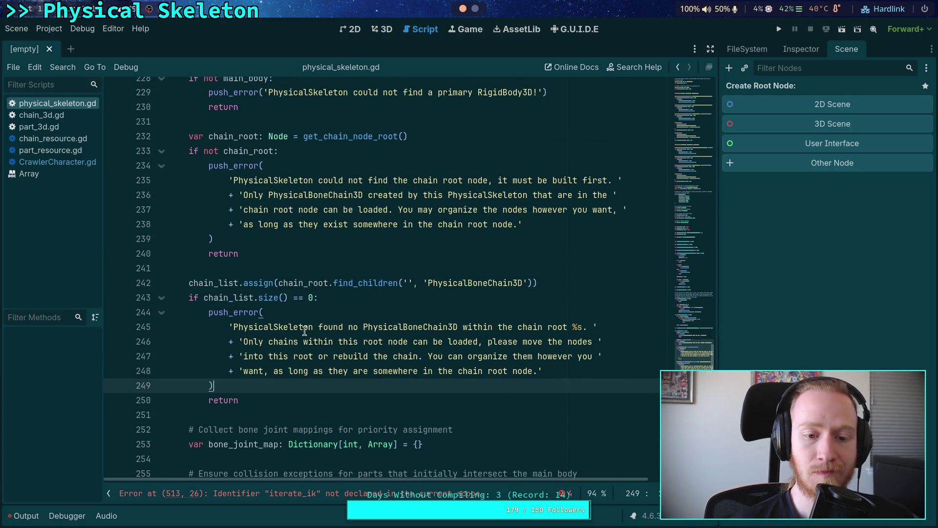
pyautogui.scroll(3, 305, 330)
pyautogui.scroll(2, 299, 360)
pyautogui.scroll(-6, 283, 342)
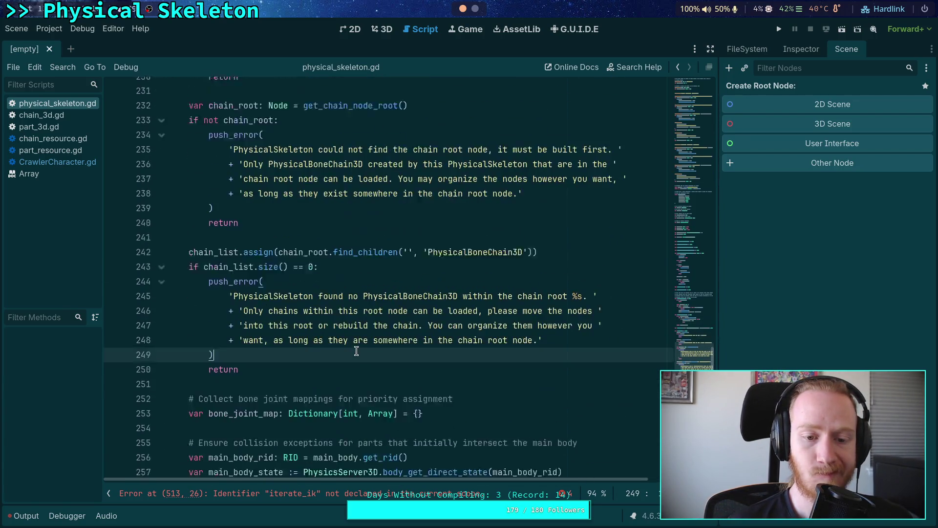
pyautogui.scroll(-4, 356, 351)
pyautogui.scroll(-3, 353, 361)
pyautogui.scroll(2, 351, 334)
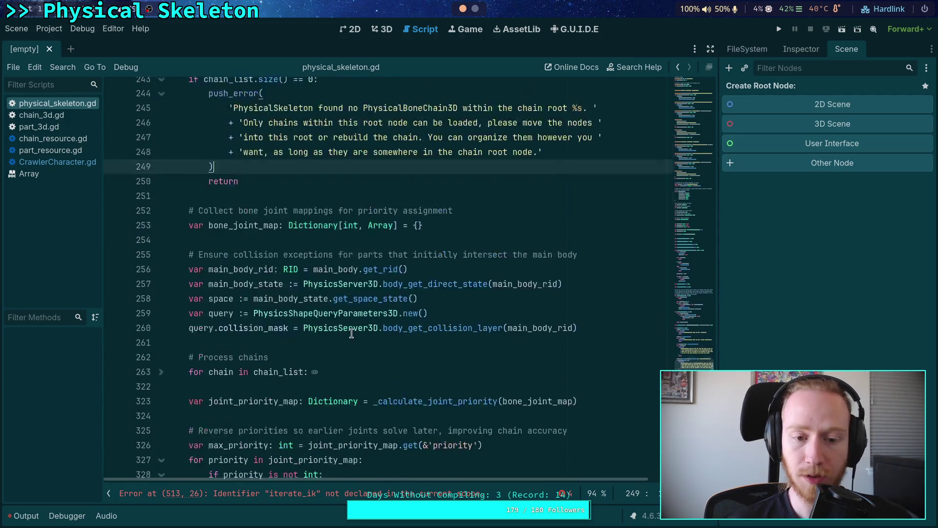
pyautogui.scroll(3, 352, 333)
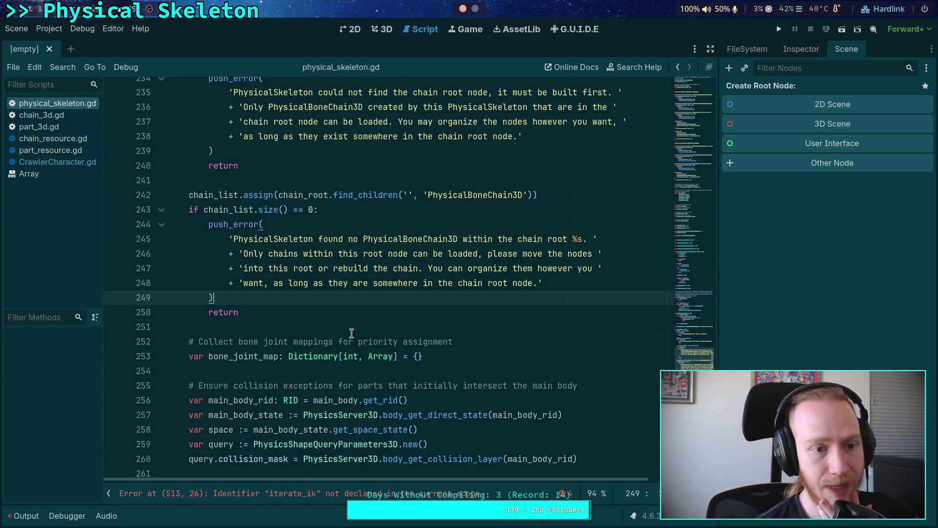
pyautogui.click(351, 332)
pyautogui.scroll(-2, 354, 325)
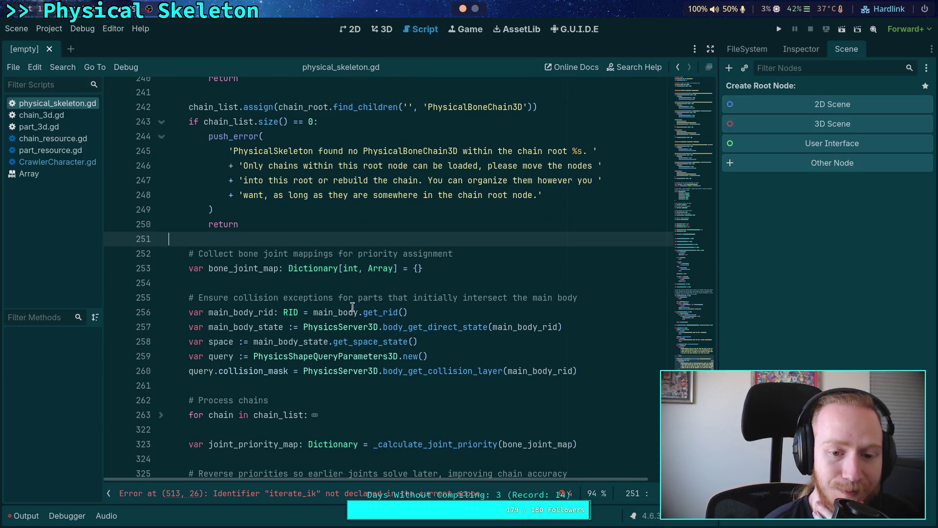
pyautogui.click(356, 285)
pyautogui.scroll(-4, 392, 290)
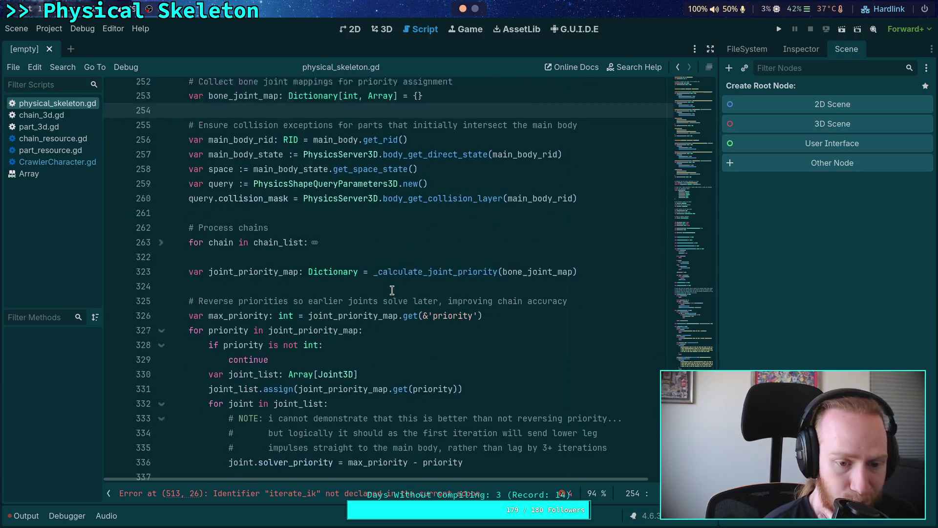
pyautogui.scroll(-3, 392, 289)
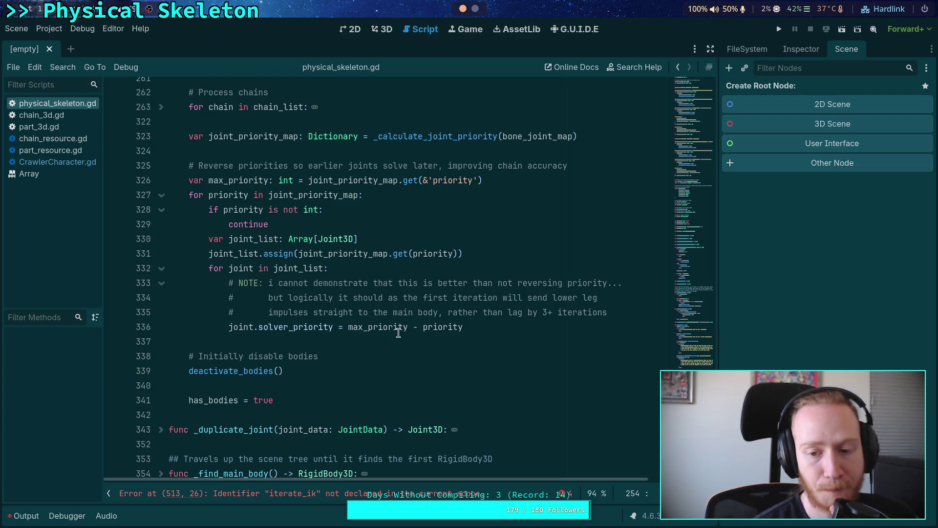
pyautogui.click(545, 312)
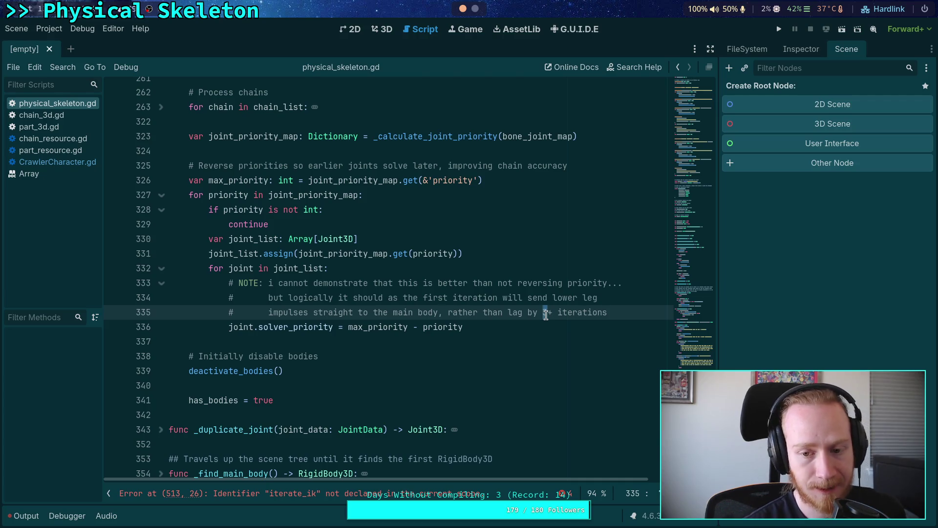
pyautogui.write('N2')
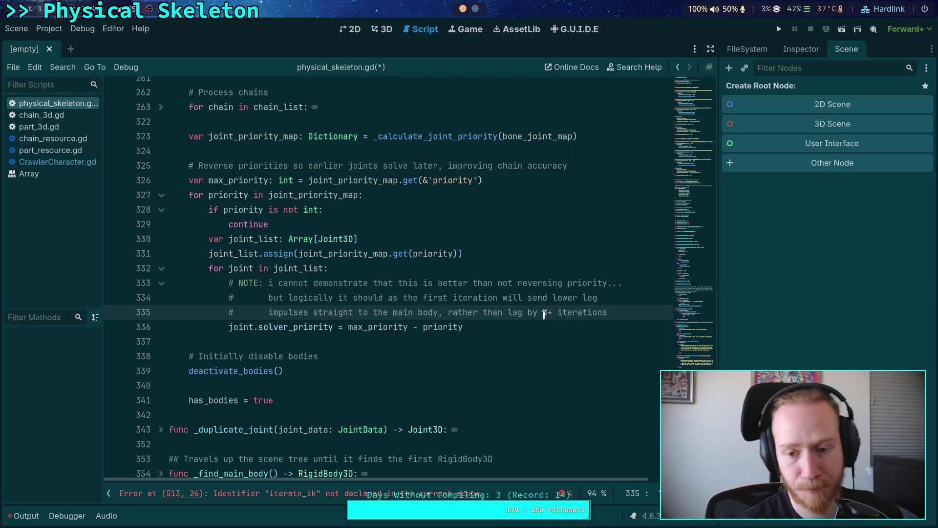
pyautogui.click(547, 334)
pyautogui.click(629, 313)
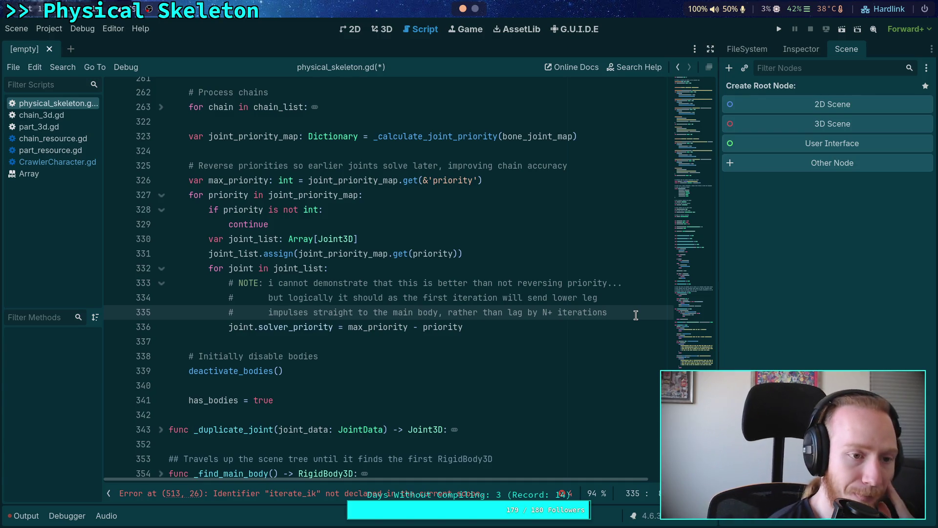
pyautogui.click(379, 326)
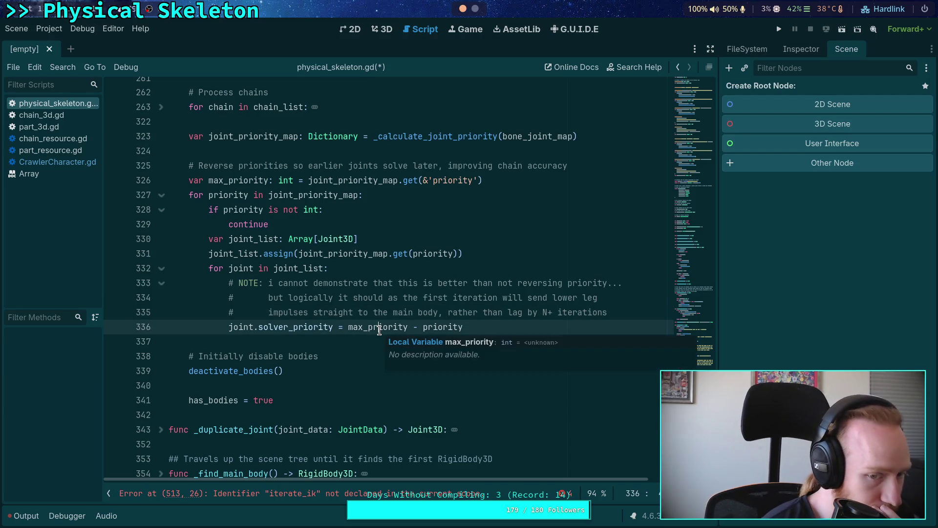
pyautogui.click(364, 341)
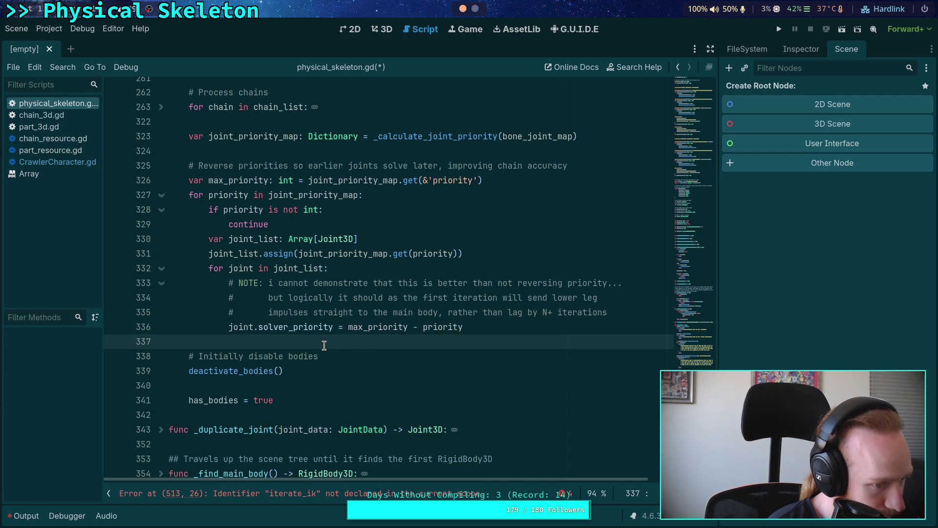
pyautogui.scroll(6, 323, 345)
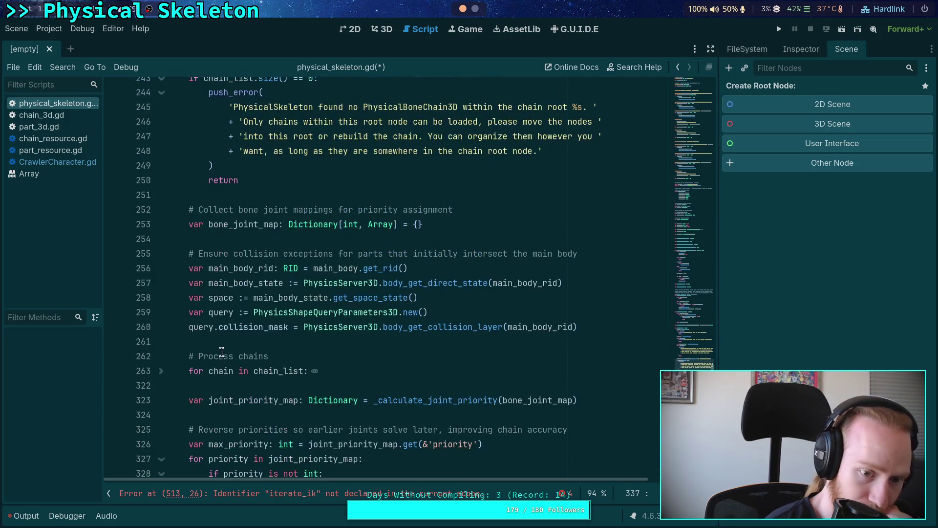
# Collapse setup_body and _find_main_body, and expand get_bone_attachments.
pyautogui.click(313, 343)
pyautogui.scroll(4, 243, 339)
pyautogui.scroll(2, 242, 338)
pyautogui.scroll(-5, 243, 338)
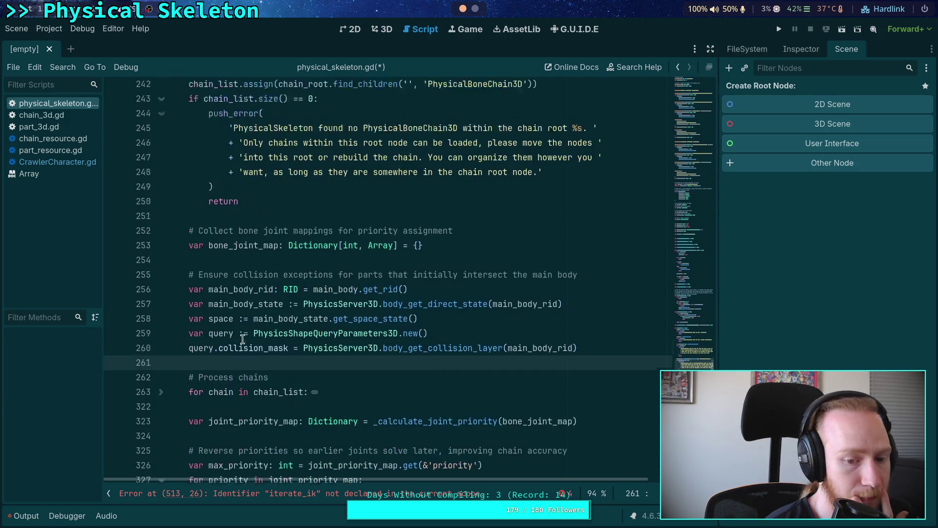
pyautogui.scroll(5, 242, 339)
pyautogui.scroll(8, 243, 339)
pyautogui.scroll(-4, 217, 363)
pyautogui.click(161, 239)
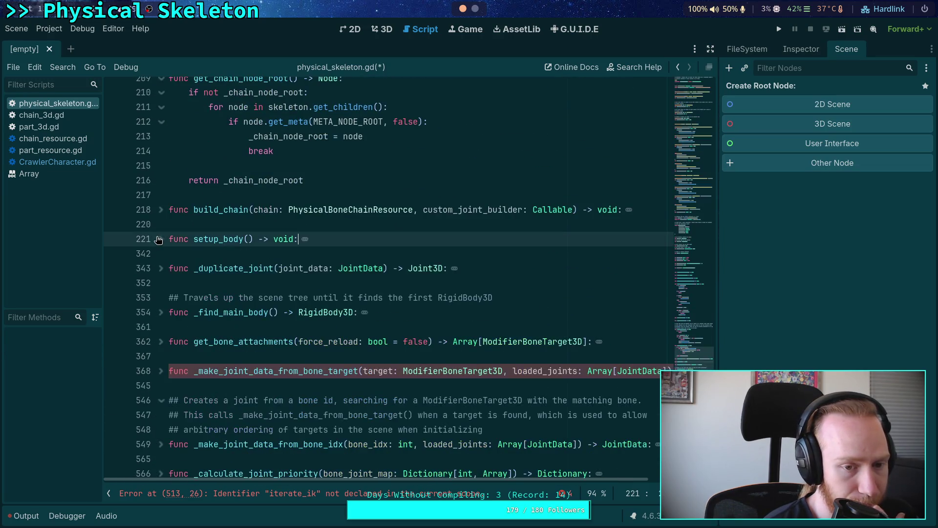
pyautogui.click(260, 315)
pyautogui.click(161, 314)
pyautogui.click(160, 313)
pyautogui.click(161, 342)
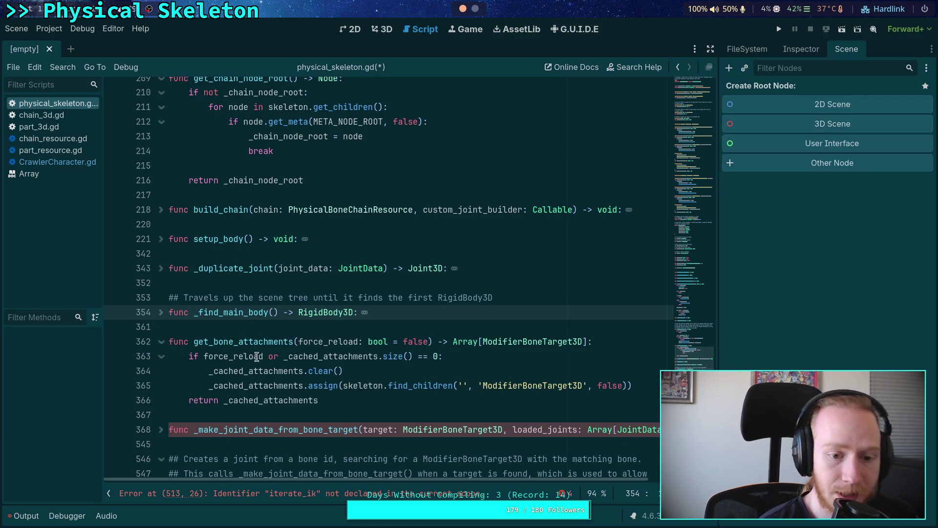
pyautogui.click(252, 341)
# Search for get_bone_attachments and delete that whole function.
pyautogui.hotkey('ctrl', 'f')
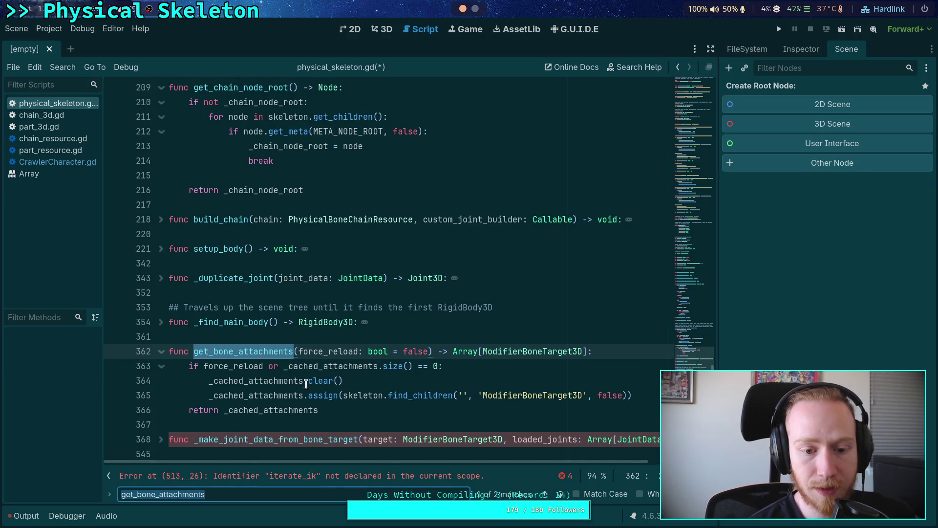
pyautogui.moveTo(337, 413); pyautogui.dragTo(127, 350)
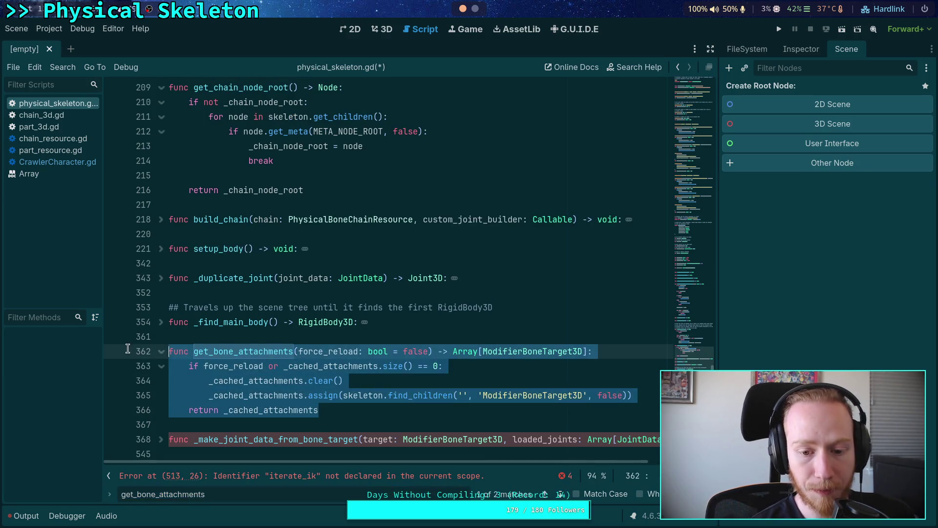
pyautogui.press('BackSpace')
pyautogui.press('BackSpace')
pyautogui.press('Delete')
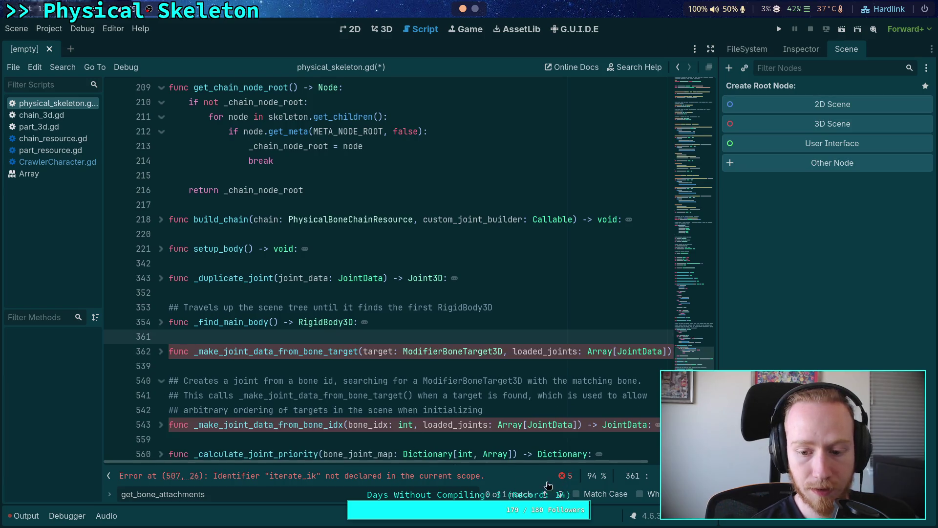
# Delete the _make_joint_data_from_bone_idx function and its leftover blank line, then close the search.
pyautogui.click(555, 495)
pyautogui.scroll(1, 429, 360)
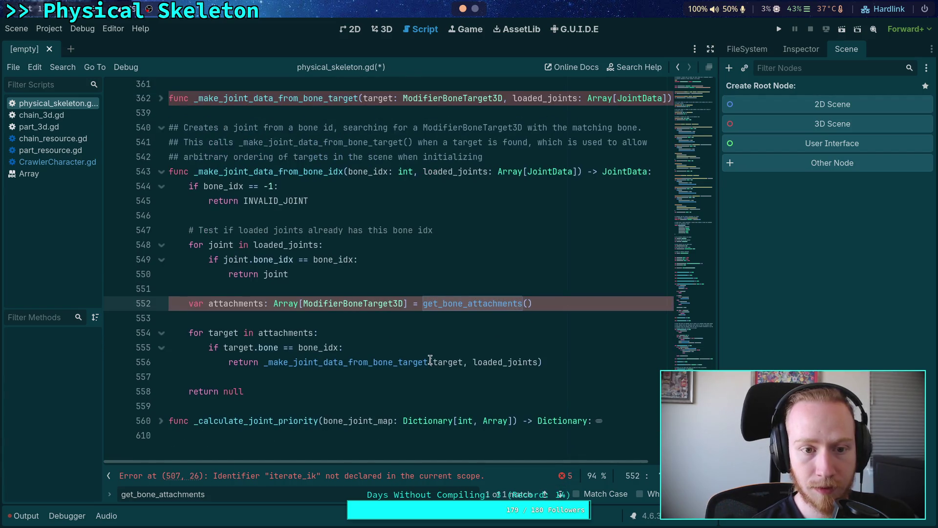
pyautogui.moveTo(283, 394)
pyautogui.mouseDown()
pyautogui.moveTo(252, 366)
pyautogui.moveTo(190, 352)
pyautogui.moveTo(132, 219)
pyautogui.mouseUp()
pyautogui.scroll(2, 252, 367)
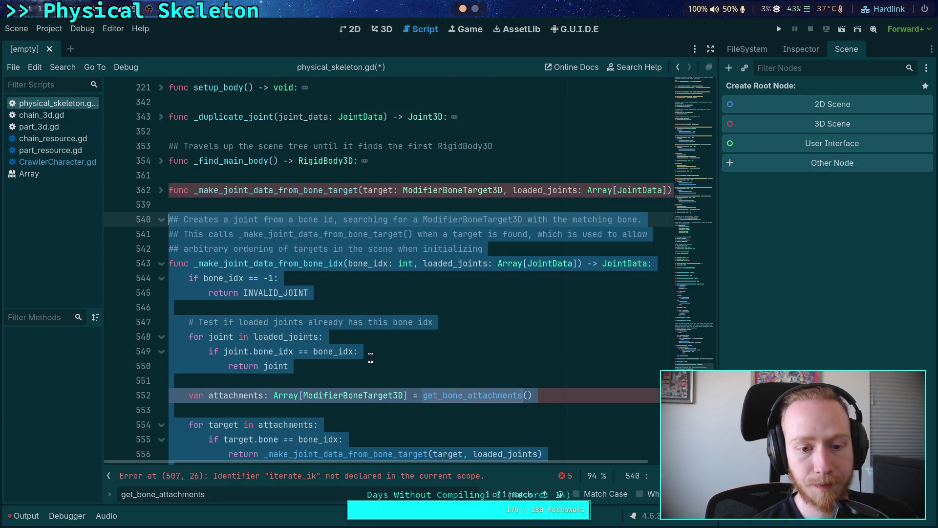
pyautogui.press('BackSpace')
pyautogui.press('Up')
pyautogui.press('Down')
pyautogui.press('BackSpace')
pyautogui.press('Escape')
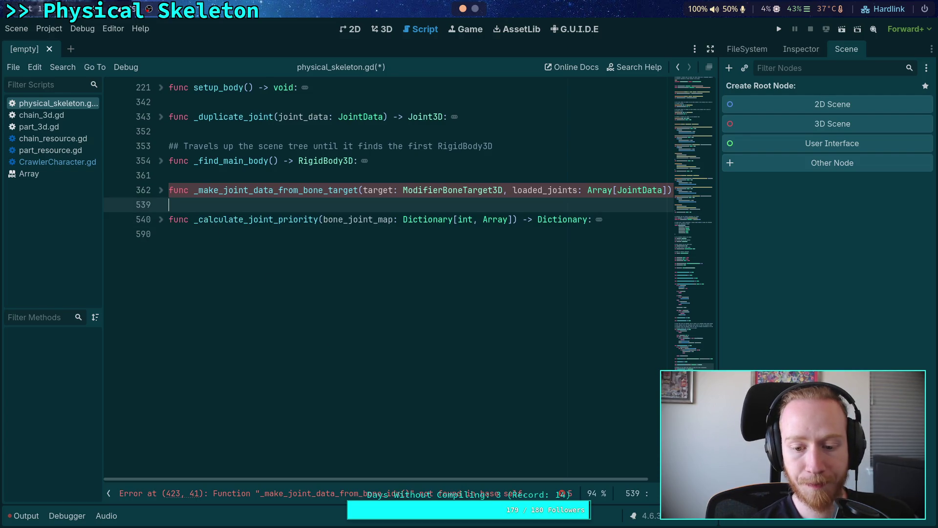
pyautogui.click(326, 497)
pyautogui.click(313, 307)
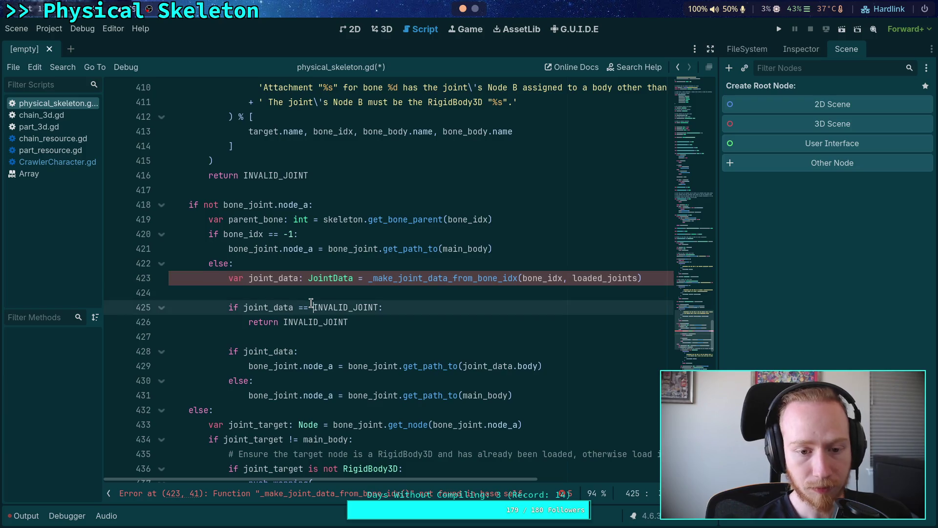
pyautogui.scroll(-1, 301, 309)
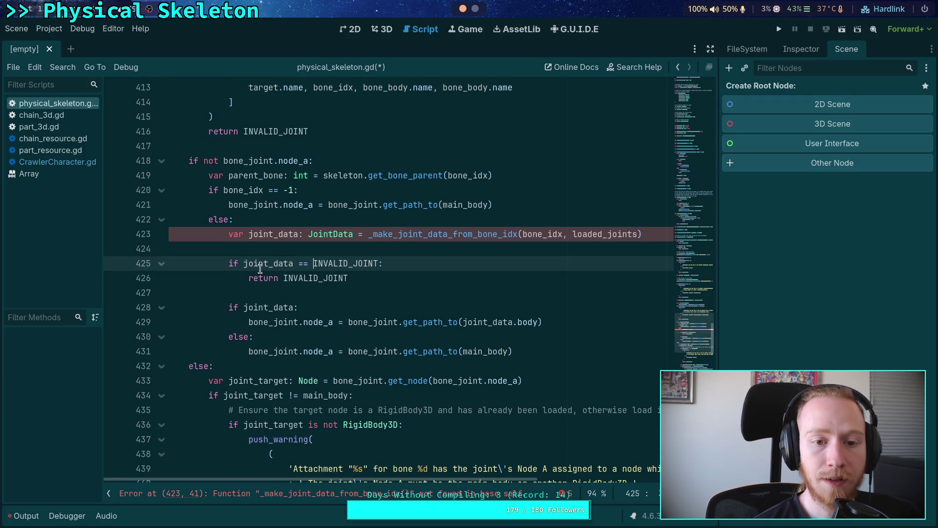
pyautogui.scroll(-6, 254, 271)
pyautogui.scroll(-17, 254, 271)
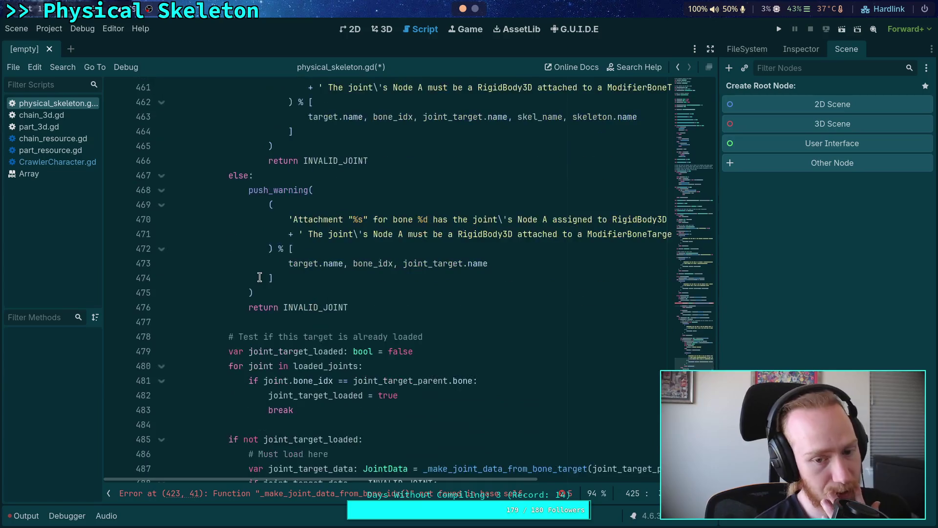
pyautogui.scroll(-7, 294, 290)
pyautogui.scroll(20, 294, 290)
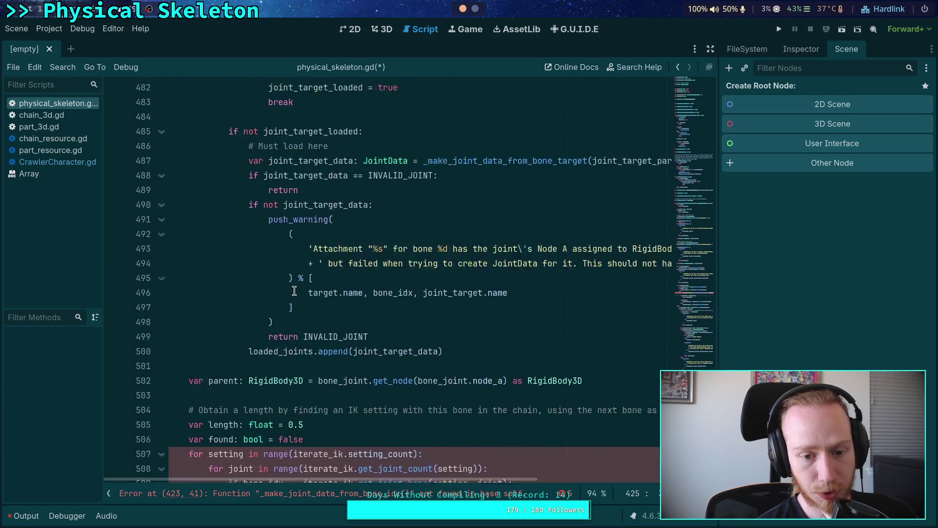
pyautogui.scroll(5, 294, 290)
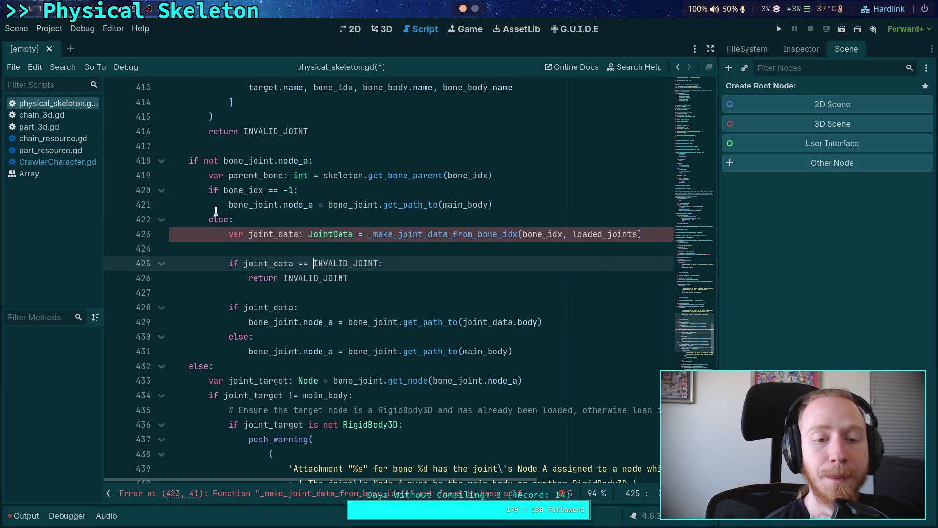
pyautogui.doubleClick(268, 233)
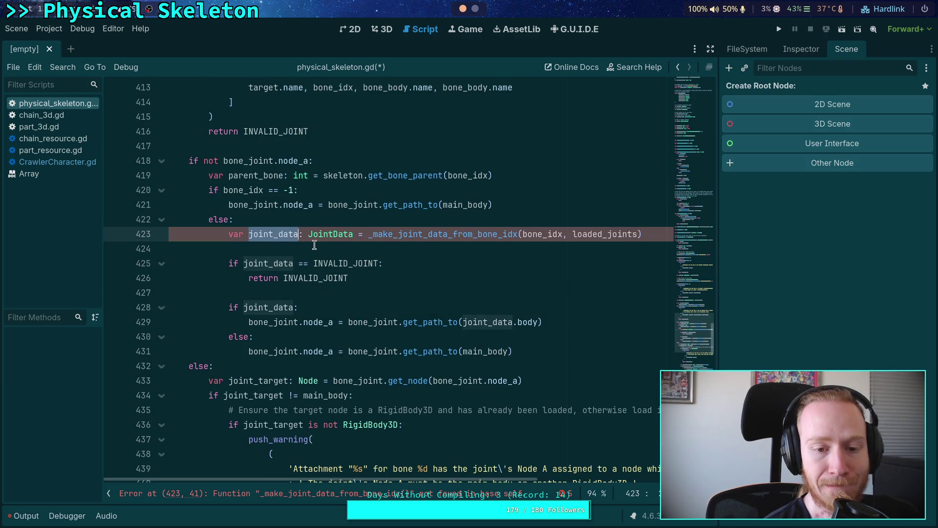
pyautogui.moveTo(257, 312)
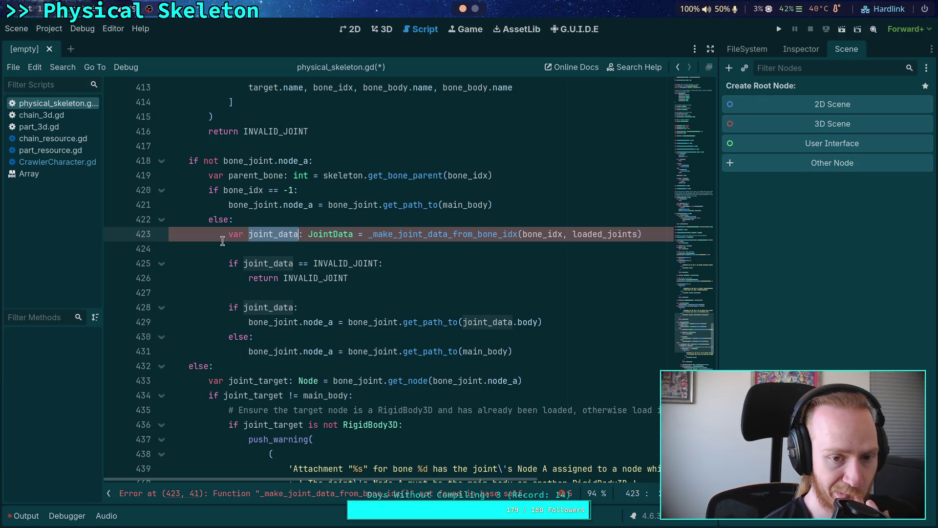
pyautogui.scroll(-5, 222, 240)
pyautogui.scroll(6, 222, 240)
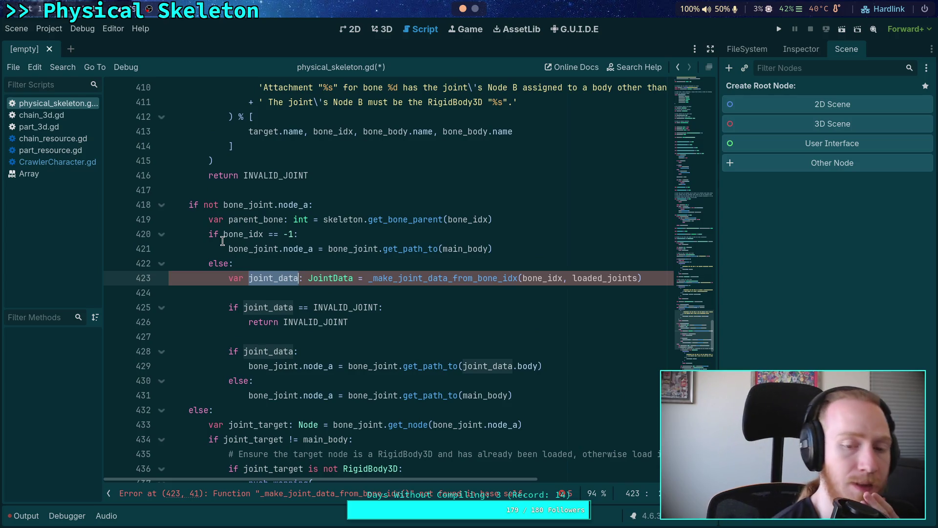
pyautogui.moveTo(251, 207)
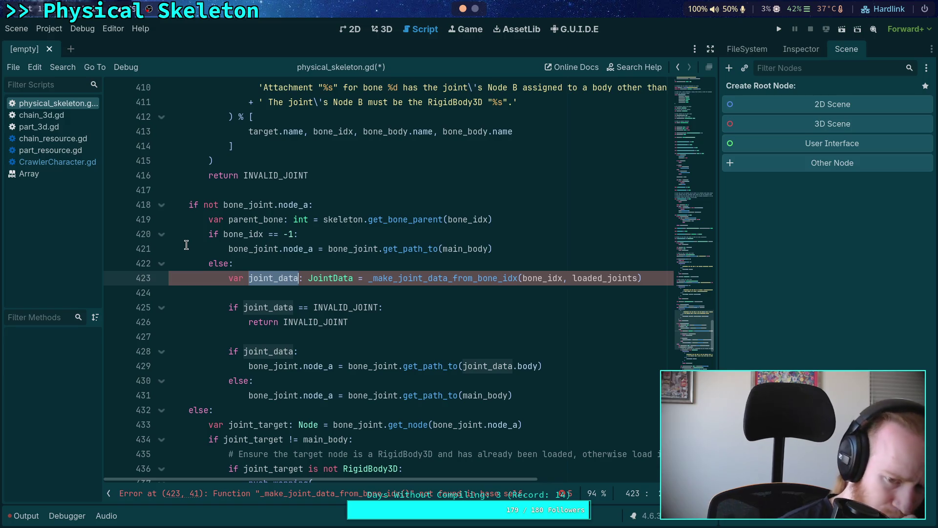
pyautogui.scroll(-17, 186, 244)
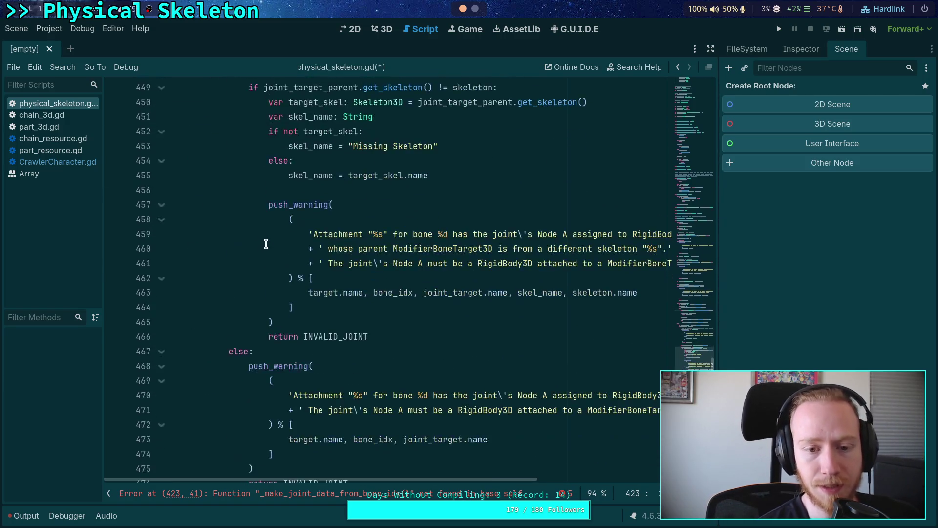
pyautogui.scroll(-7, 266, 243)
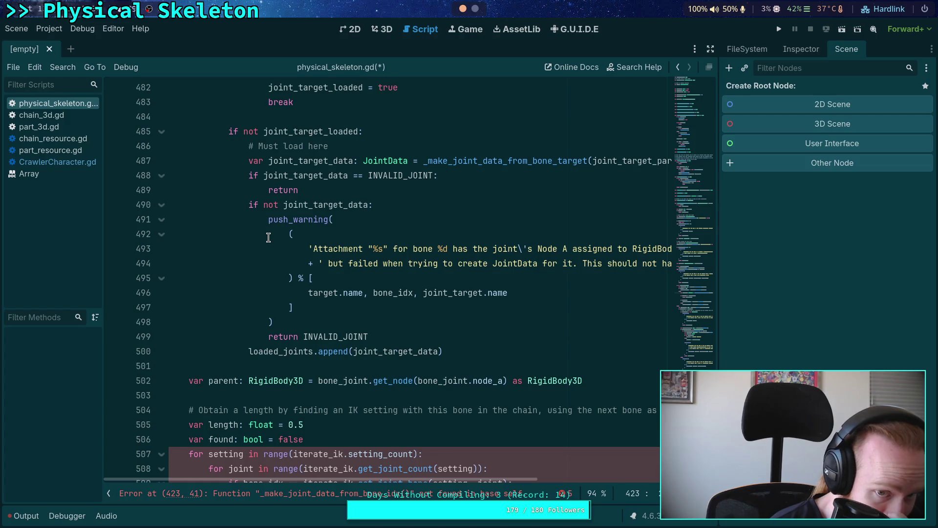
pyautogui.scroll(6, 268, 238)
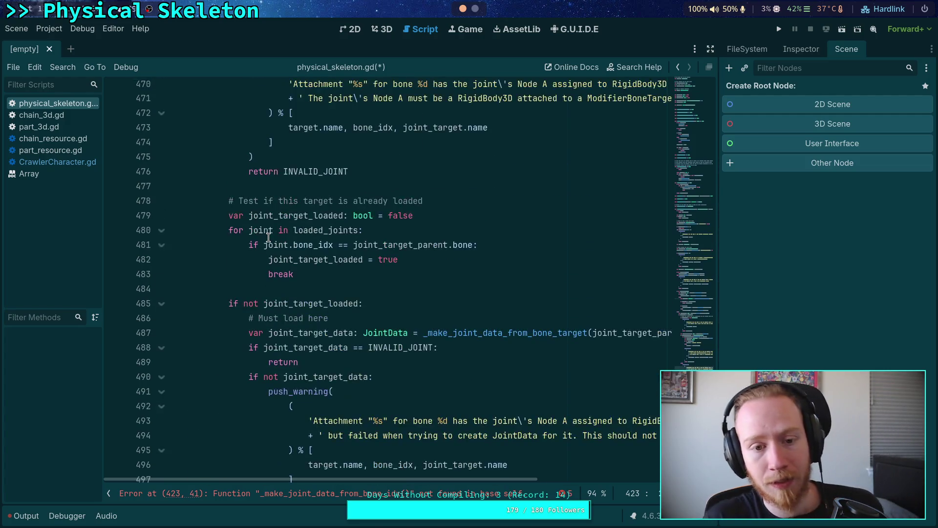
pyautogui.scroll(-5, 271, 237)
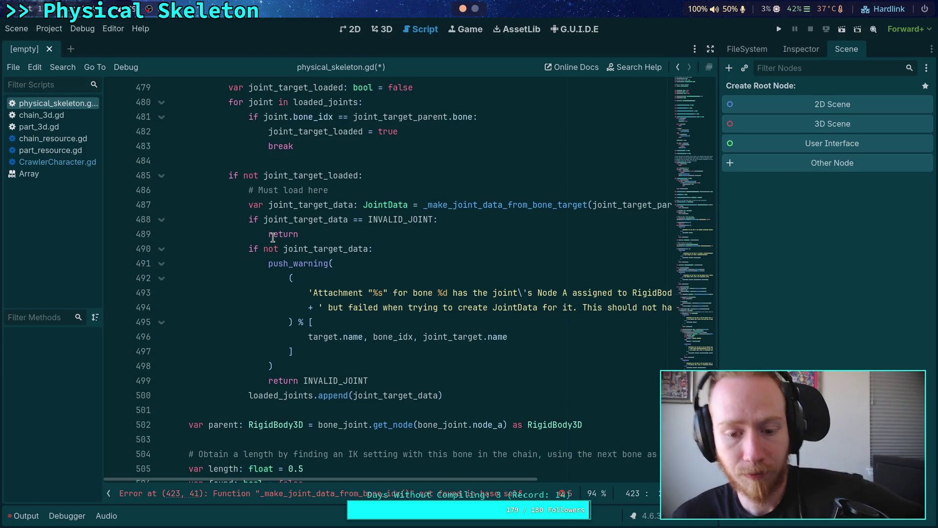
pyautogui.scroll(-1, 273, 237)
pyautogui.scroll(-3, 496, 360)
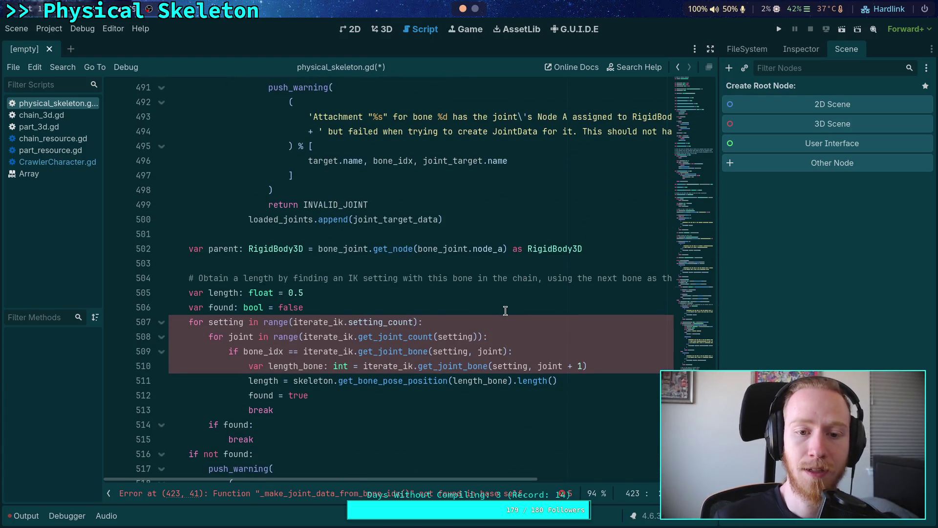
pyautogui.scroll(10, 505, 310)
pyautogui.scroll(5, 479, 323)
pyautogui.scroll(-1, 391, 367)
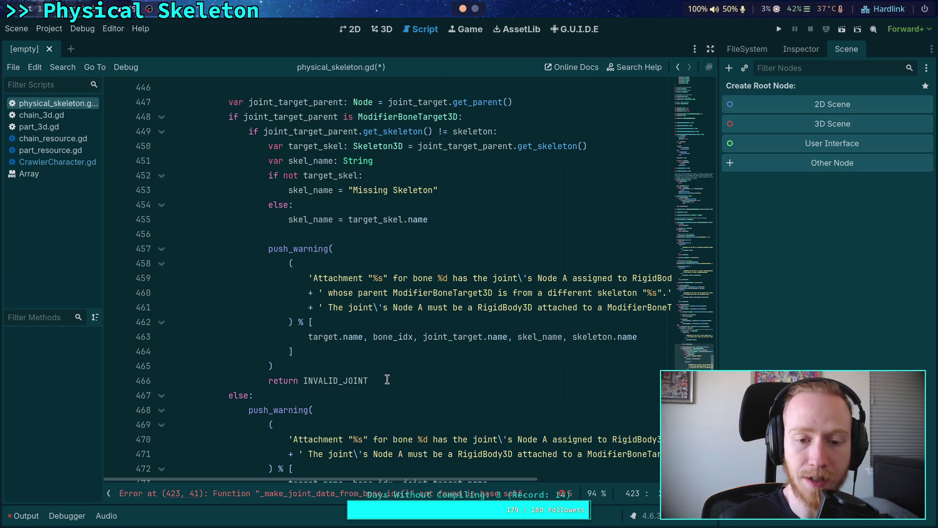
pyautogui.doubleClick(312, 217)
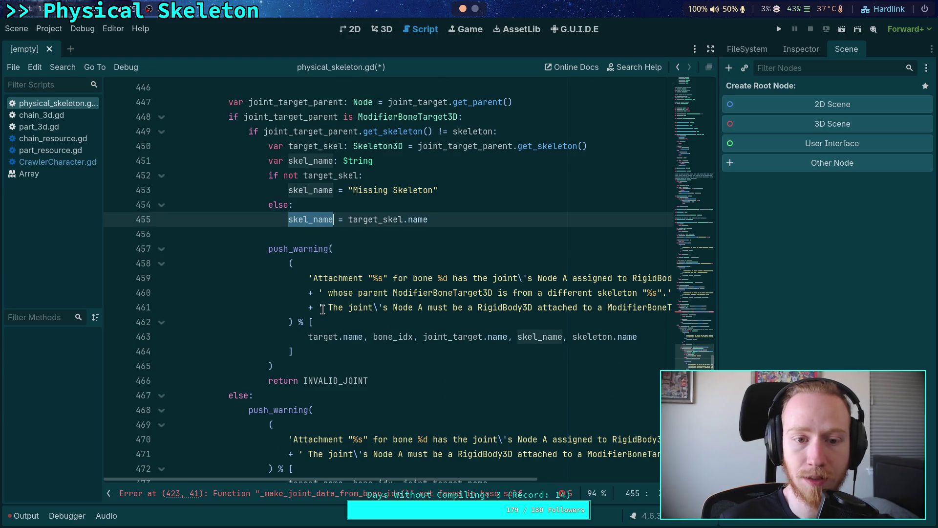
pyautogui.moveTo(372, 382)
pyautogui.mouseDown()
pyautogui.moveTo(383, 378)
pyautogui.moveTo(384, 230)
pyautogui.moveTo(268, 145)
pyautogui.mouseUp()
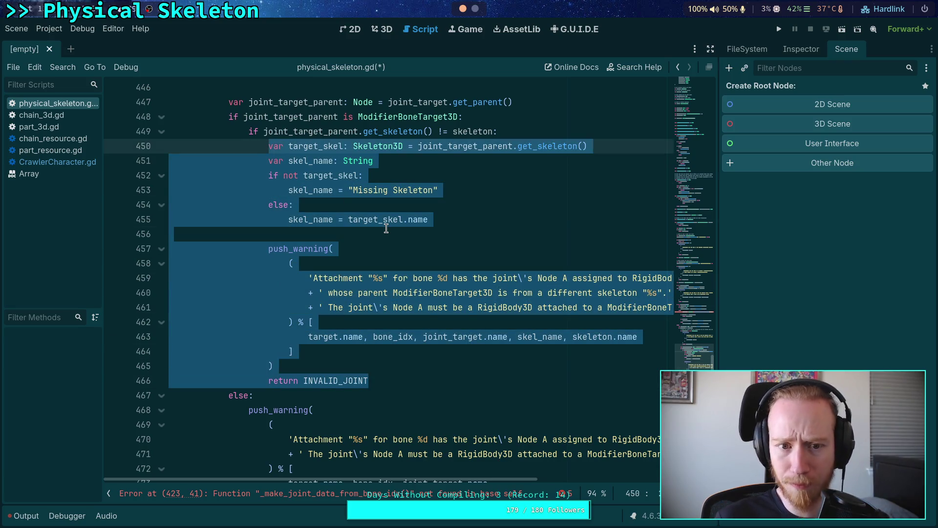
pyautogui.scroll(1, 386, 229)
pyautogui.scroll(5, 391, 245)
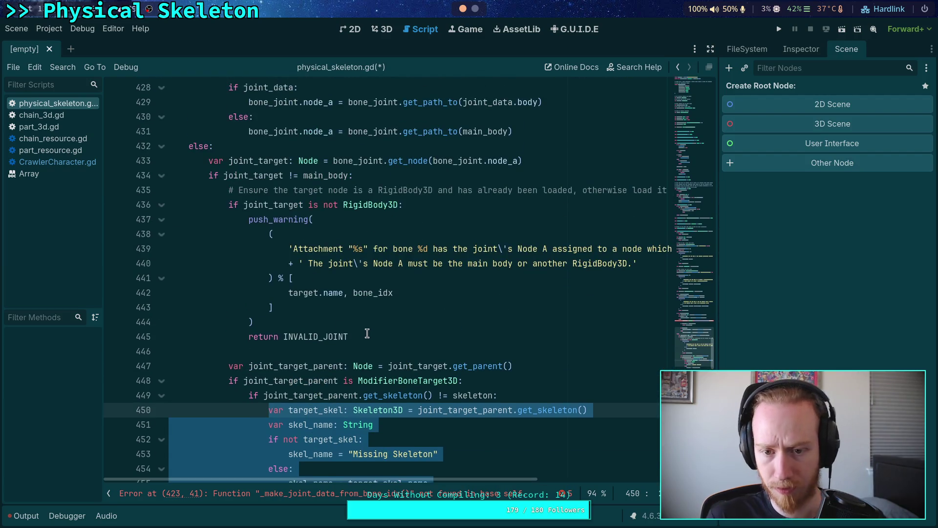
pyautogui.click(449, 380)
pyautogui.moveTo(448, 478)
pyautogui.mouseDown()
pyautogui.moveTo(590, 479)
pyautogui.moveTo(432, 476)
pyautogui.mouseUp()
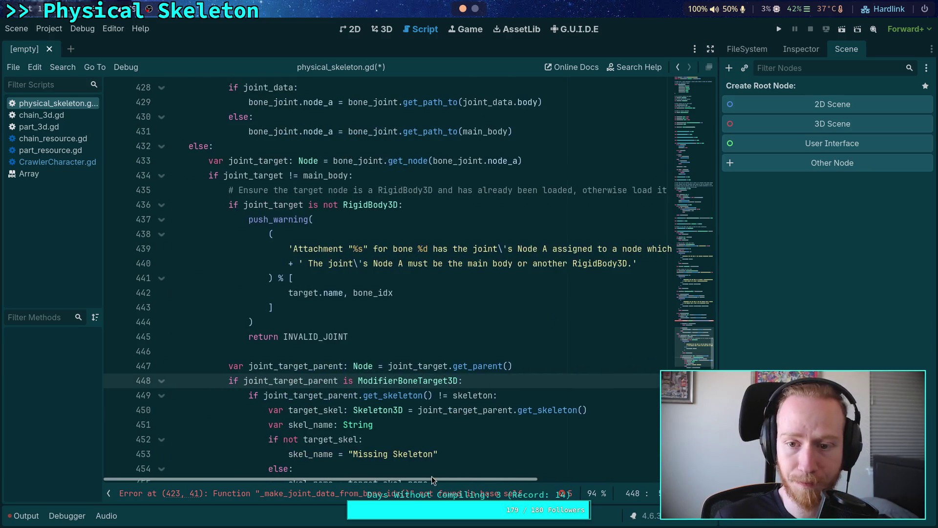
pyautogui.moveTo(230, 204)
pyautogui.mouseDown()
pyautogui.moveTo(294, 234)
pyautogui.moveTo(395, 332)
pyautogui.mouseUp()
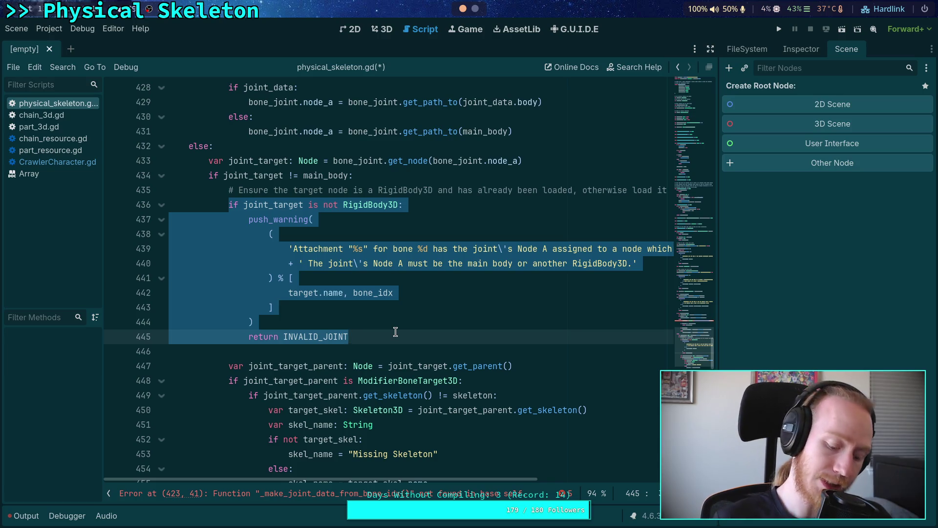
# Delete the RigidBody3D check block and its leftover empty line.
pyautogui.press('BackSpace')
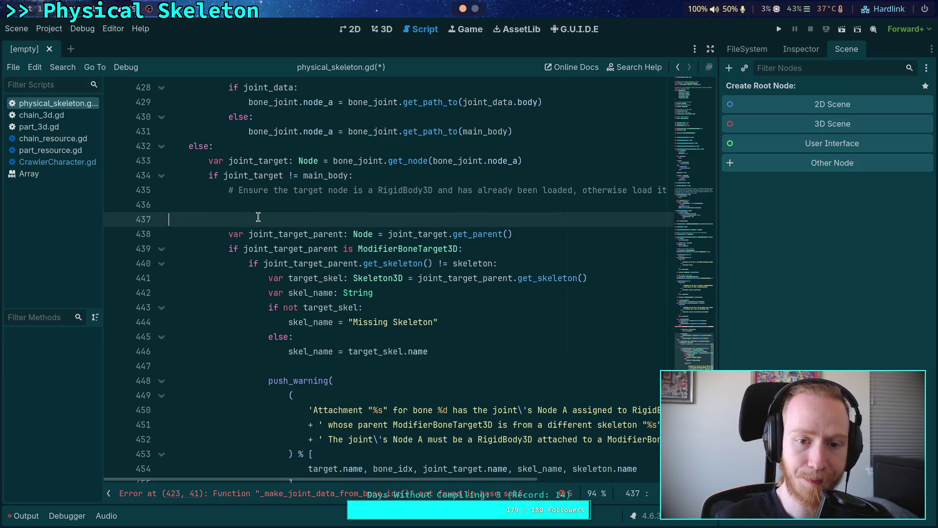
pyautogui.press('Delete')
pyautogui.doubleClick(238, 177)
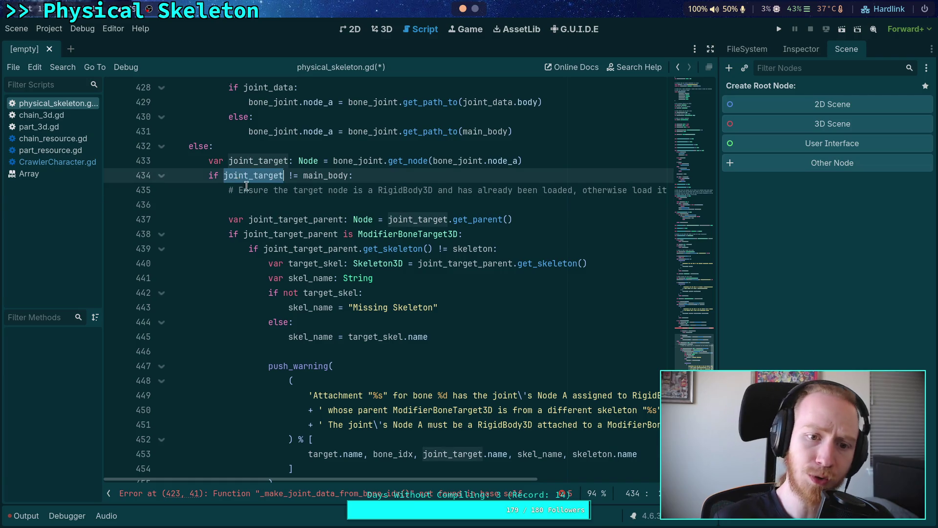
pyautogui.scroll(-1, 246, 186)
pyautogui.scroll(-1, 239, 164)
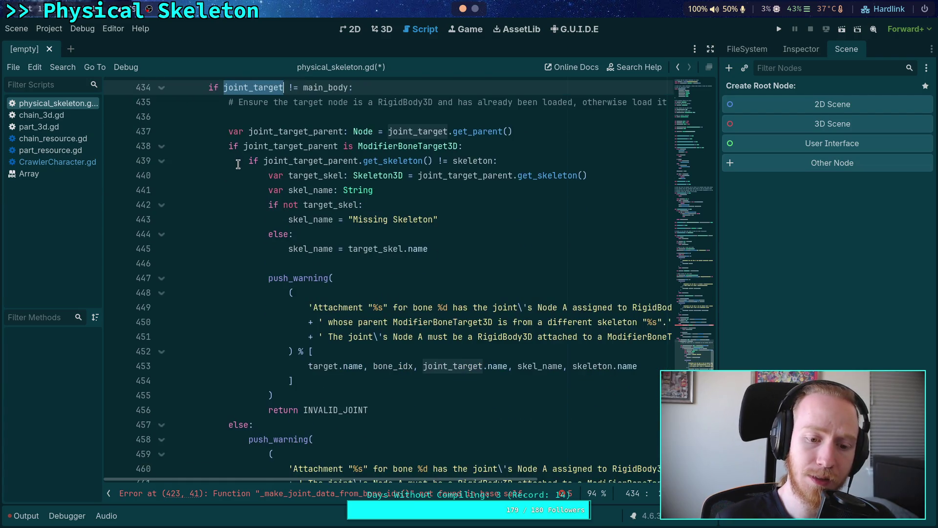
pyautogui.scroll(1, 237, 169)
# Remove the different-skeleton warning and the ModifierBoneTarget3D if/else block.
pyautogui.click(234, 170)
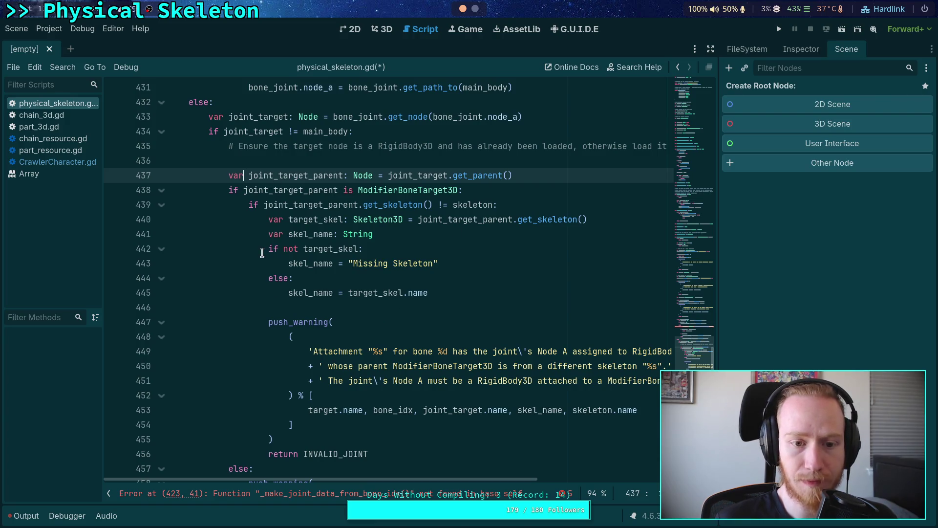
pyautogui.doubleClick(284, 192)
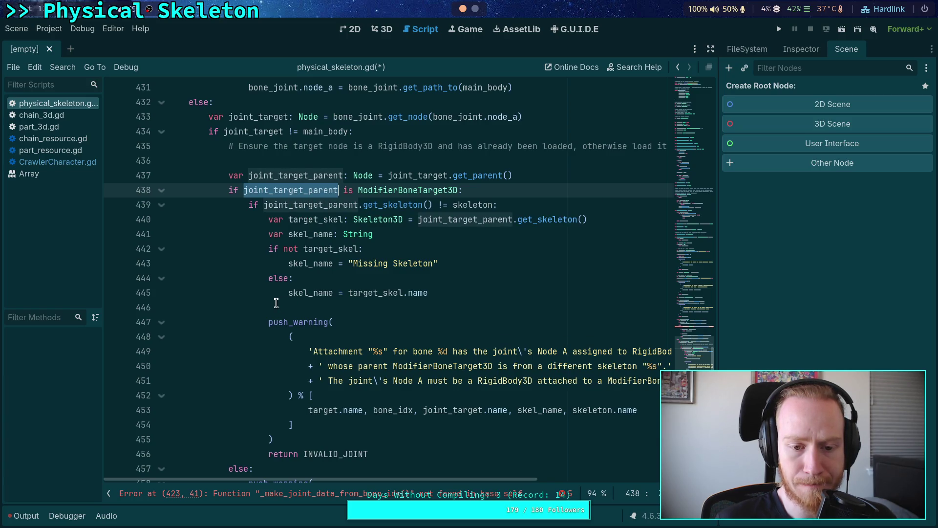
pyautogui.moveTo(249, 206)
pyautogui.mouseDown()
pyautogui.moveTo(361, 425)
pyautogui.moveTo(407, 450)
pyautogui.mouseUp()
pyautogui.press('BackSpace')
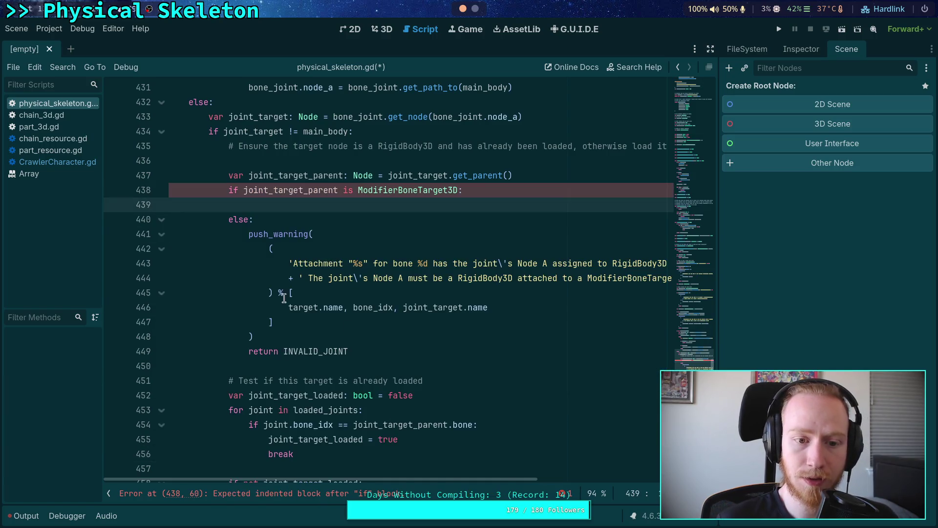
pyautogui.scroll(1, 303, 245)
pyautogui.moveTo(361, 391)
pyautogui.mouseDown()
pyautogui.moveTo(234, 246)
pyautogui.moveTo(118, 230)
pyautogui.mouseUp()
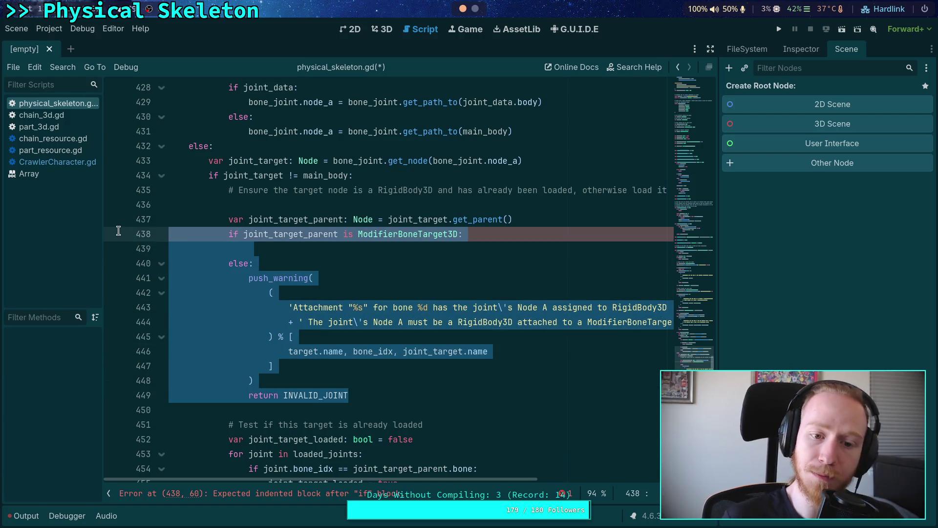
pyautogui.press('BackSpace')
pyautogui.press('Delete')
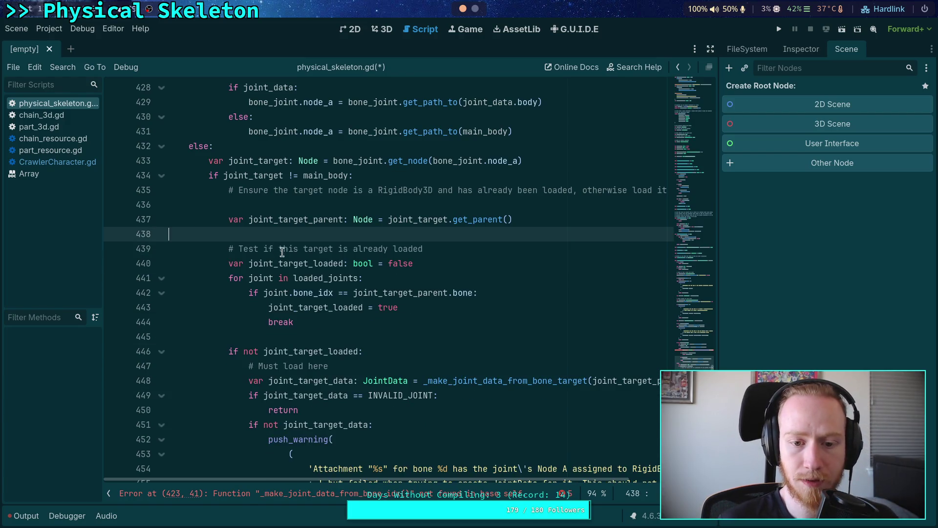
# Delete the joint_target_loaded loop and the joint-loading block, plus leftover blank lines.
pyautogui.doubleClick(309, 219)
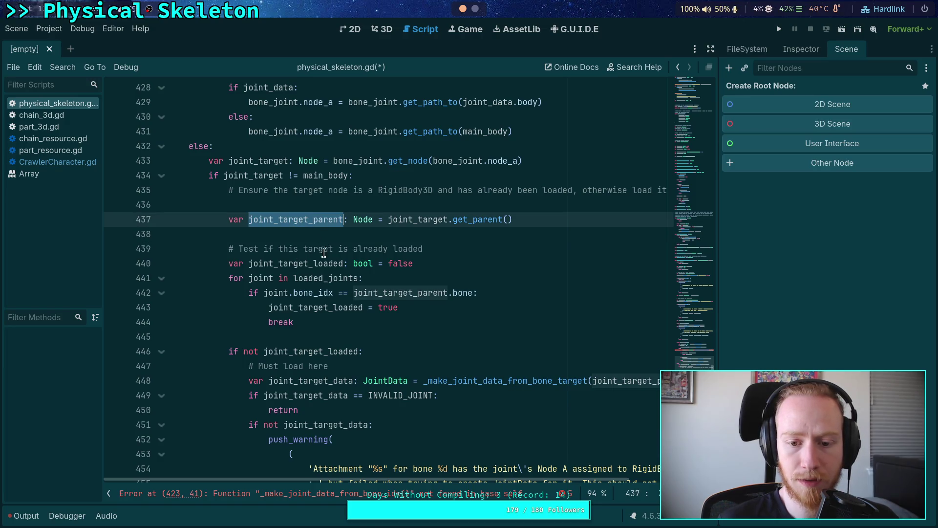
pyautogui.click(321, 319)
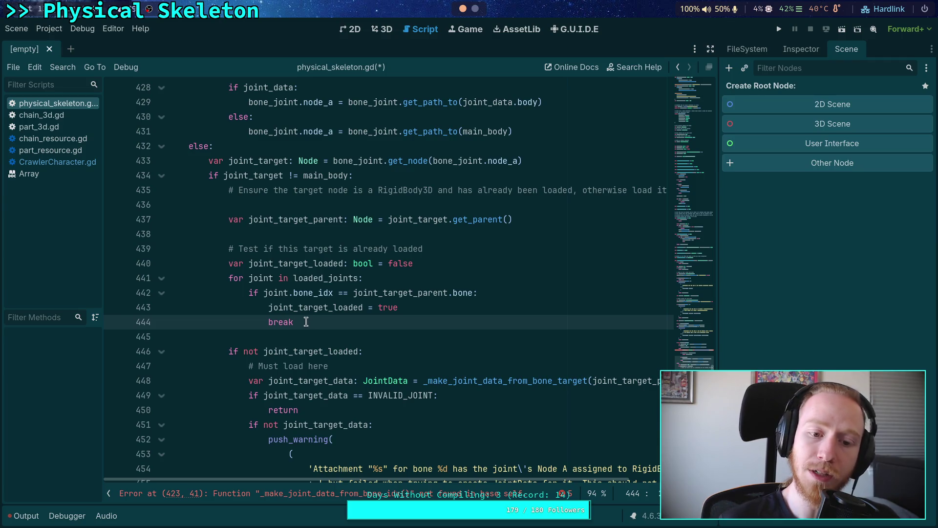
pyautogui.doubleClick(300, 265)
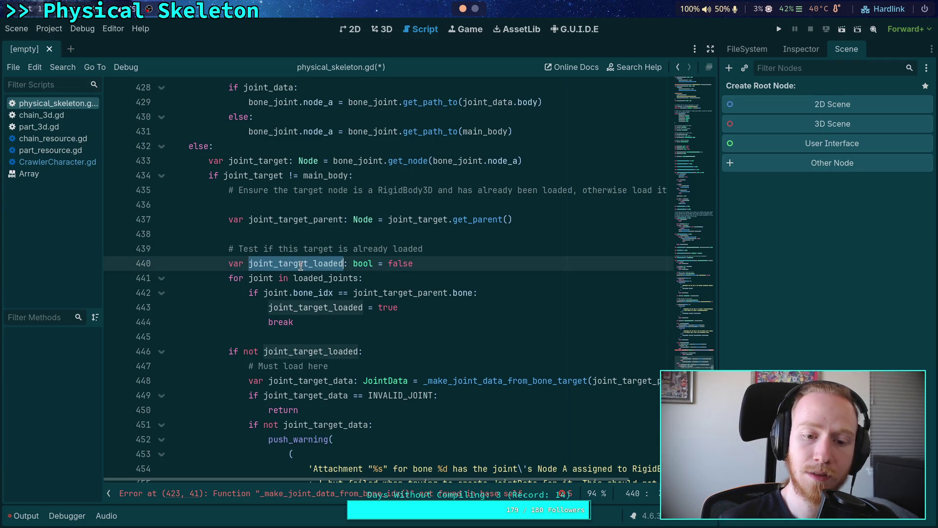
pyautogui.moveTo(312, 326)
pyautogui.mouseDown()
pyautogui.moveTo(211, 289)
pyautogui.moveTo(210, 245)
pyautogui.mouseUp()
pyautogui.press('BackSpace')
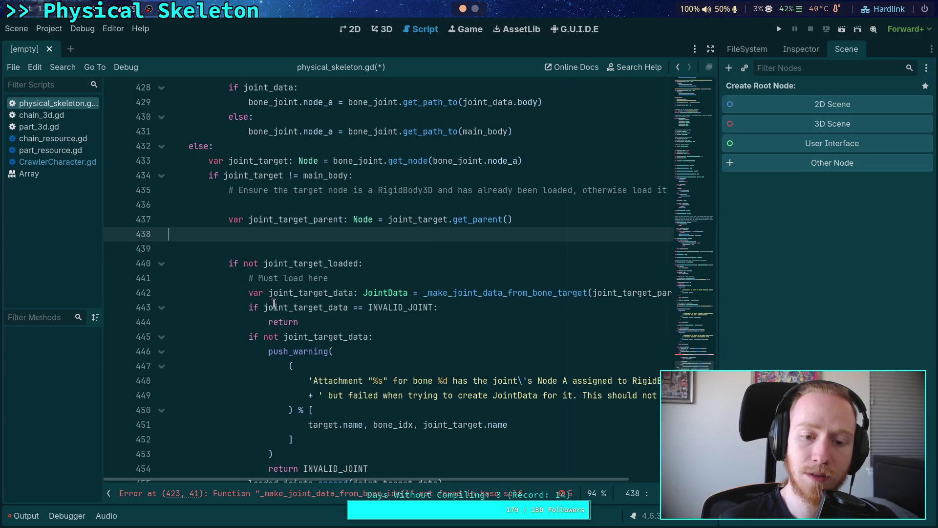
pyautogui.click(282, 264)
pyautogui.scroll(-3, 282, 264)
pyautogui.moveTo(229, 131); pyautogui.dragTo(464, 346)
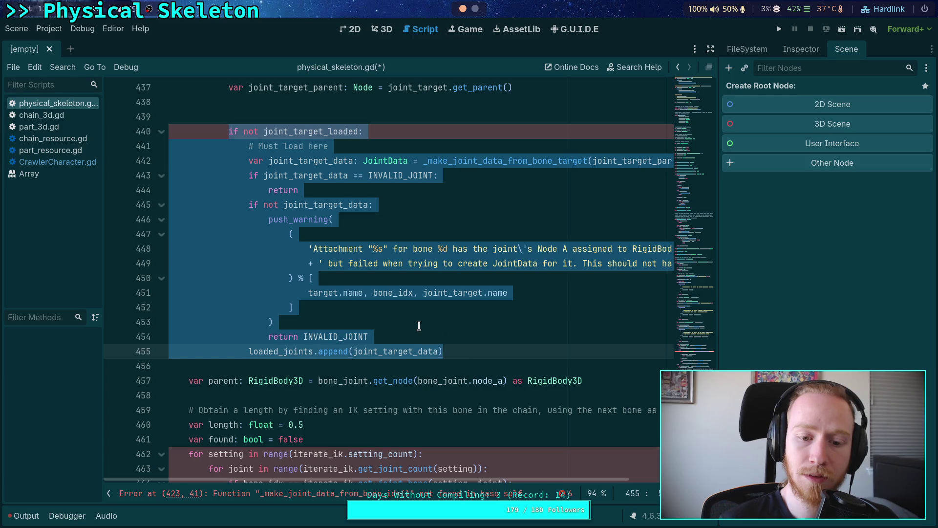
pyautogui.press('BackSpace')
pyautogui.scroll(4, 268, 304)
pyautogui.press('BackSpace')
pyautogui.press('BackSpace')
pyautogui.press('BackSpace')
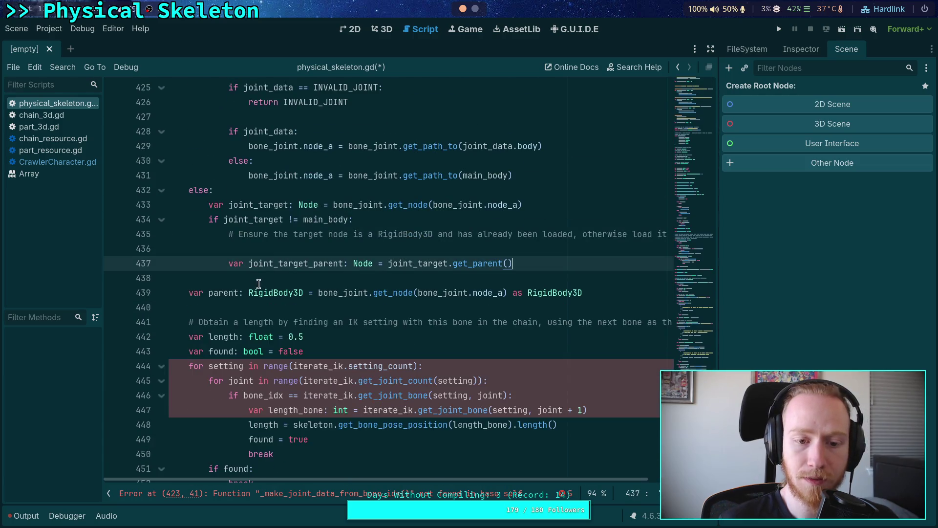
# Delete the rest of the joint-target else branch after the joint_target_parent line.
pyautogui.moveTo(558, 270)
pyautogui.mouseDown()
pyautogui.moveTo(210, 263)
pyautogui.moveTo(210, 235)
pyautogui.moveTo(115, 221)
pyautogui.mouseUp()
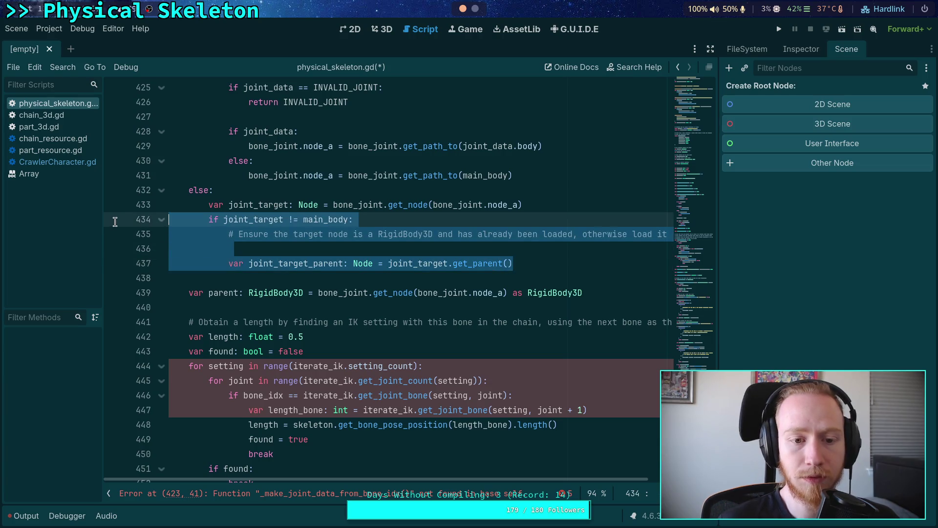
pyautogui.scroll(2, 220, 235)
pyautogui.scroll(1, 337, 280)
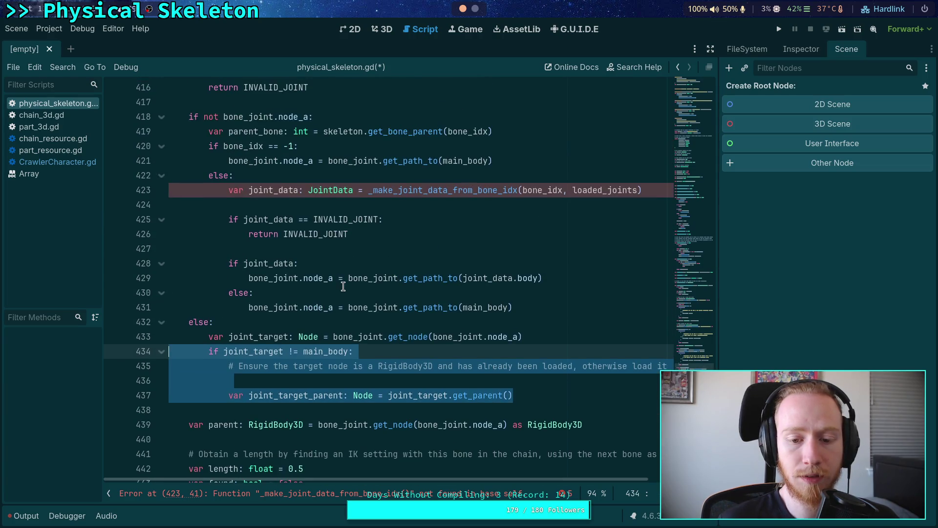
pyautogui.scroll(1, 344, 287)
pyautogui.scroll(-1, 343, 286)
pyautogui.click(343, 287)
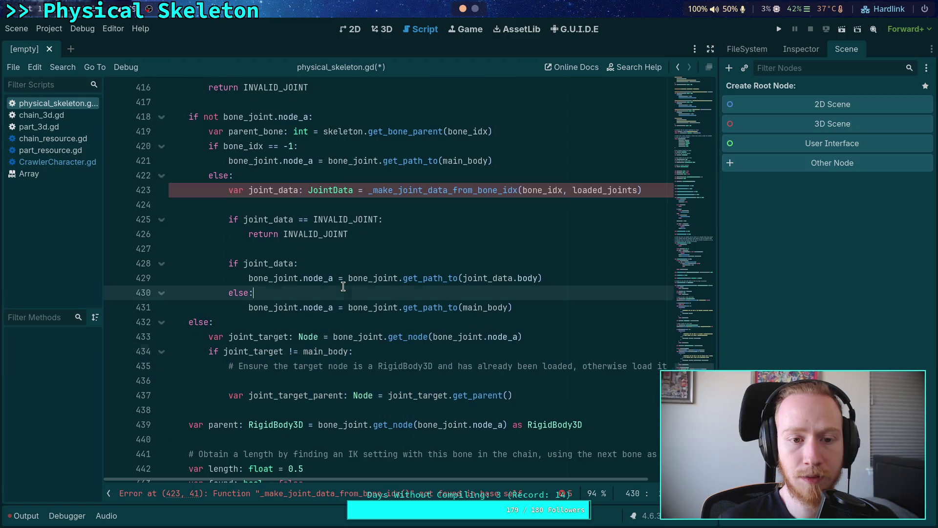
pyautogui.click(531, 394)
pyautogui.moveTo(524, 391)
pyautogui.mouseDown()
pyautogui.moveTo(299, 380)
pyautogui.moveTo(142, 352)
pyautogui.moveTo(121, 366)
pyautogui.moveTo(75, 352)
pyautogui.moveTo(95, 325)
pyautogui.mouseUp()
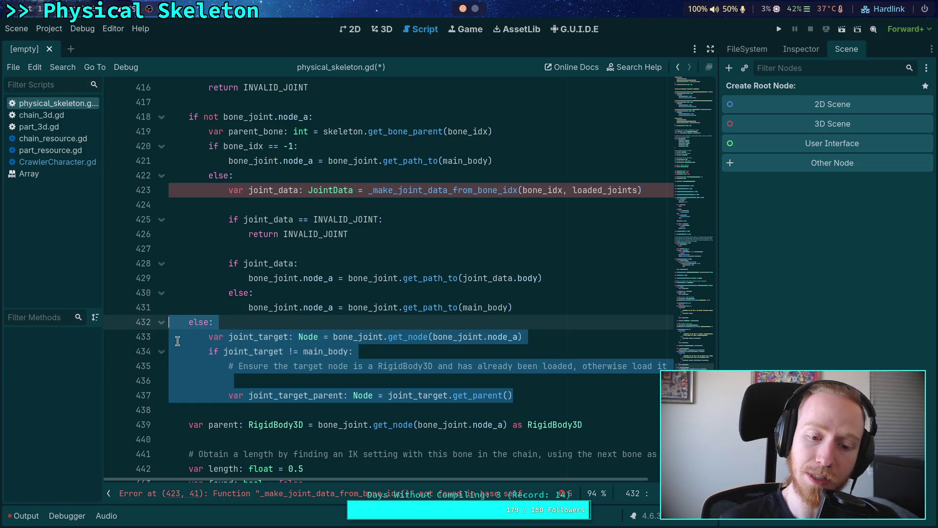
pyautogui.press('BackSpace')
# Remove the 'if not bone_joint.node_a' assignment block and its blank lines.
pyautogui.scroll(1, 409, 333)
pyautogui.moveTo(513, 351)
pyautogui.mouseDown()
pyautogui.moveTo(239, 278)
pyautogui.moveTo(192, 189)
pyautogui.moveTo(163, 166)
pyautogui.mouseUp()
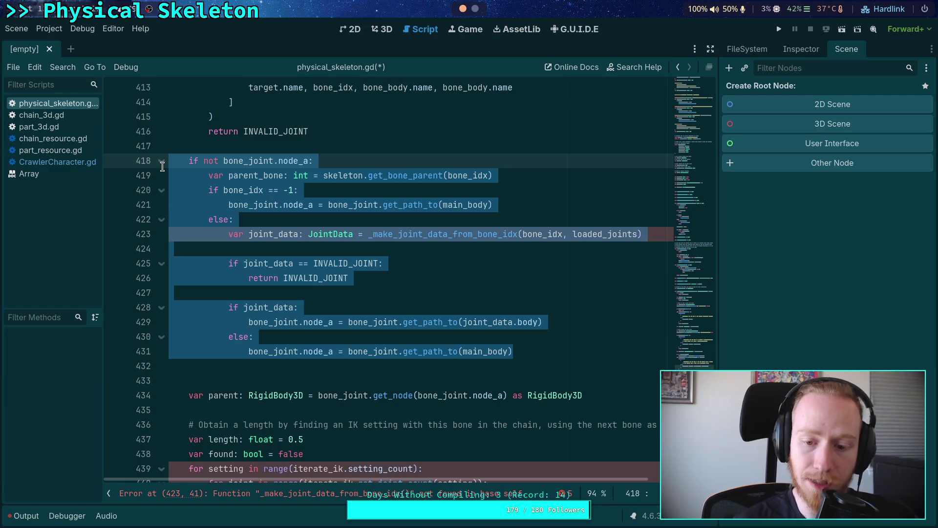
pyautogui.doubleClick(460, 231)
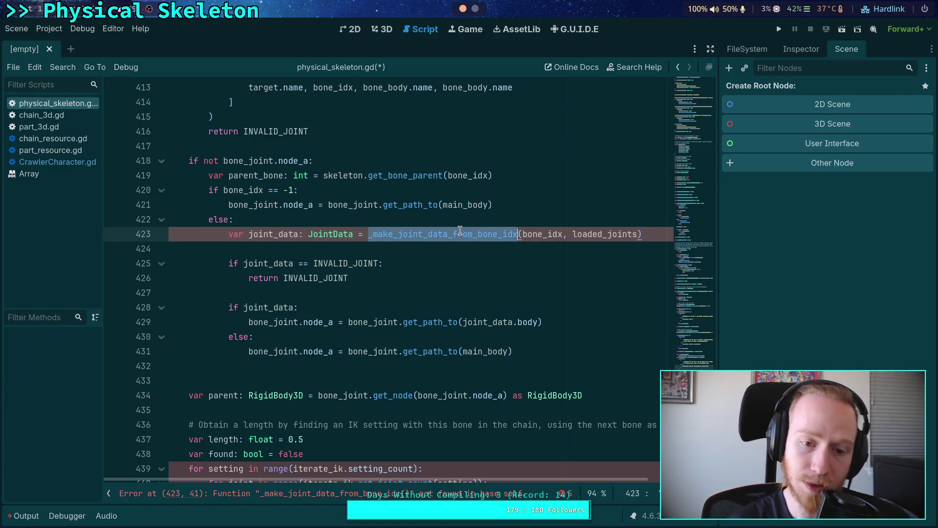
pyautogui.moveTo(534, 352)
pyautogui.mouseDown()
pyautogui.moveTo(308, 296)
pyautogui.moveTo(270, 305)
pyautogui.moveTo(186, 201)
pyautogui.mouseUp()
pyautogui.scroll(2, 308, 296)
pyautogui.press('BackSpace')
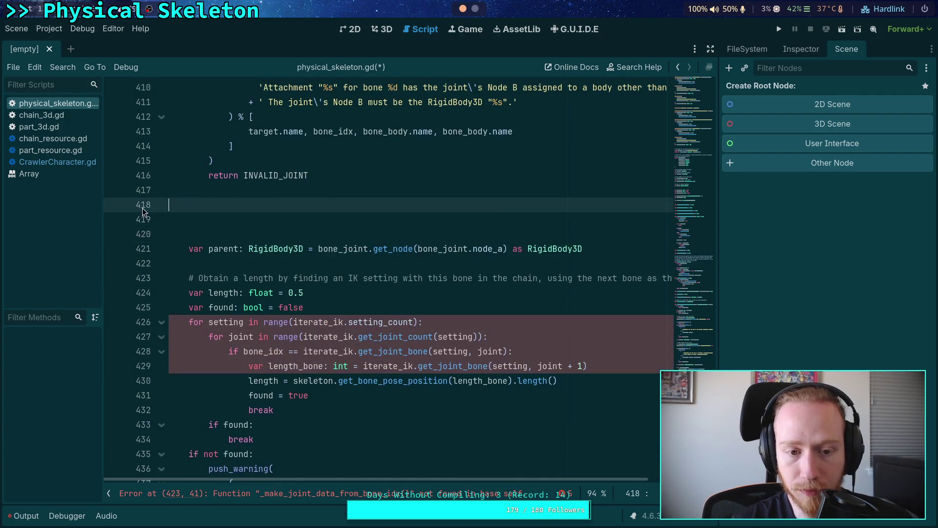
pyautogui.press('Delete')
pyautogui.press('Delete')
pyautogui.scroll(5, 290, 228)
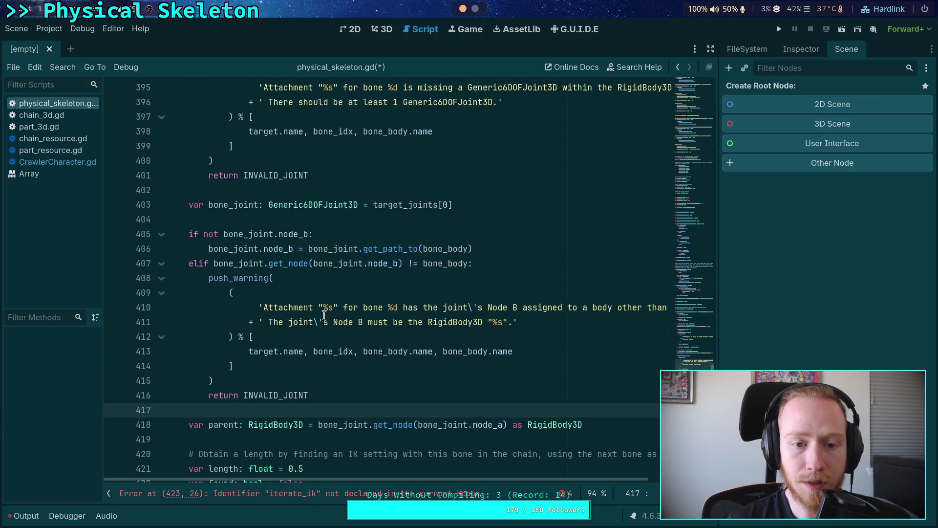
# Delete the node_b assignment and warning block ending in return INVALID_JOINT.
pyautogui.click(338, 384)
pyautogui.click(320, 394)
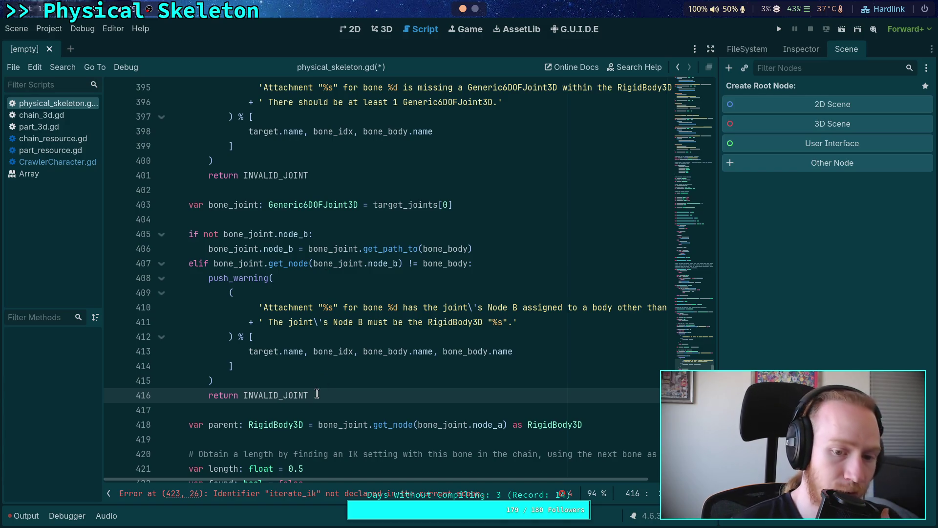
pyautogui.moveTo(315, 393)
pyautogui.mouseDown()
pyautogui.moveTo(175, 307)
pyautogui.moveTo(148, 236)
pyautogui.mouseUp()
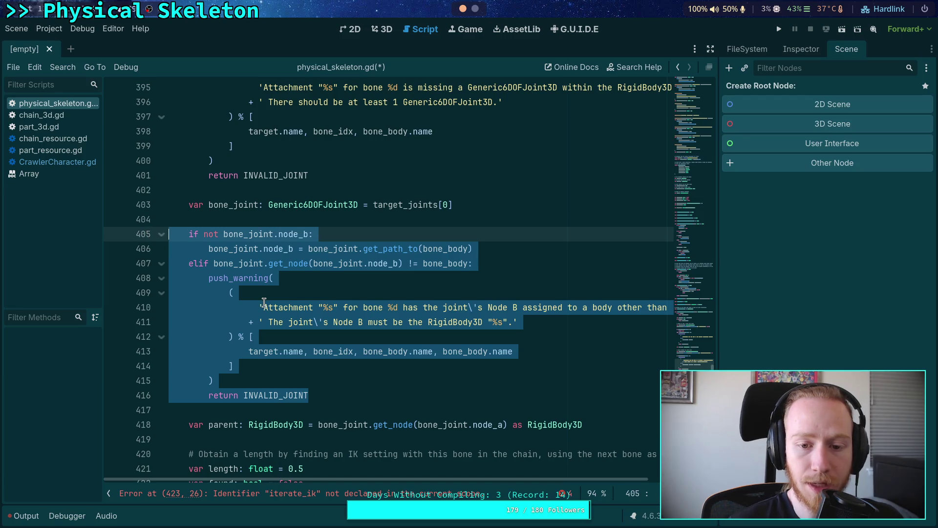
pyautogui.press('BackSpace')
pyautogui.press('BackSpace')
# Remove the blank line after the bone_joint declaration and check the bone_idx uses.
pyautogui.scroll(4, 264, 302)
pyautogui.scroll(6, 205, 316)
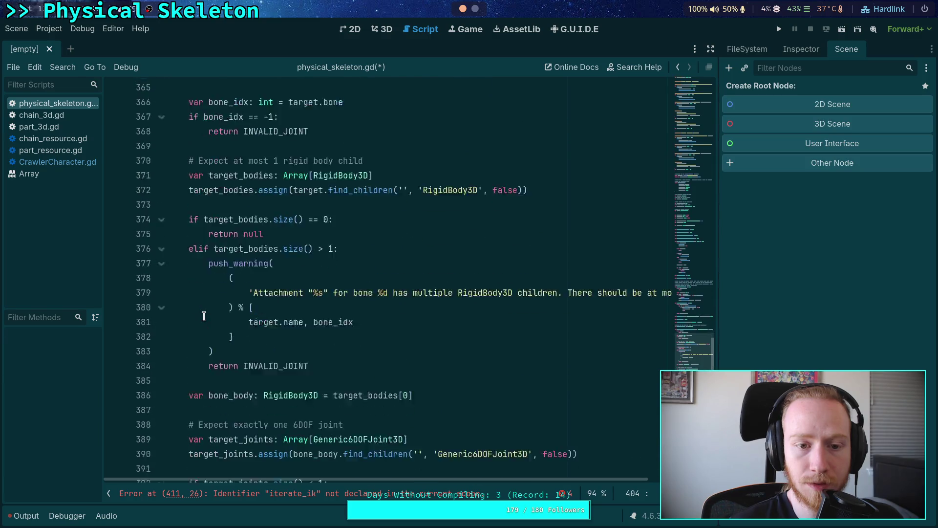
pyautogui.scroll(-1, 204, 316)
pyautogui.scroll(-10, 204, 316)
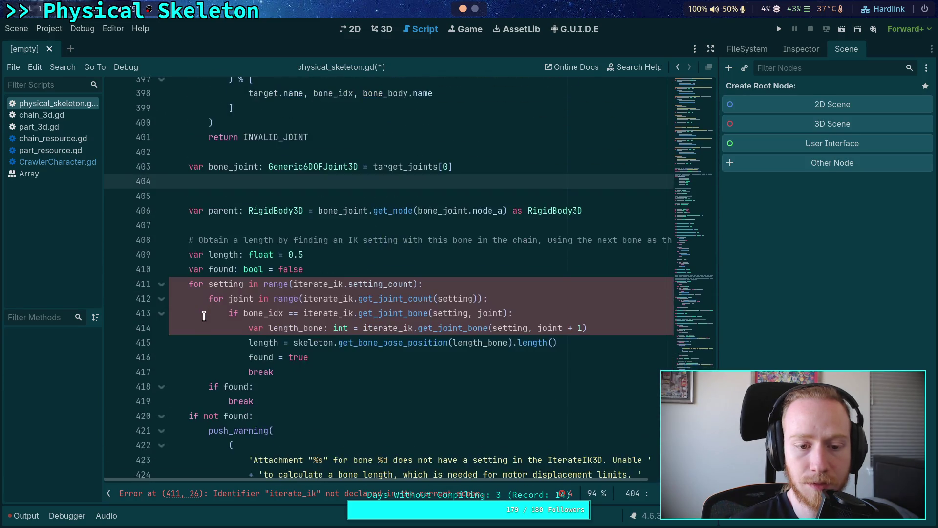
pyautogui.press('BackSpace')
pyautogui.scroll(-6, 204, 316)
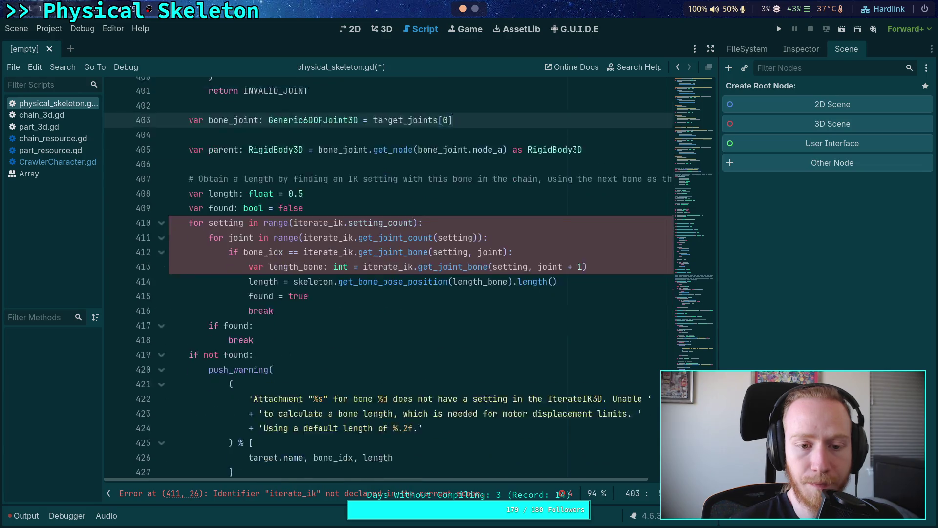
pyautogui.scroll(6, 306, 338)
pyautogui.scroll(5, 306, 338)
pyautogui.scroll(-11, 313, 327)
pyautogui.doubleClick(320, 309)
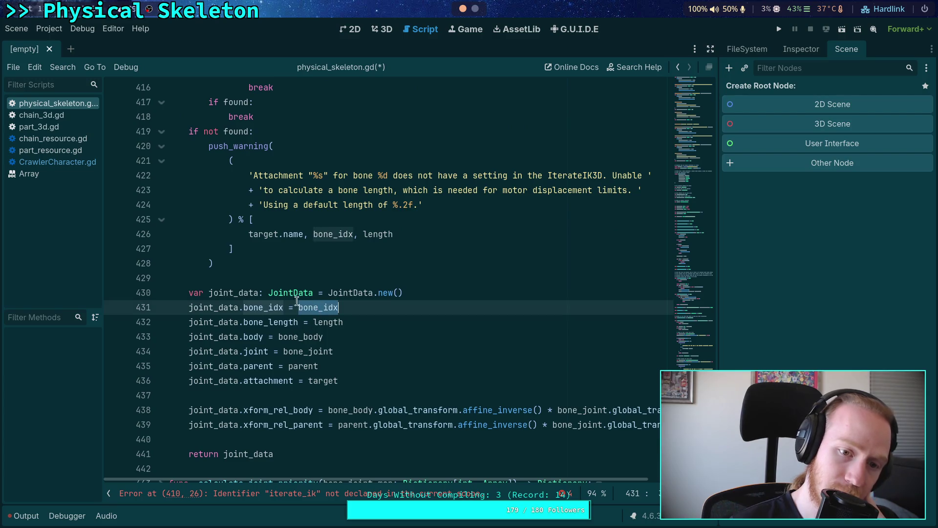
pyautogui.scroll(7, 274, 307)
pyautogui.scroll(13, 262, 299)
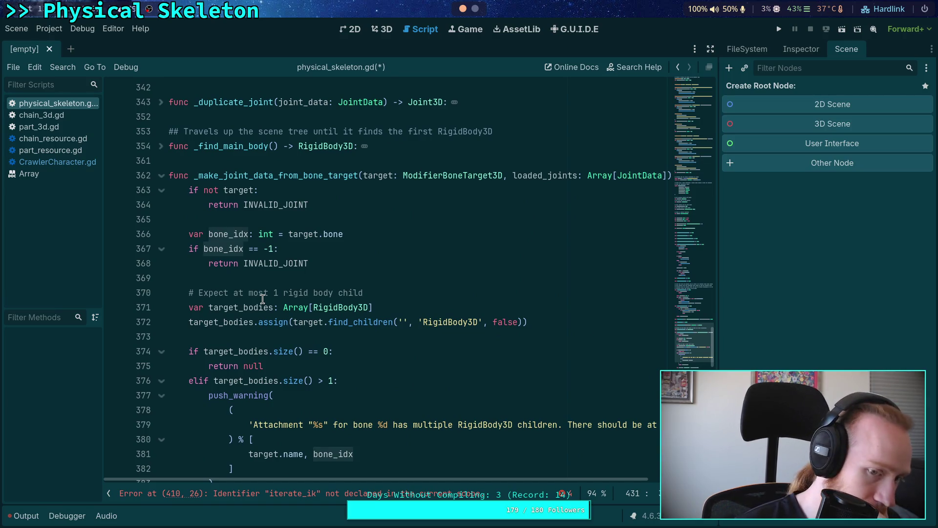
# Delete the zero and multiple RigidBody3D children checks.
pyautogui.scroll(-3, 262, 299)
pyautogui.scroll(2, 262, 299)
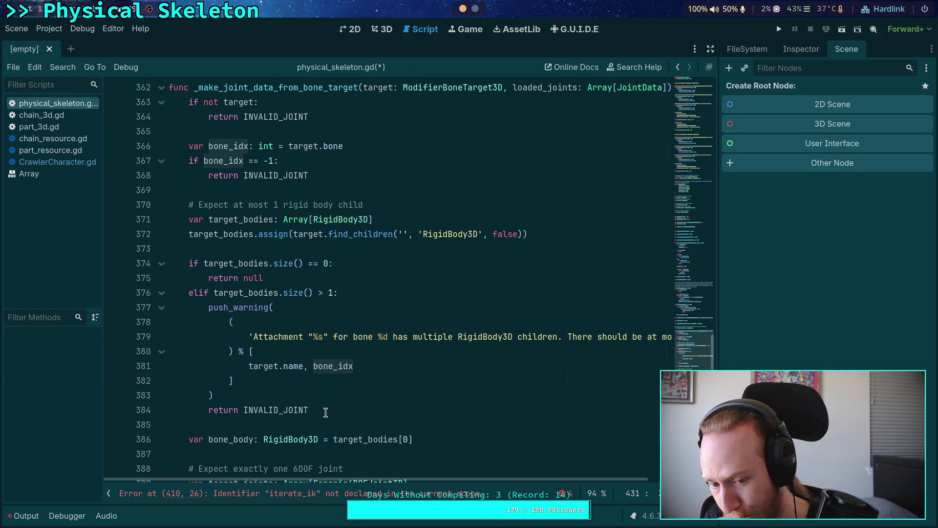
pyautogui.moveTo(326, 412); pyautogui.dragTo(148, 250)
pyautogui.press('BackSpace')
pyautogui.press('BackSpace')
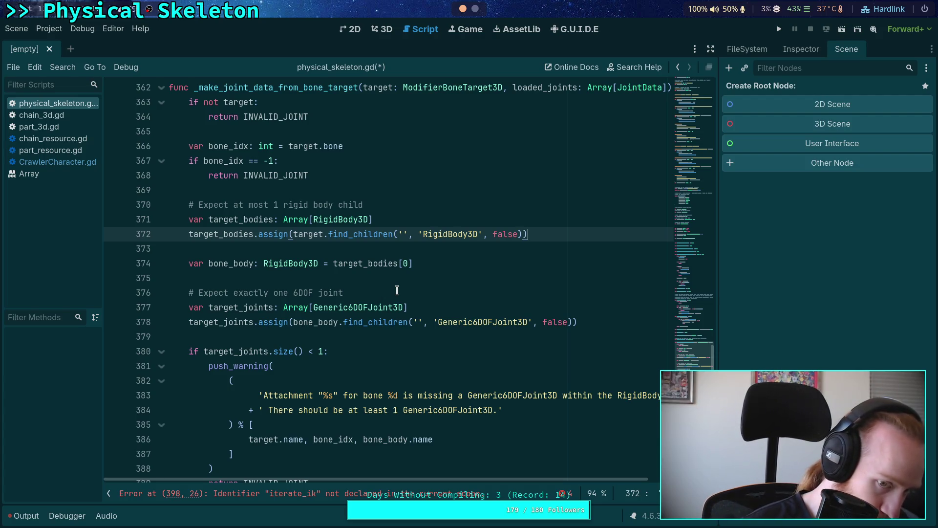
# Select the missing Generic6DOFJoint3D check block and highlight the uses of length.
pyautogui.scroll(-2, 397, 290)
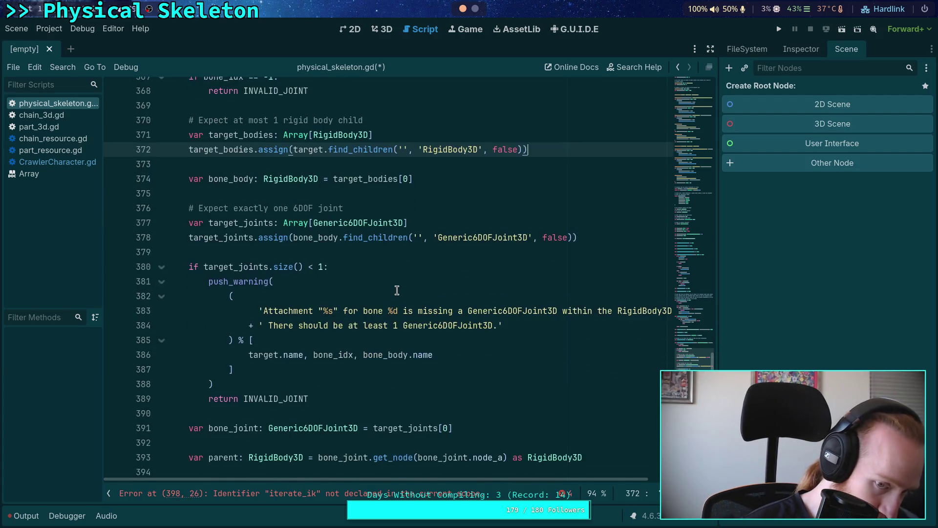
pyautogui.moveTo(337, 396)
pyautogui.mouseDown()
pyautogui.moveTo(230, 374)
pyautogui.moveTo(176, 337)
pyautogui.moveTo(161, 234)
pyautogui.moveTo(127, 234)
pyautogui.mouseUp()
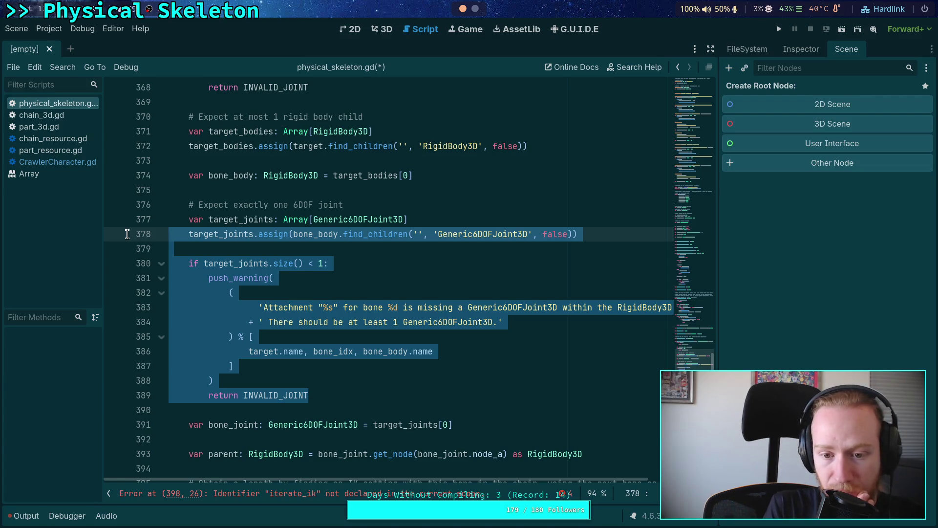
pyautogui.click(344, 389)
pyautogui.moveTo(346, 388); pyautogui.dragTo(117, 220)
pyautogui.scroll(4, 308, 342)
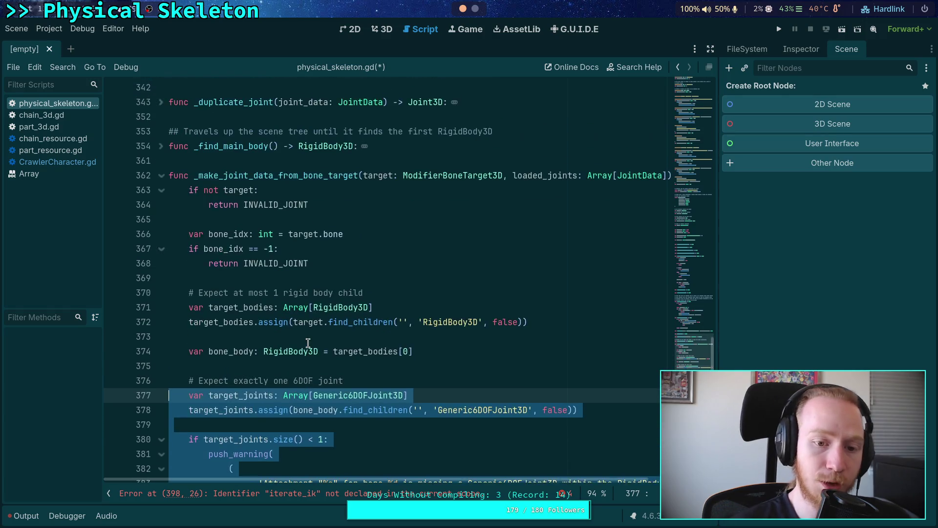
pyautogui.scroll(-7, 305, 326)
pyautogui.scroll(-5, 305, 326)
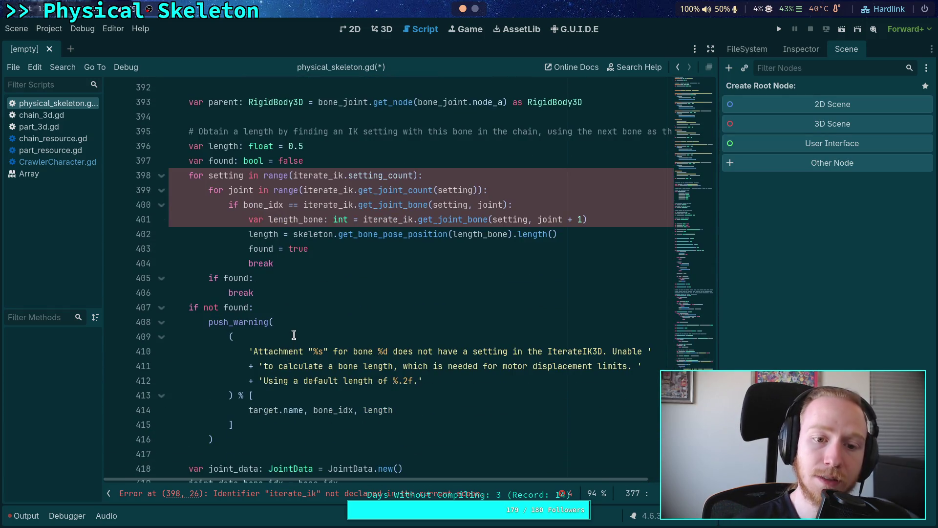
pyautogui.scroll(1, 325, 338)
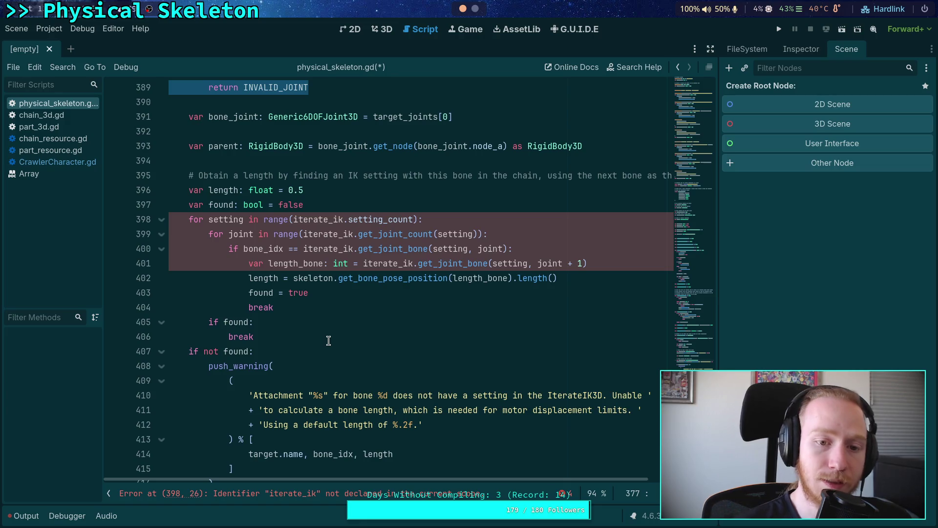
pyautogui.doubleClick(220, 190)
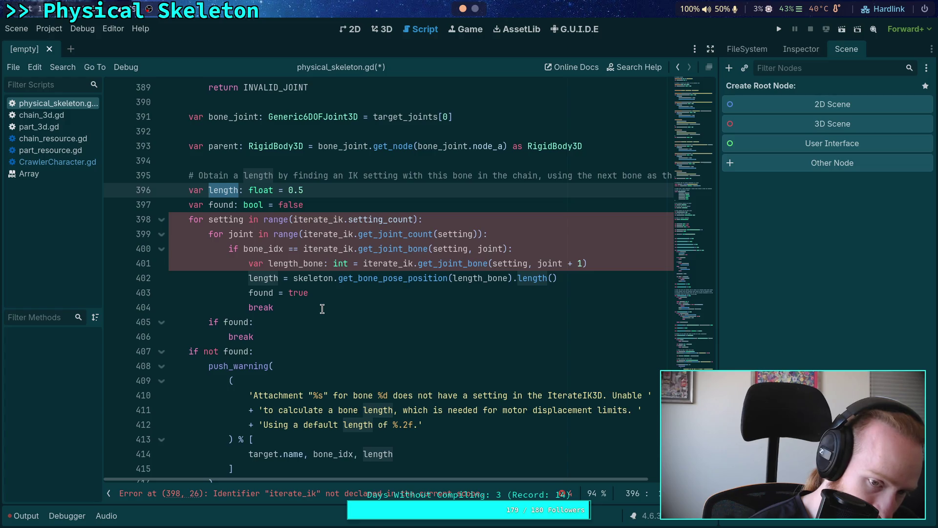
pyautogui.scroll(-1, 322, 308)
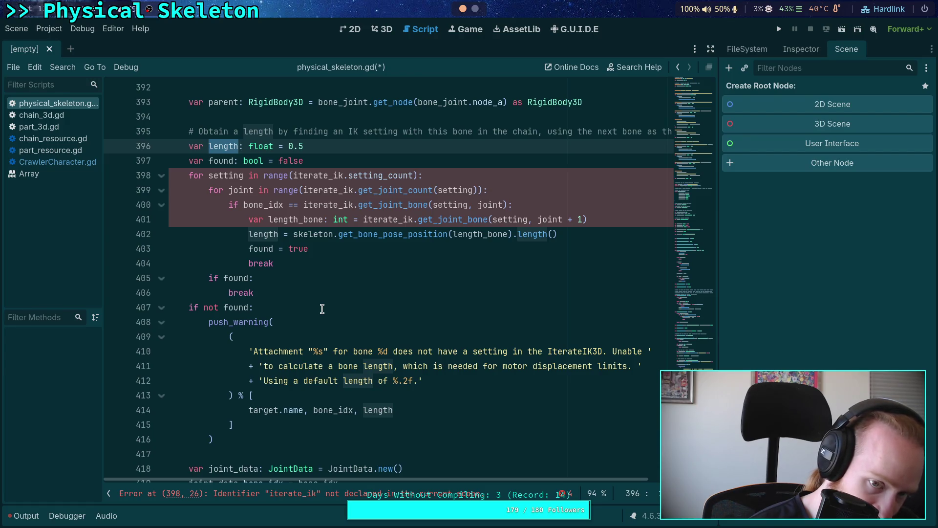
# Delete the 'if not found: push_warning(...)' block on lines 407–416 of the bone-length lookup.
pyautogui.scroll(-1, 322, 308)
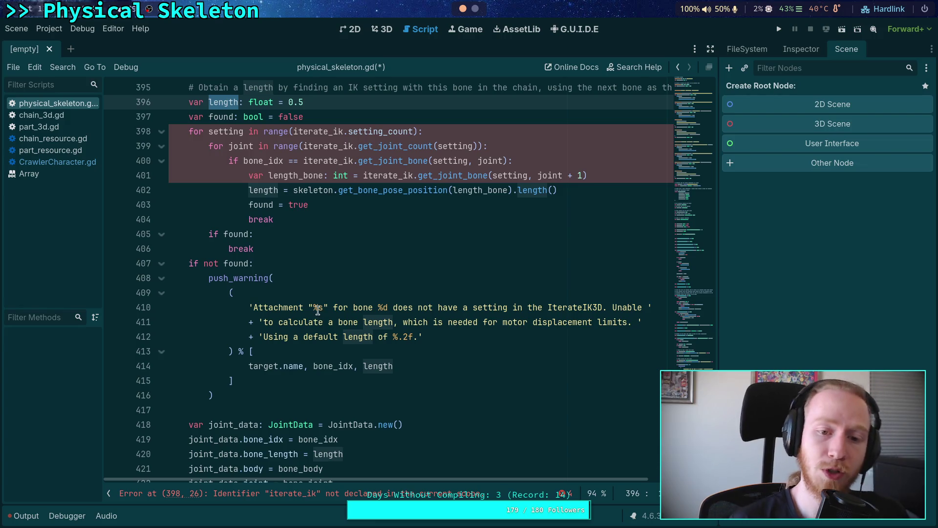
pyautogui.scroll(2, 168, 276)
pyautogui.moveTo(297, 249)
pyautogui.mouseDown()
pyautogui.moveTo(168, 276)
pyautogui.moveTo(169, 190)
pyautogui.moveTo(124, 198)
pyautogui.moveTo(118, 213)
pyautogui.moveTo(117, 198)
pyautogui.mouseUp()
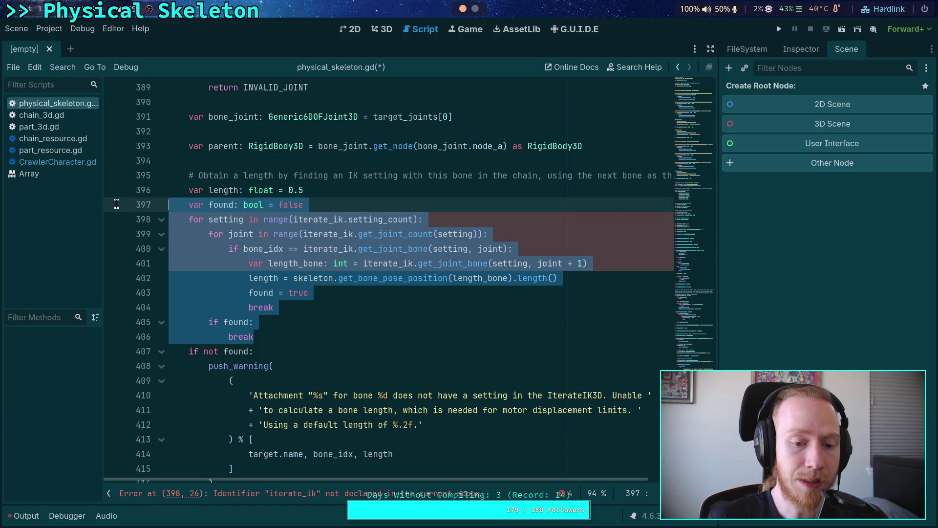
pyautogui.scroll(-2, 233, 297)
pyautogui.moveTo(244, 394); pyautogui.dragTo(132, 215)
pyautogui.scroll(2, 187, 298)
pyautogui.click(225, 358)
pyautogui.scroll(-1, 236, 427)
pyautogui.moveTo(236, 430)
pyautogui.mouseDown()
pyautogui.moveTo(254, 293)
pyautogui.moveTo(295, 268)
pyautogui.mouseUp()
pyautogui.press('BackSpace')
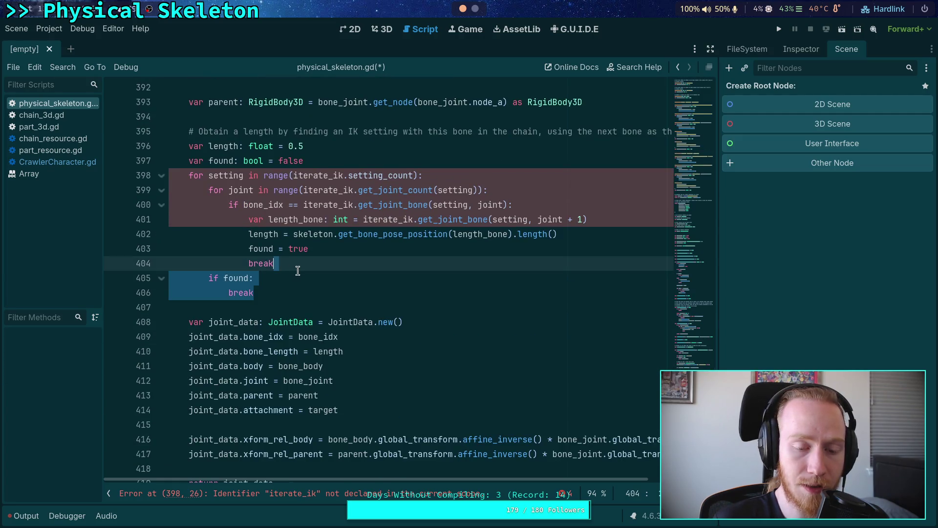
pyautogui.click(294, 279)
# Expand and collapse _calculate_joint_priority twice to inspect its body.
pyautogui.scroll(2, 293, 279)
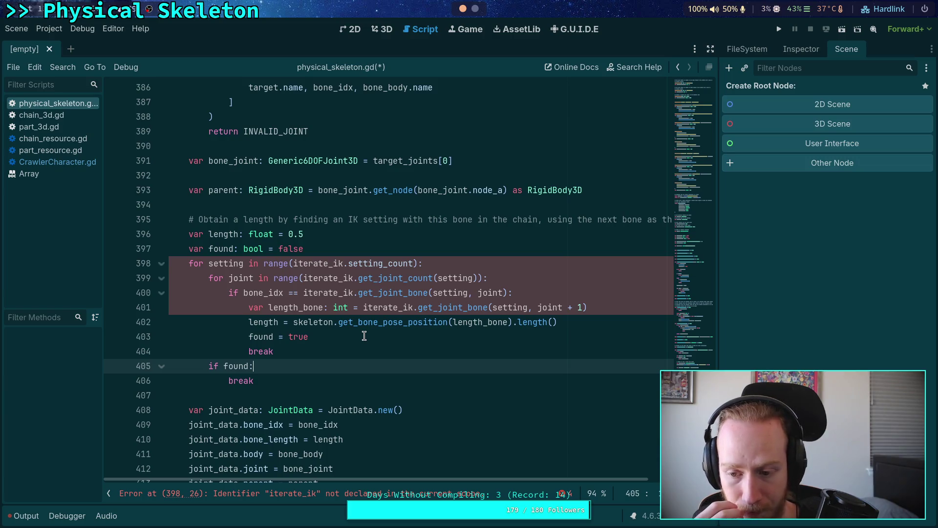
pyautogui.scroll(-7, 364, 337)
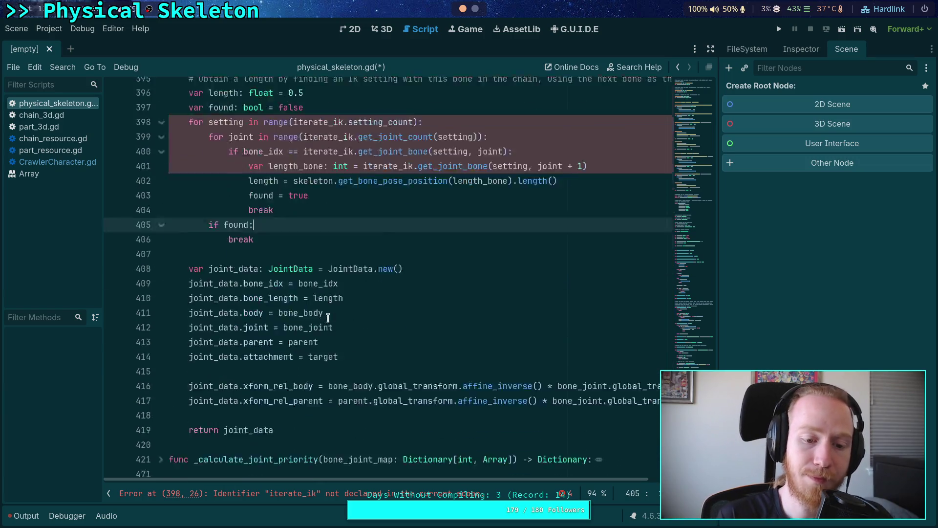
pyautogui.click(161, 292)
pyautogui.click(160, 292)
pyautogui.scroll(7, 168, 299)
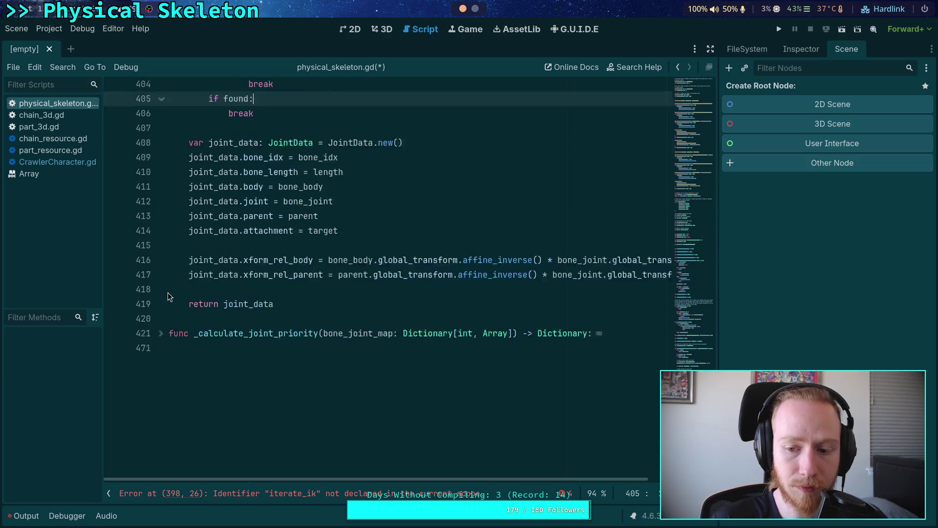
pyautogui.scroll(-6, 168, 303)
pyautogui.click(163, 337)
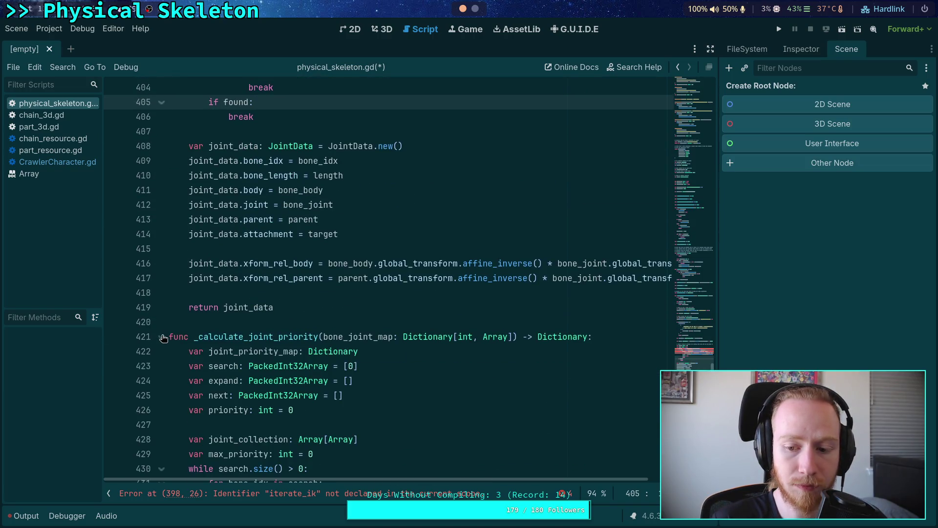
pyautogui.click(163, 337)
pyautogui.scroll(6, 163, 337)
pyautogui.scroll(14, 163, 337)
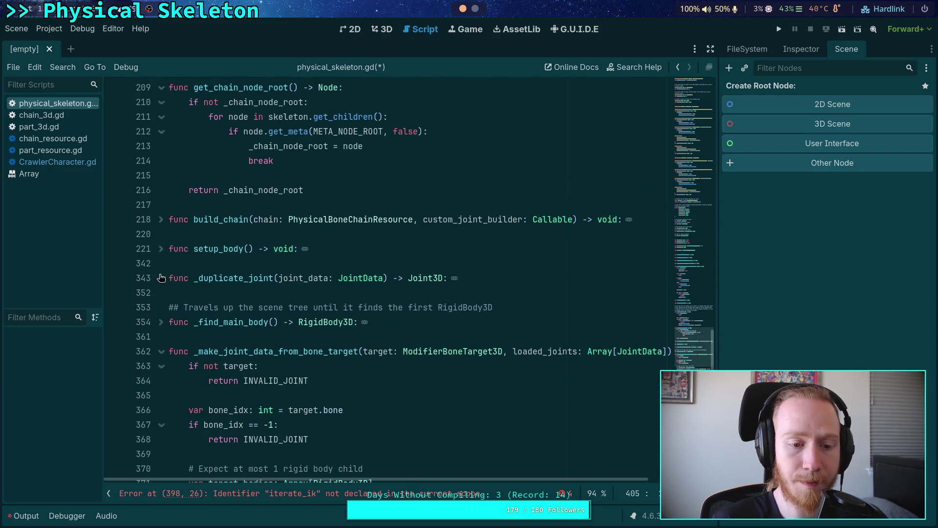
pyautogui.click(160, 277)
pyautogui.scroll(-2, 161, 278)
pyautogui.moveTo(276, 307); pyautogui.dragTo(111, 184)
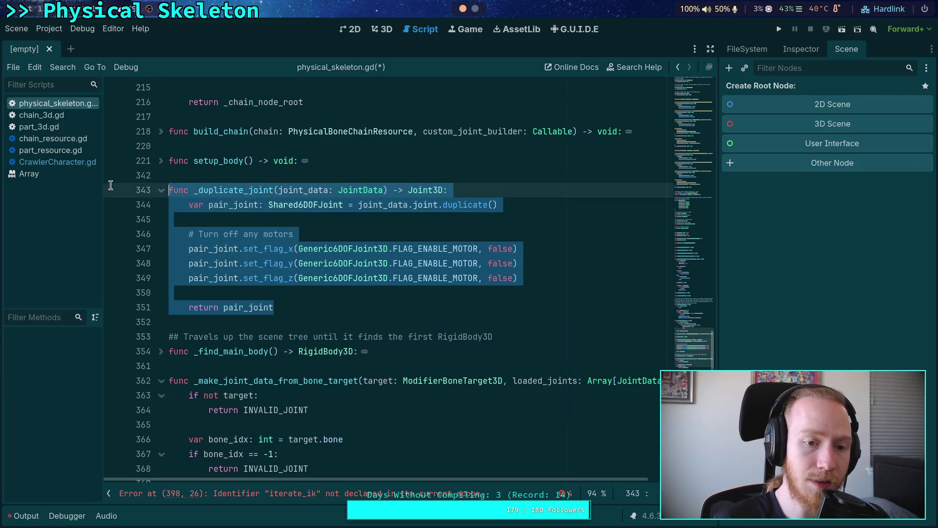
pyautogui.doubleClick(211, 190)
pyautogui.hotkey('ctrl', 'f')
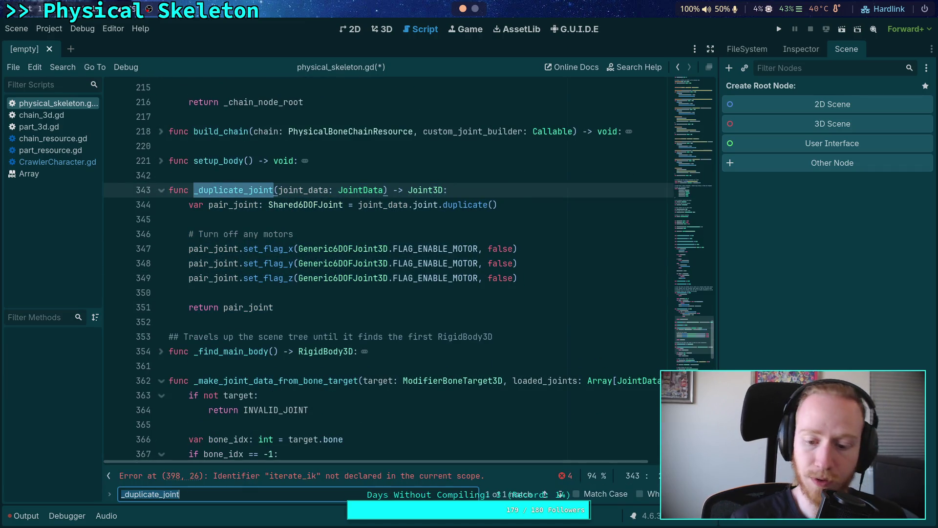
pyautogui.moveTo(276, 307); pyautogui.dragTo(106, 185)
pyautogui.press('BackSpace')
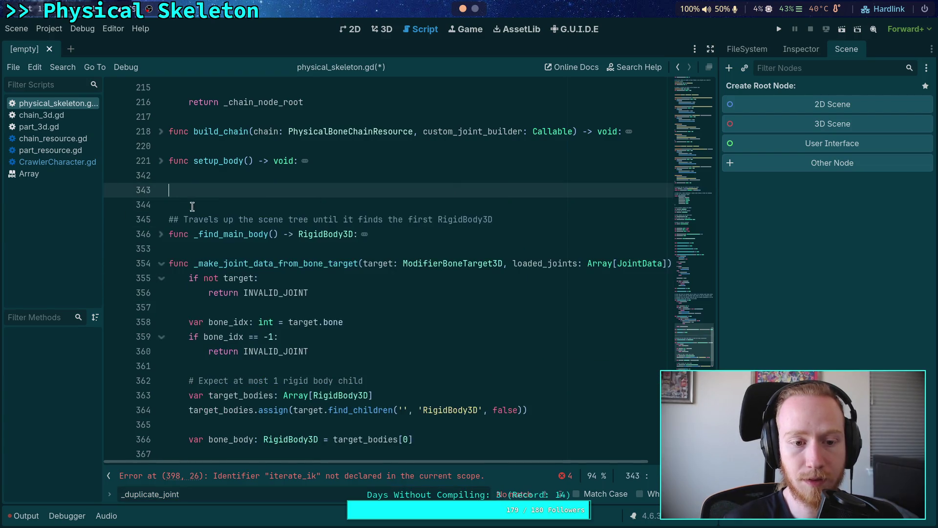
pyautogui.press('BackSpace')
pyautogui.press('Delete')
pyautogui.scroll(2, 243, 252)
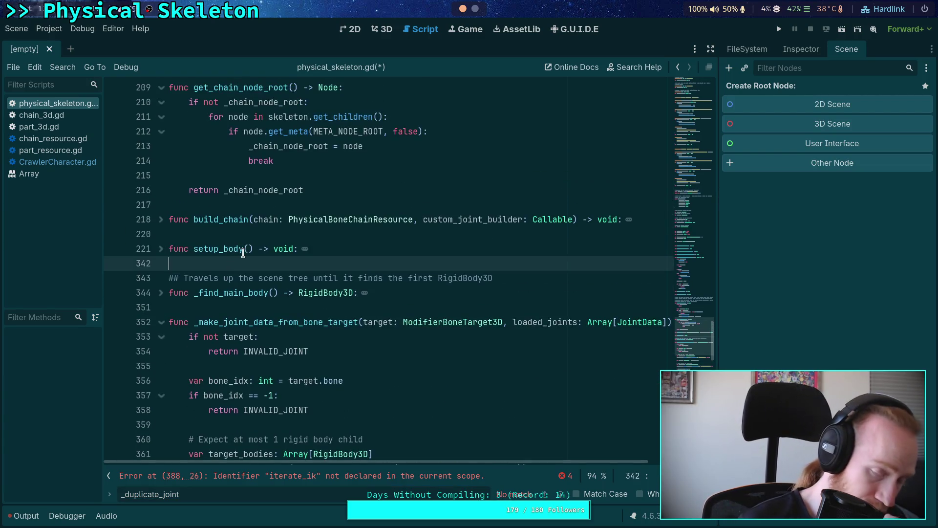
pyautogui.scroll(2, 243, 254)
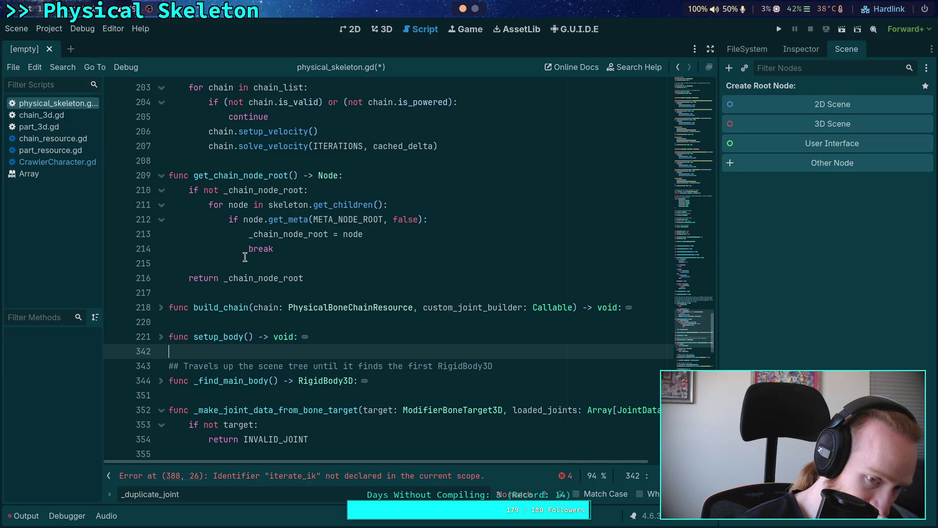
pyautogui.click(162, 336)
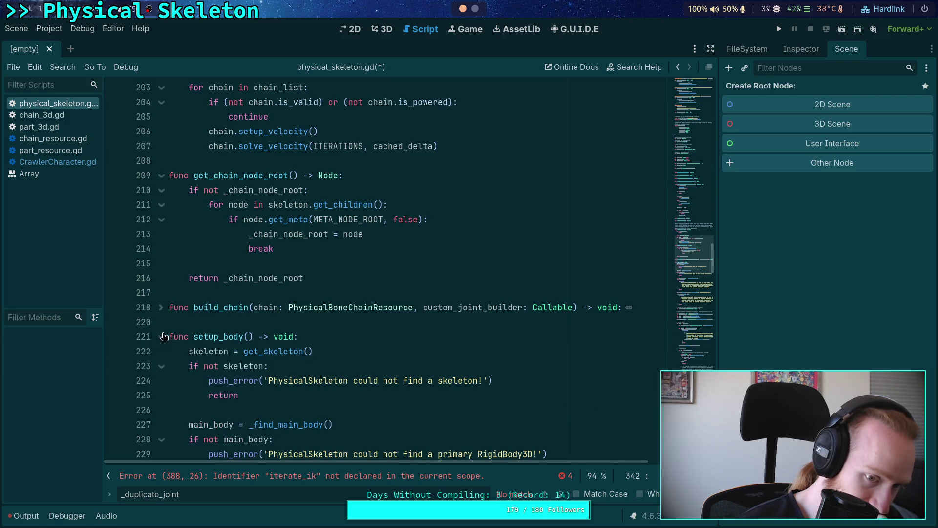
pyautogui.doubleClick(195, 337)
pyautogui.scroll(-3, 295, 337)
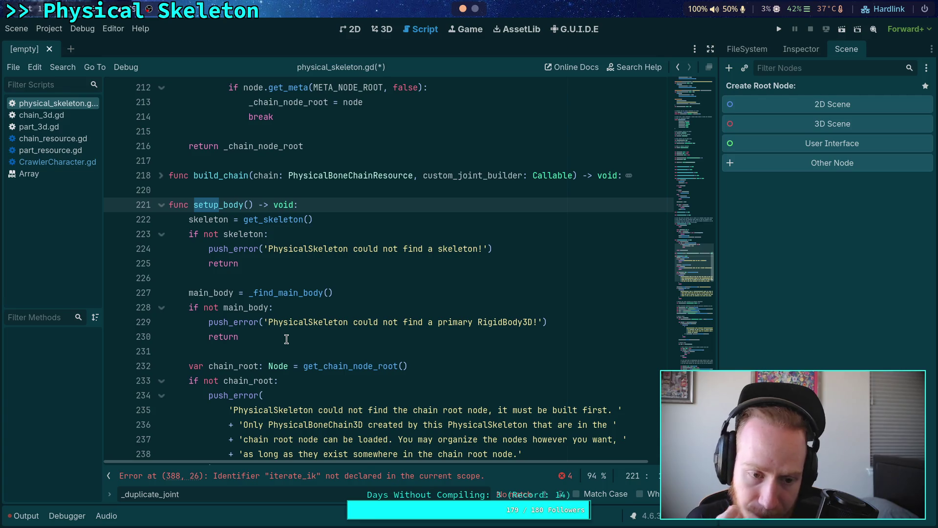
pyautogui.click(161, 205)
pyautogui.scroll(5, 220, 349)
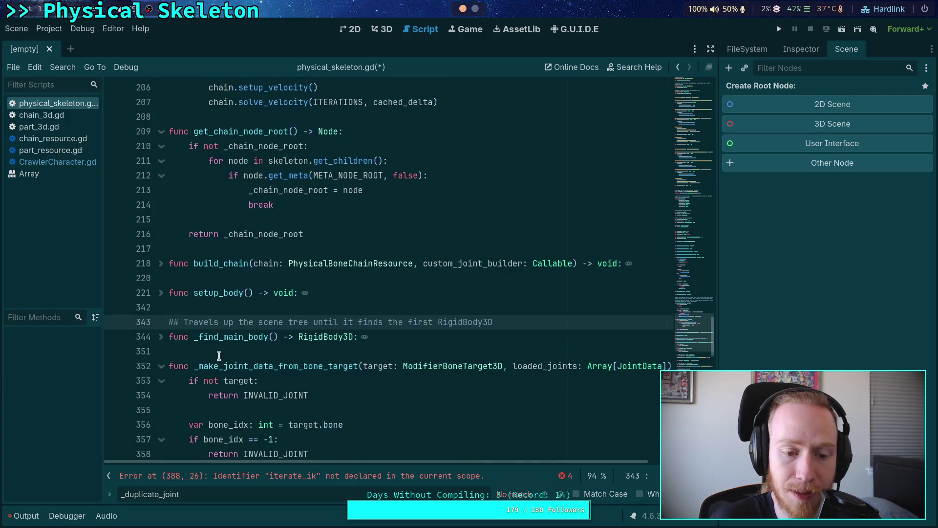
pyautogui.scroll(3, 221, 355)
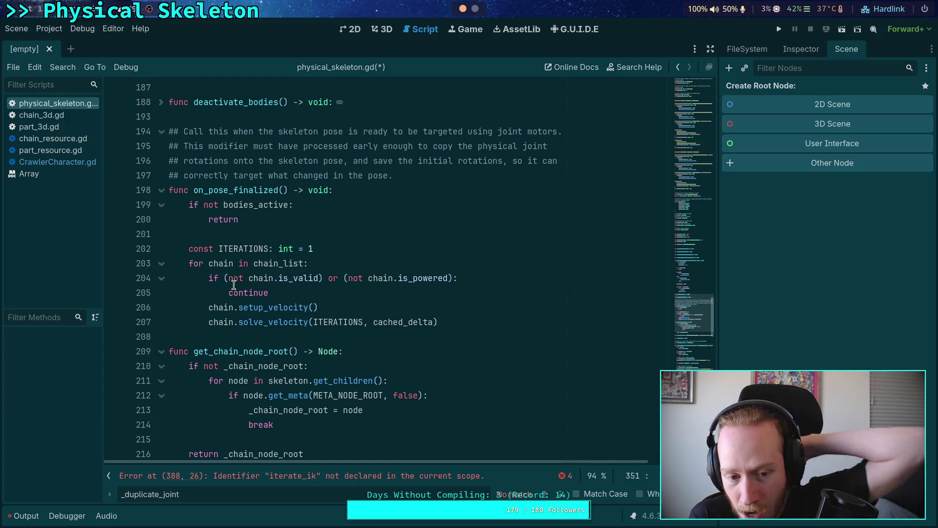
pyautogui.scroll(-2, 234, 285)
pyautogui.scroll(-2, 234, 285)
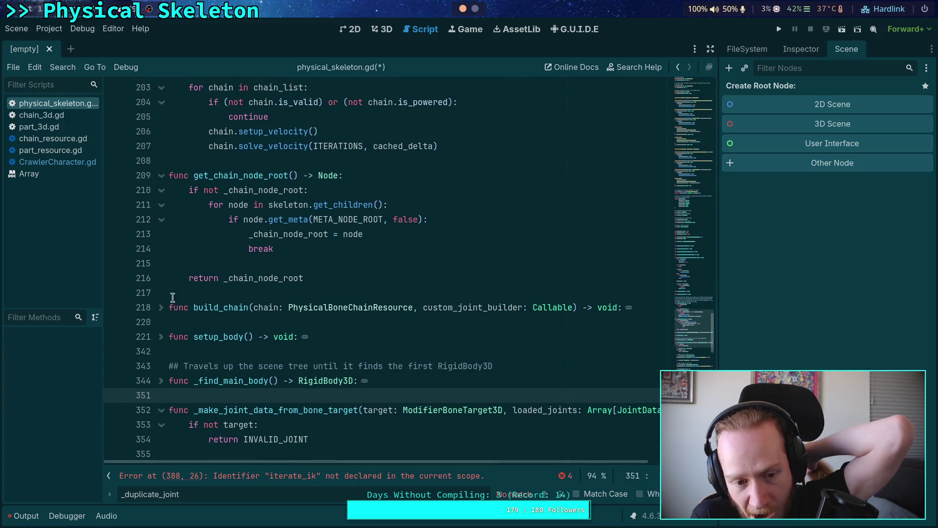
pyautogui.click(161, 337)
pyautogui.scroll(-4, 160, 338)
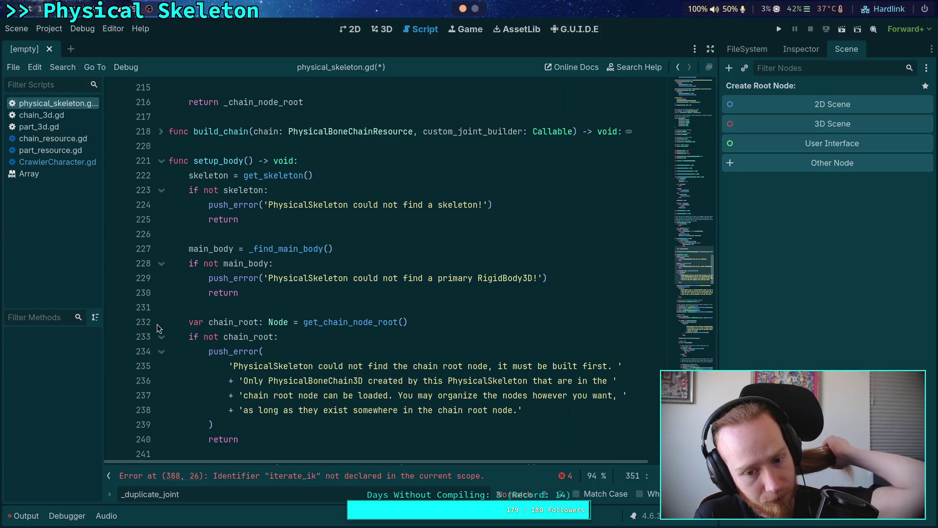
pyautogui.click(162, 162)
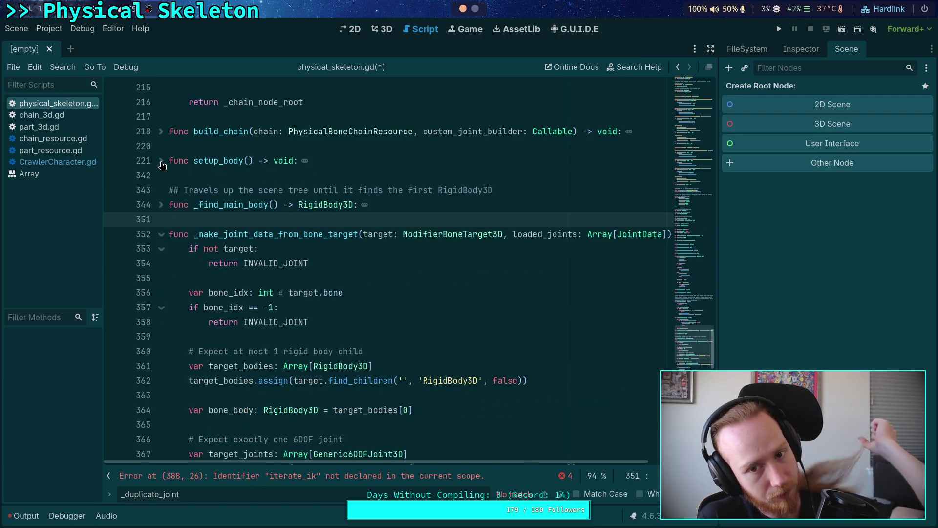
pyautogui.scroll(-1, 213, 211)
pyautogui.click(219, 234)
pyautogui.scroll(-6, 218, 230)
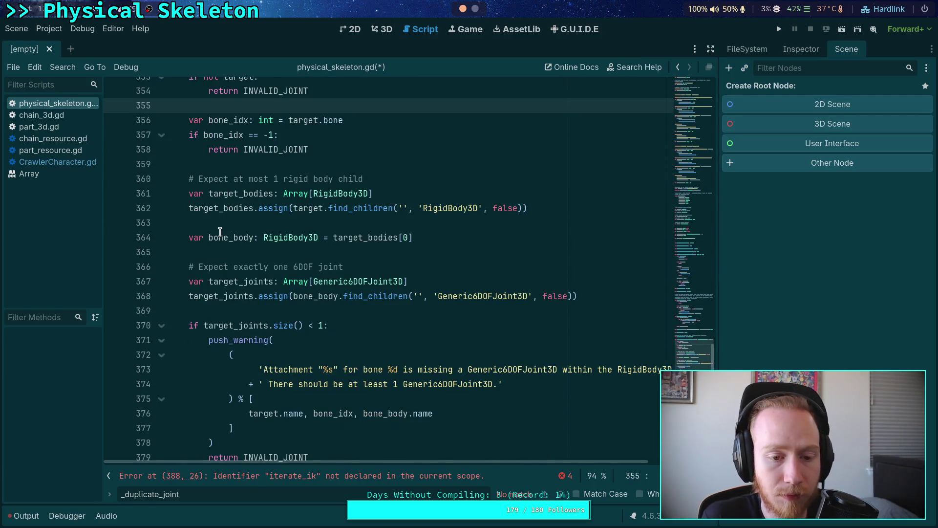
pyautogui.scroll(-4, 218, 223)
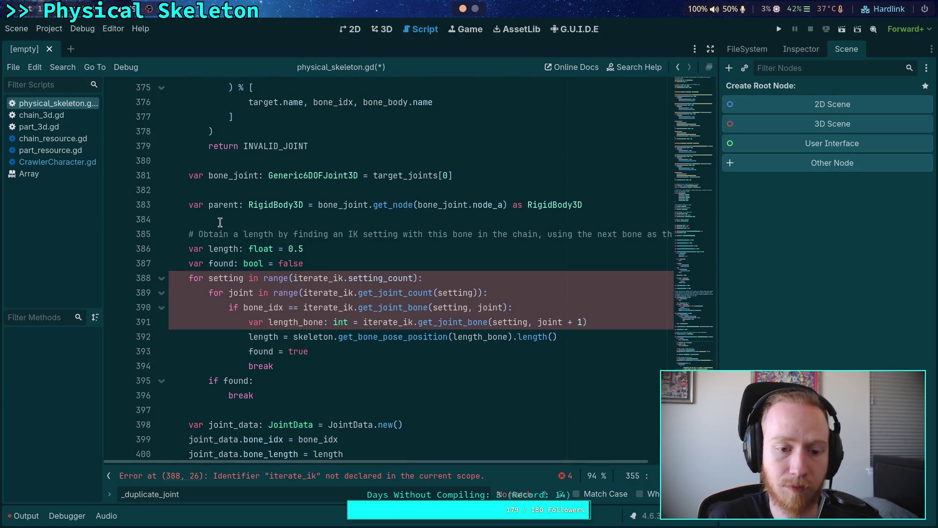
pyautogui.scroll(-4, 220, 222)
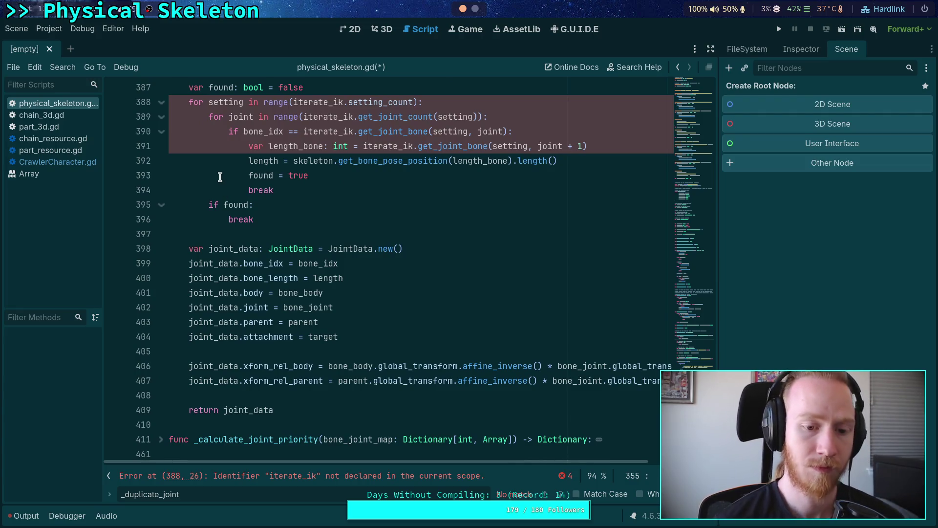
pyautogui.click(259, 348)
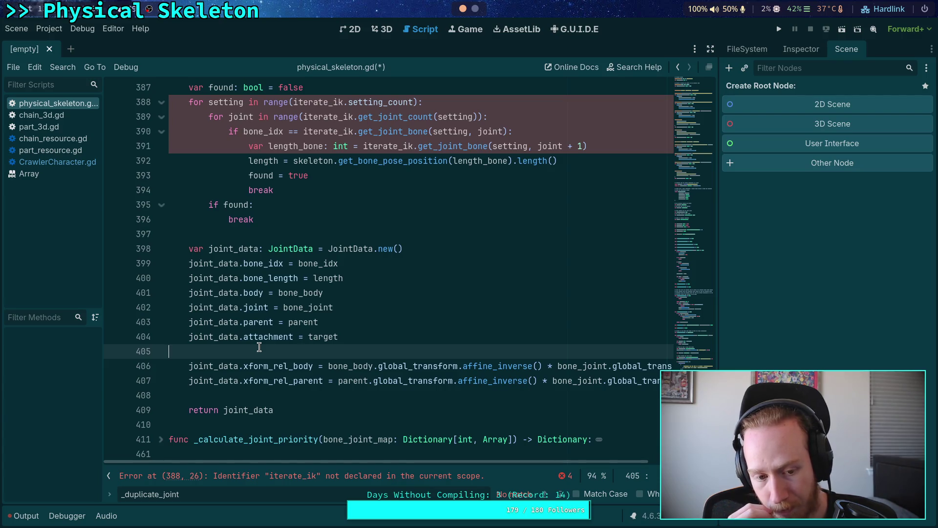
pyautogui.hotkey('ctrl', 'f')
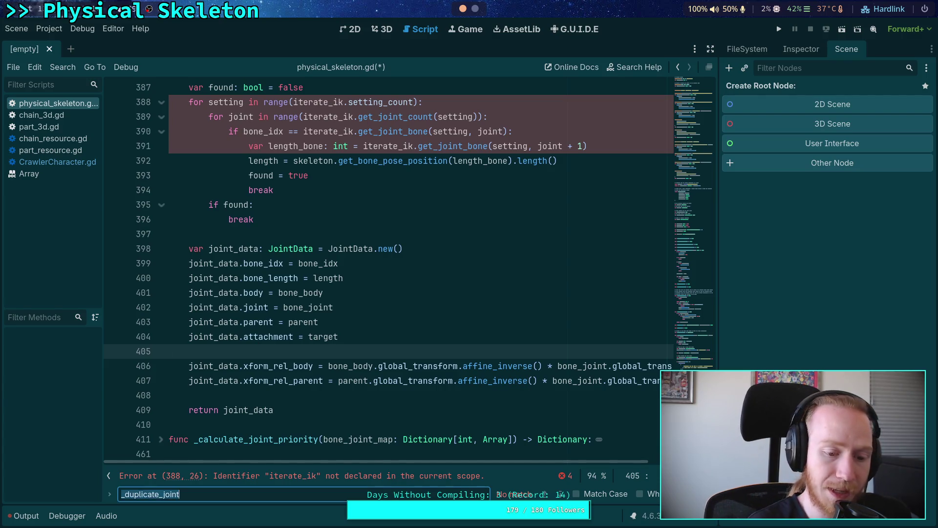
# Search for 'bone_length' across chain_3d.gd, part_3d.gd, chain_resource.gd, part_resource.gd and CrawlerCharacter.gd.
pyautogui.write('bone_length')
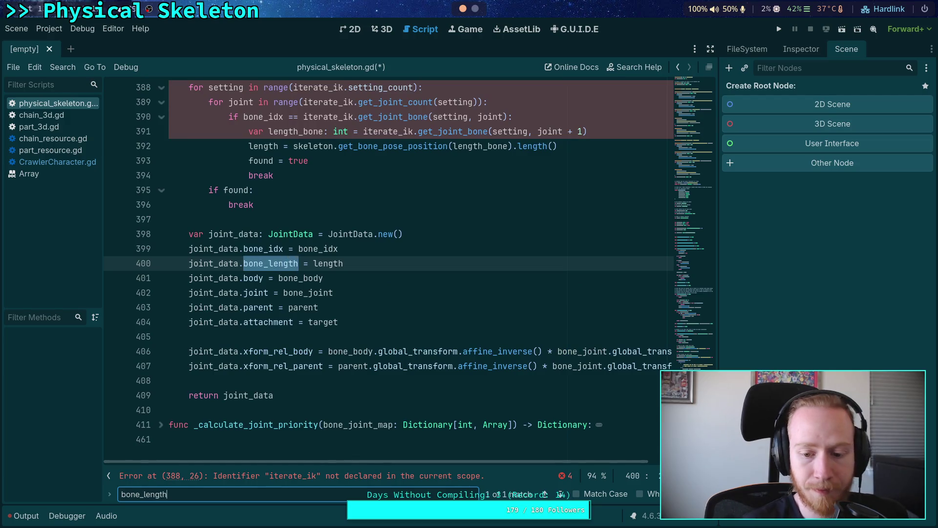
pyautogui.click(59, 116)
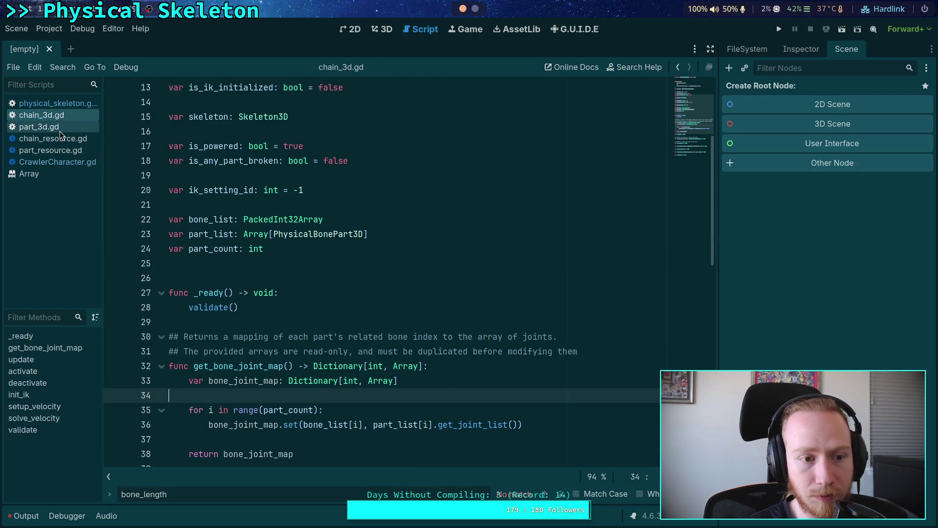
pyautogui.click(60, 130)
pyautogui.click(38, 140)
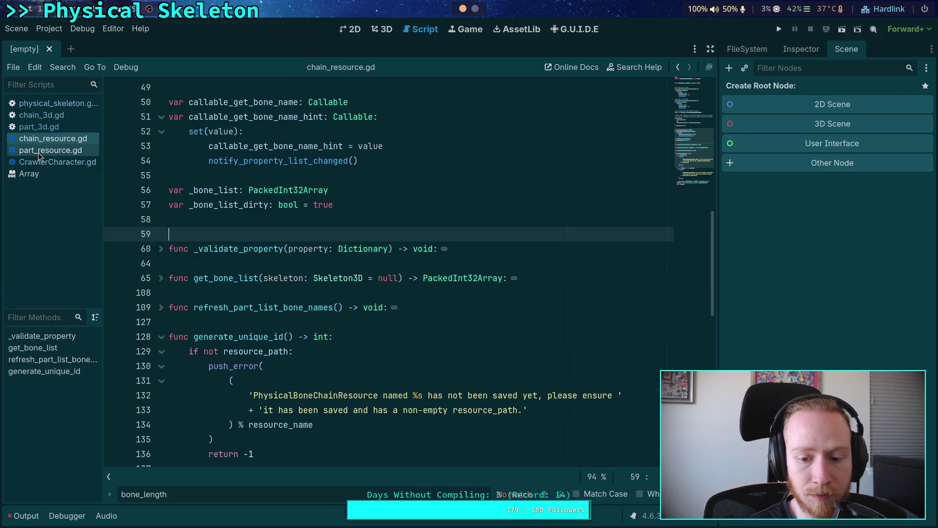
pyautogui.click(38, 152)
pyautogui.click(56, 116)
pyautogui.click(51, 163)
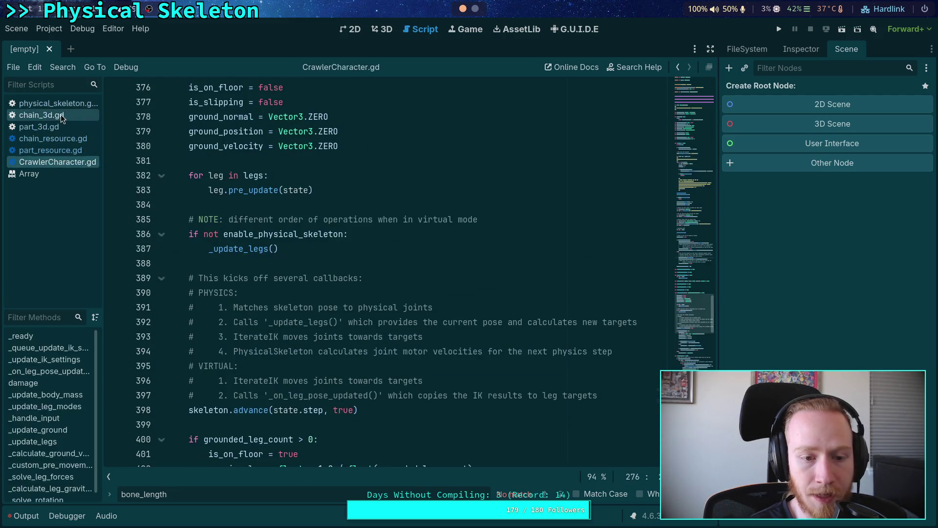
pyautogui.click(61, 114)
pyautogui.scroll(-3, 271, 340)
# In physical_skeleton.gd, delete the bone_length assignment on line 400 and the IK length-lookup loop on lines 385–397.
pyautogui.click(54, 103)
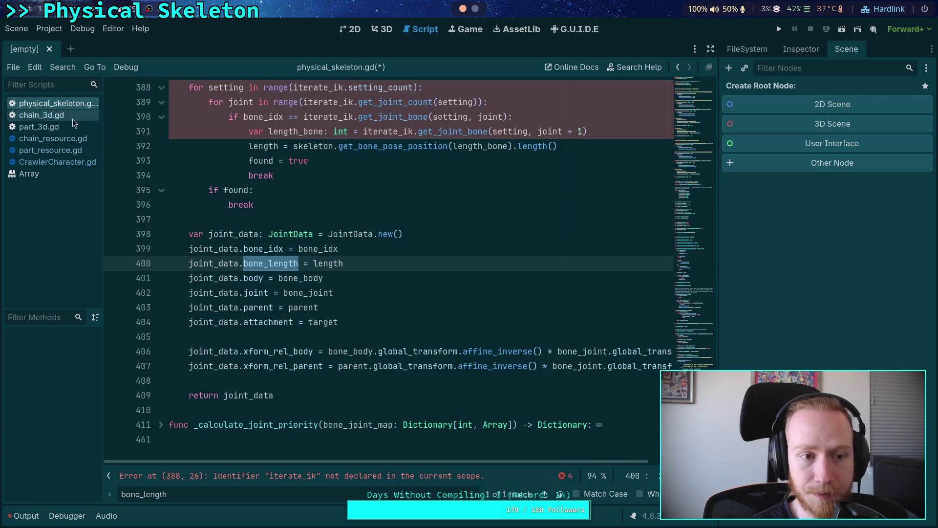
pyautogui.moveTo(362, 263); pyautogui.dragTo(367, 252)
pyautogui.scroll(3, 367, 253)
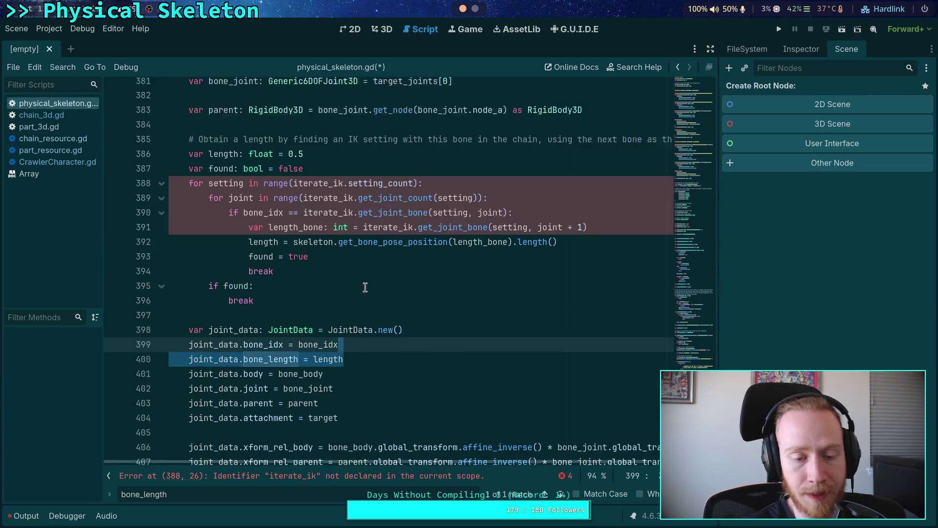
pyautogui.press('BackSpace')
pyautogui.moveTo(264, 336)
pyautogui.mouseDown()
pyautogui.moveTo(95, 195)
pyautogui.moveTo(97, 177)
pyautogui.mouseUp()
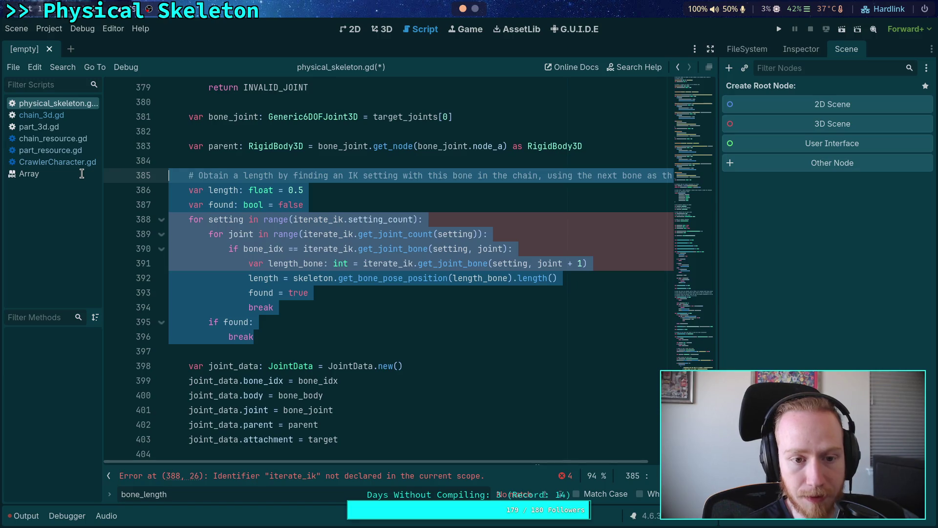
pyautogui.press('BackSpace')
pyautogui.press('BackSpace')
pyautogui.press('BackSpace')
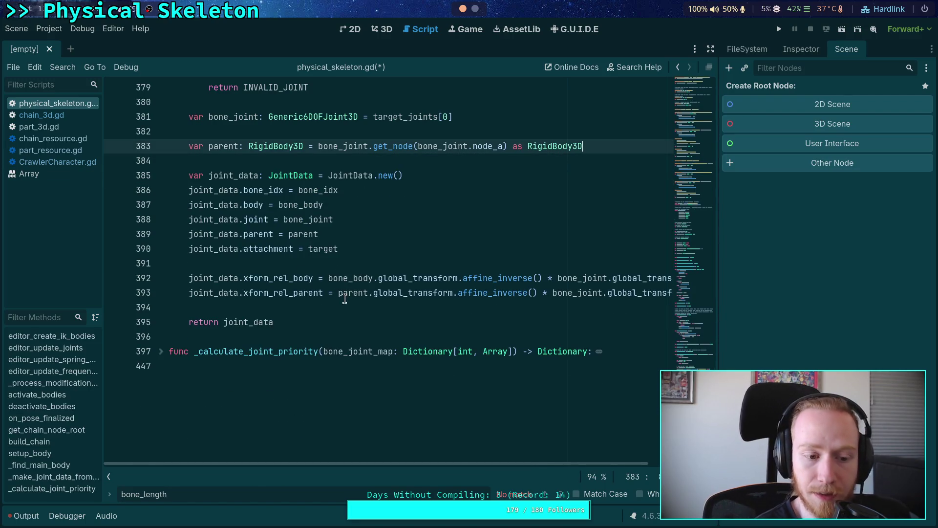
pyautogui.click(355, 264)
pyautogui.scroll(2, 358, 265)
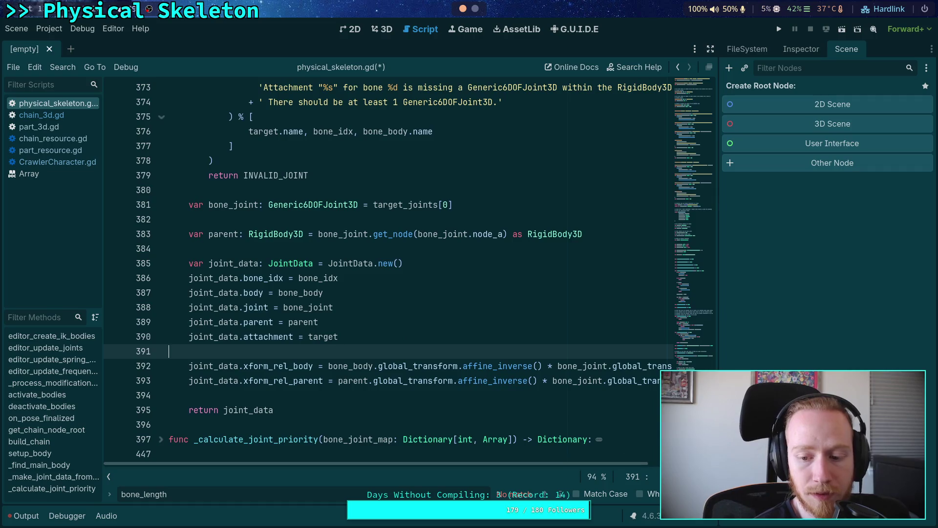
# Close the bone_length search bar and review the remaining xform_rel lines 392–393.
pyautogui.press('Escape')
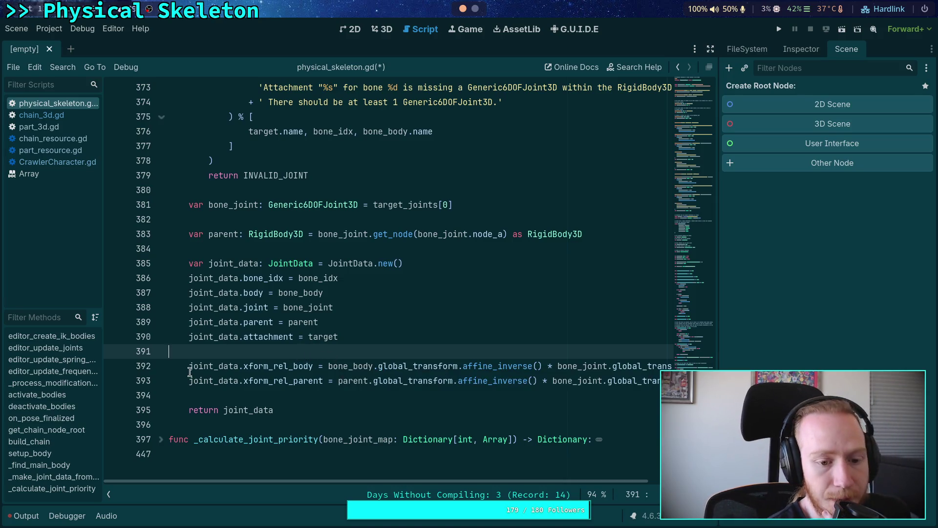
pyautogui.moveTo(188, 366); pyautogui.dragTo(301, 380)
pyautogui.click(225, 370)
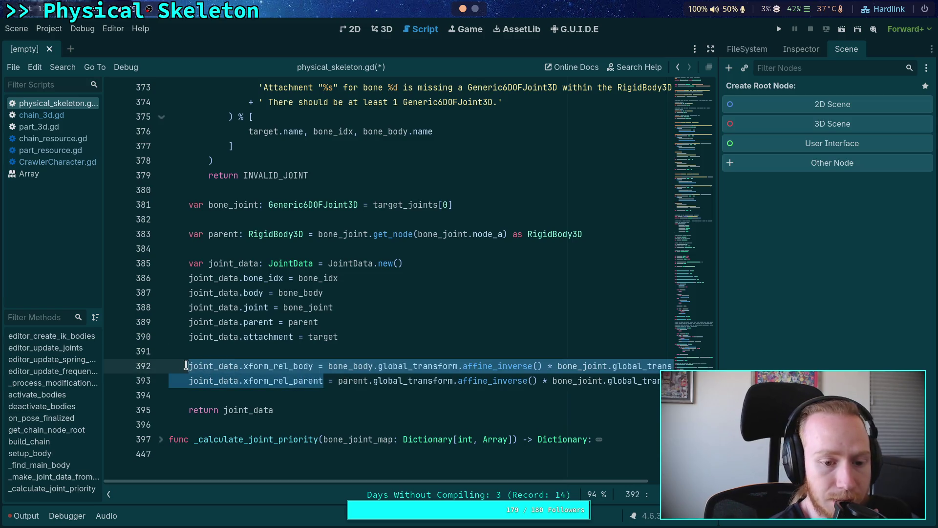
pyautogui.click(223, 348)
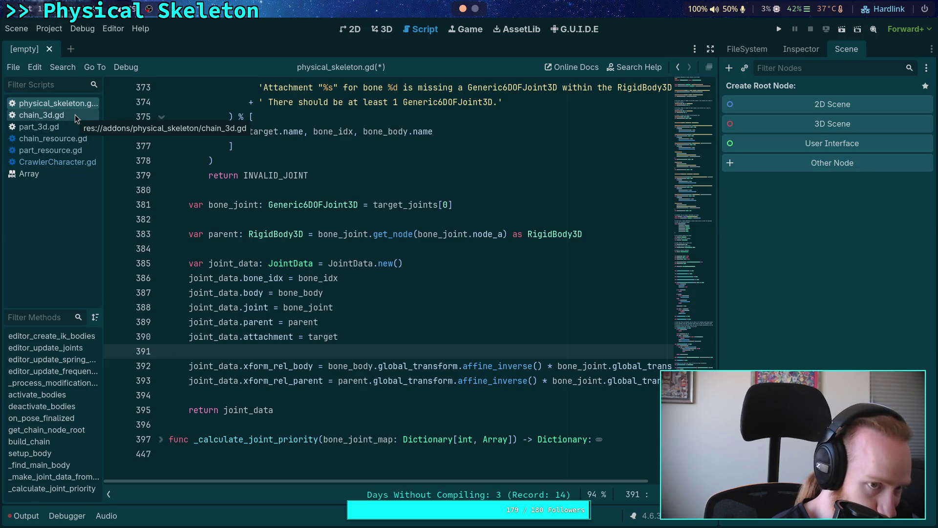
# Switch to chain_3d.gd and scroll through get_bone_joint_map and its folded functions.
pyautogui.click(75, 114)
pyautogui.scroll(5, 292, 309)
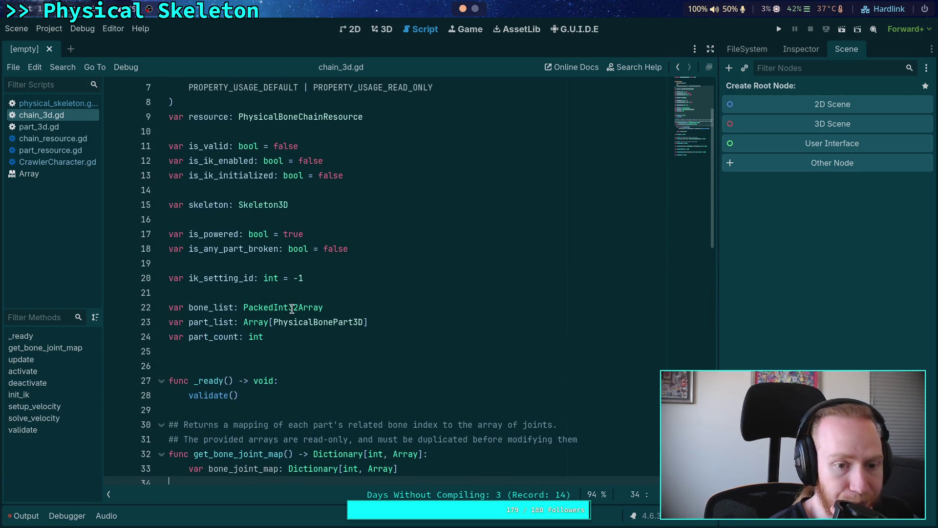
pyautogui.scroll(-3, 253, 305)
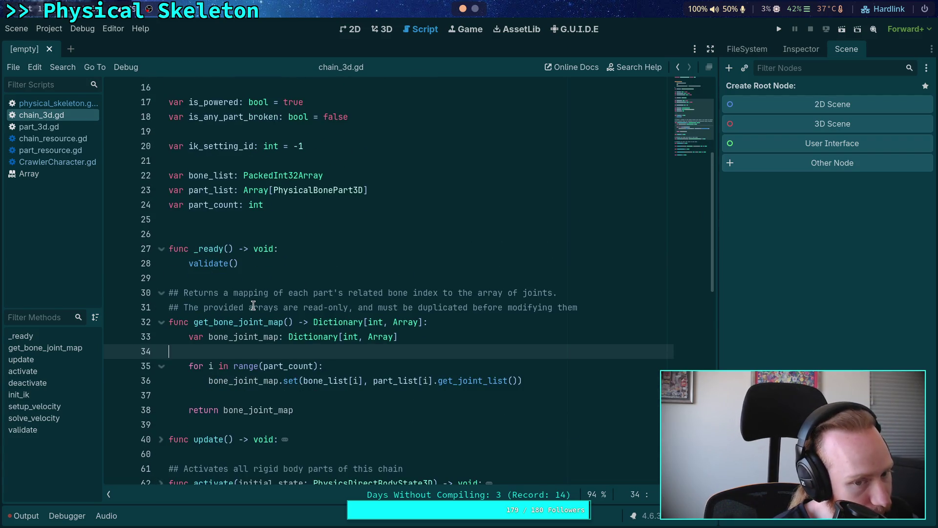
pyautogui.scroll(-3, 253, 306)
pyautogui.scroll(-3, 253, 304)
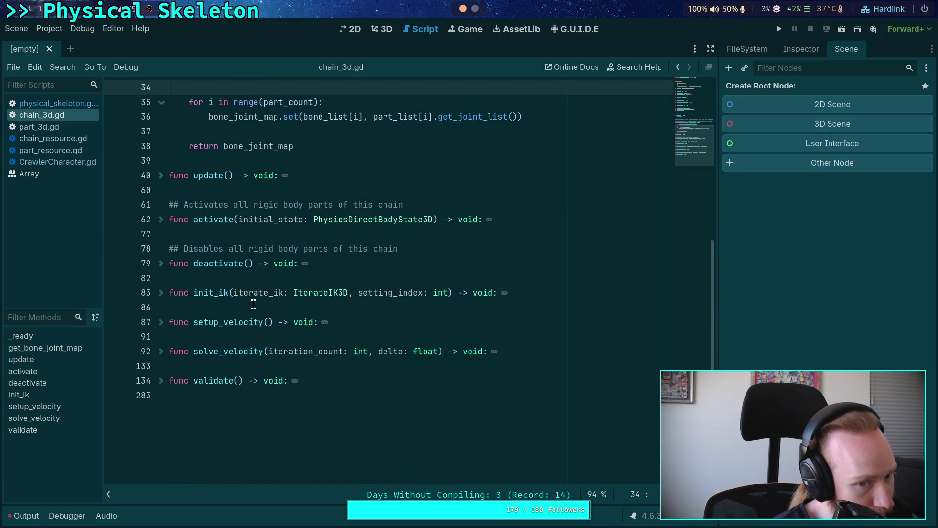
pyautogui.scroll(2, 253, 305)
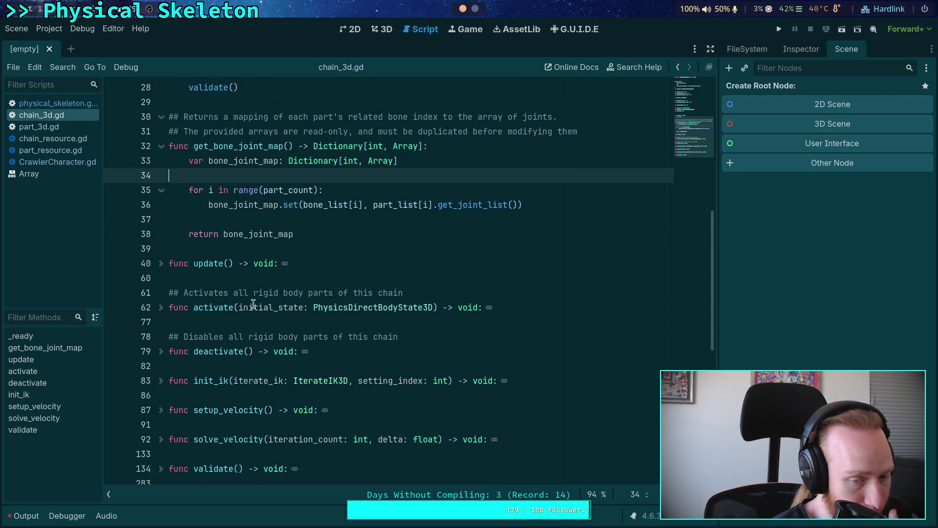
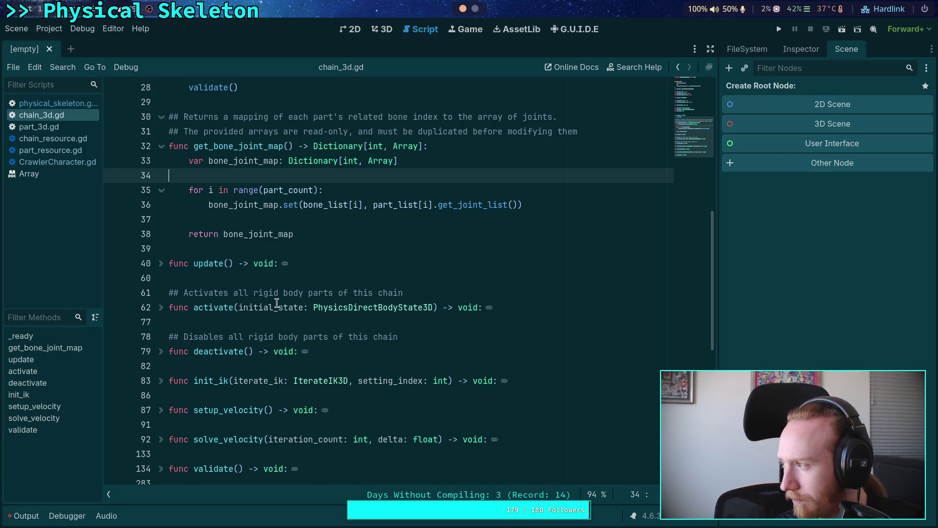
# Unfold init_ik at line 83 of chain_3d.gd to show is_ik_initialized = true and its TODO.
pyautogui.scroll(7, 274, 302)
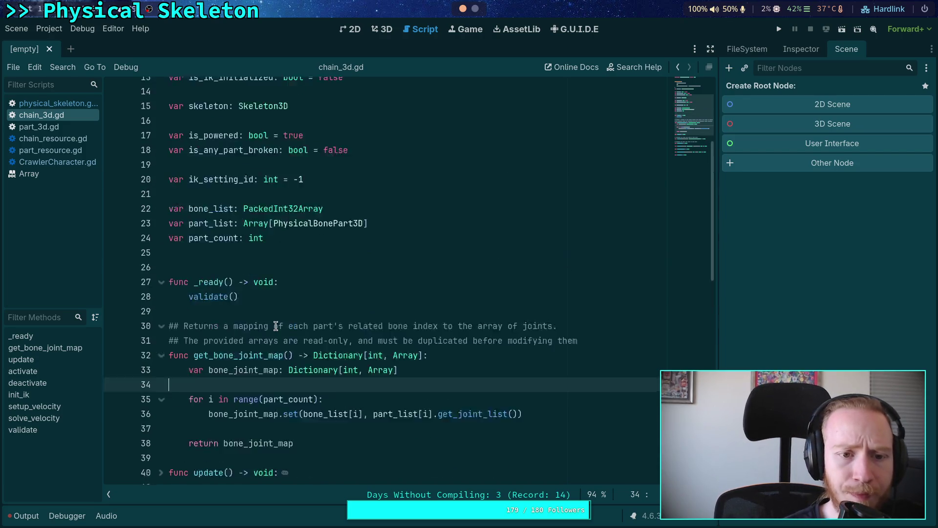
pyautogui.scroll(2, 220, 284)
pyautogui.scroll(-2, 221, 285)
pyautogui.scroll(-6, 215, 293)
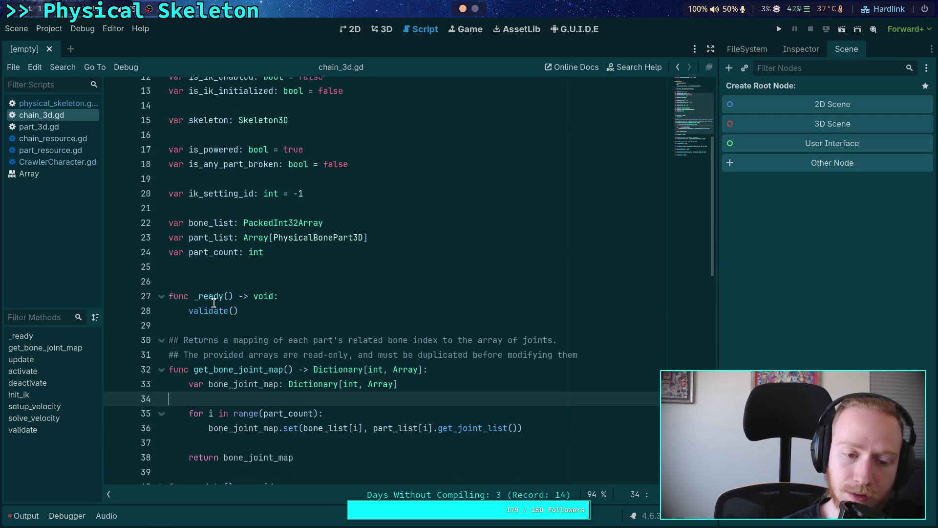
pyautogui.scroll(-3, 213, 293)
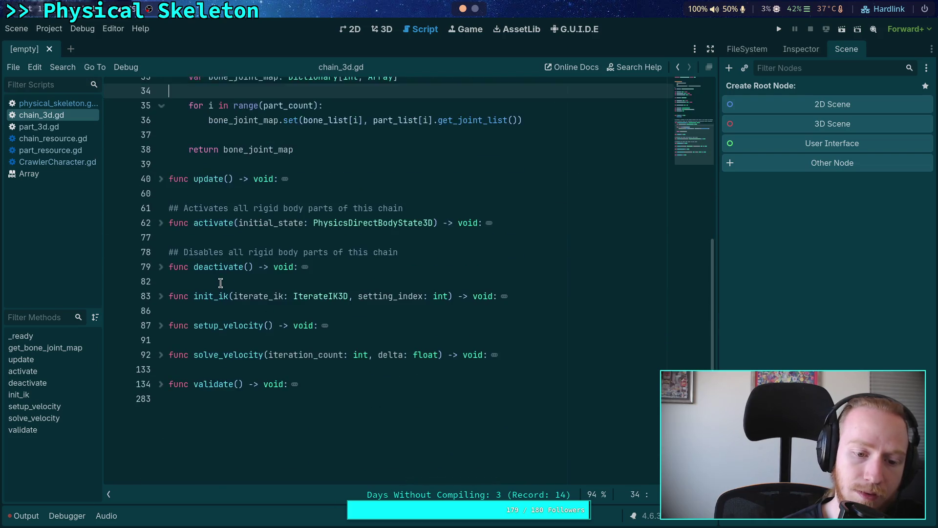
pyautogui.scroll(1, 213, 284)
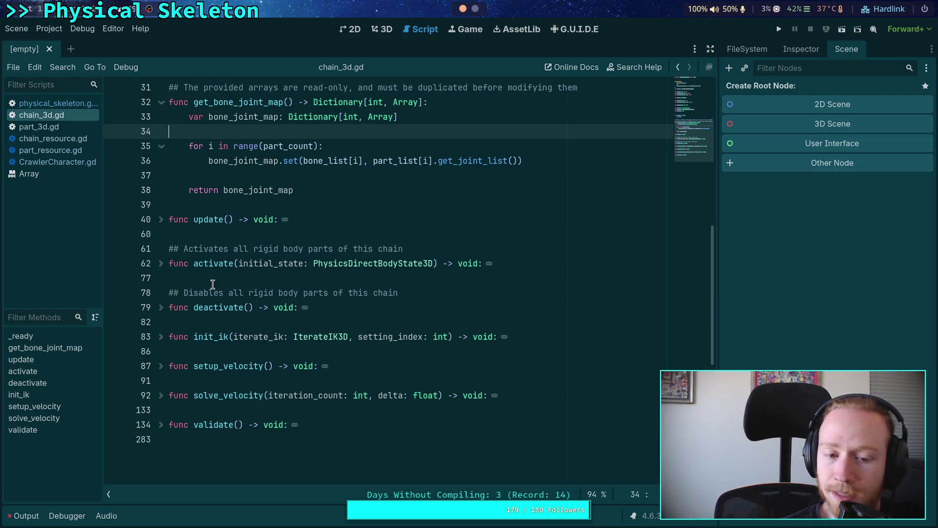
pyautogui.click(161, 337)
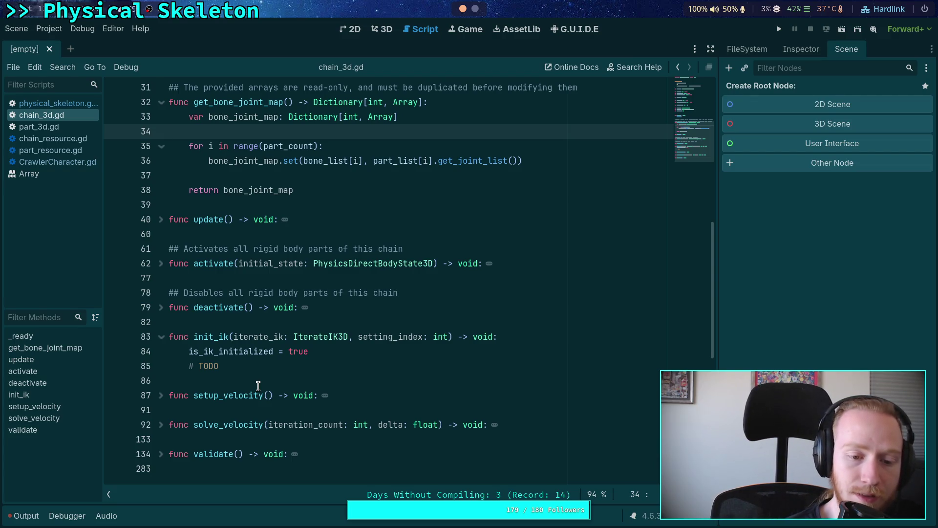
pyautogui.scroll(5, 258, 386)
pyautogui.scroll(-5, 262, 393)
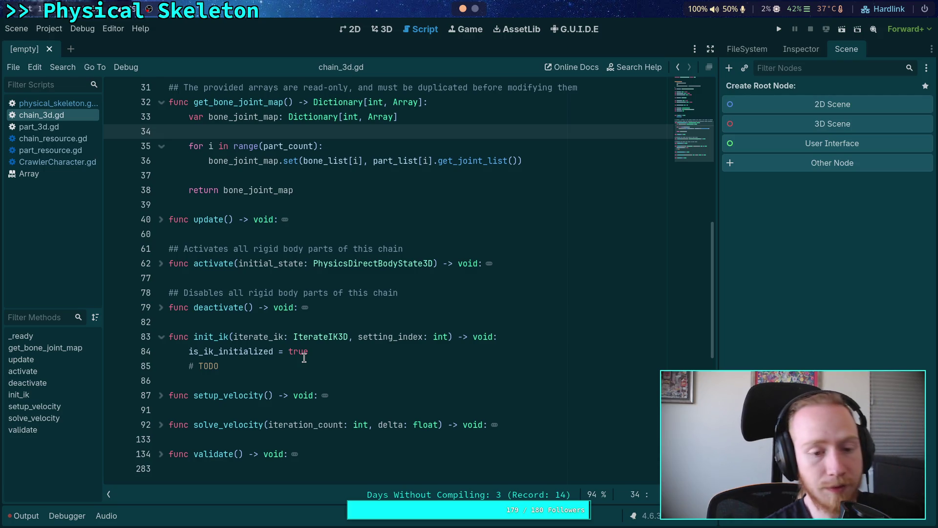
# Look over part_3d.gd, then open physical_skeleton.gd and select its joint_data building code.
pyautogui.click(284, 308)
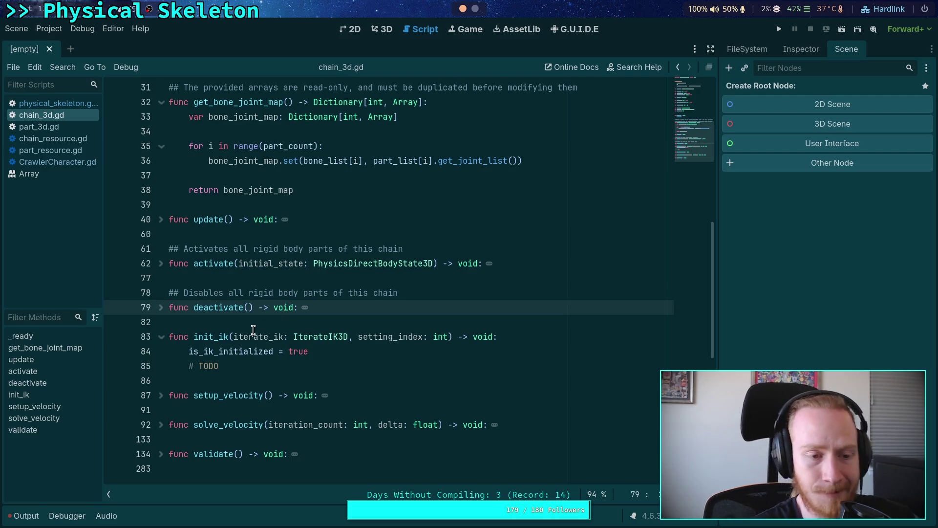
pyautogui.click(43, 126)
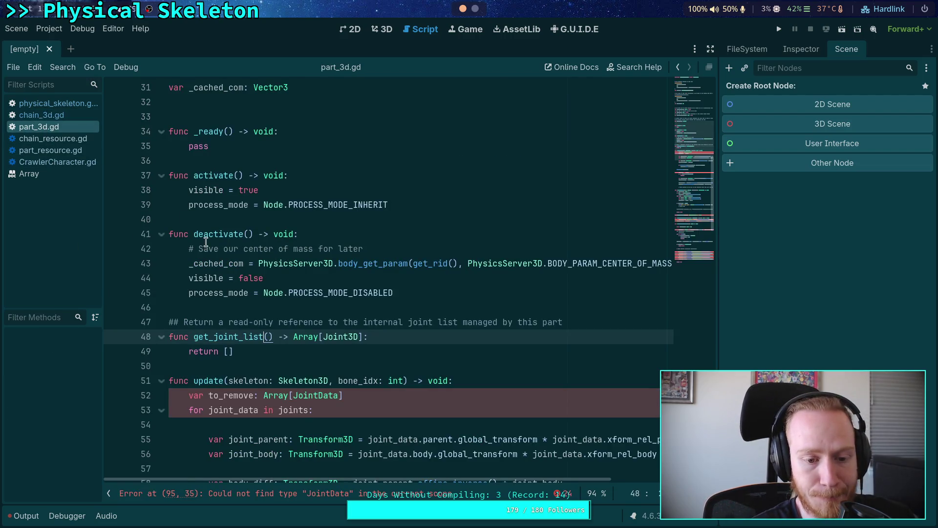
pyautogui.scroll(-2, 277, 290)
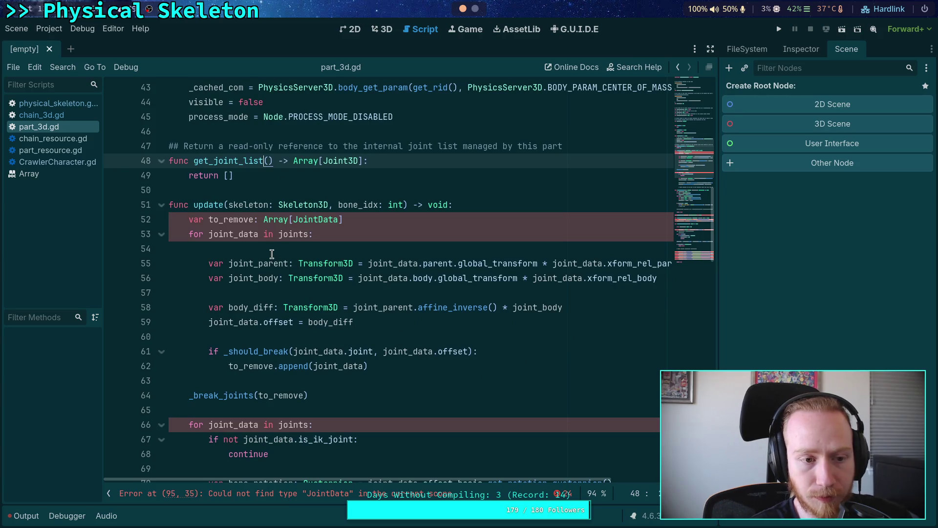
pyautogui.click(53, 103)
pyautogui.click(311, 249)
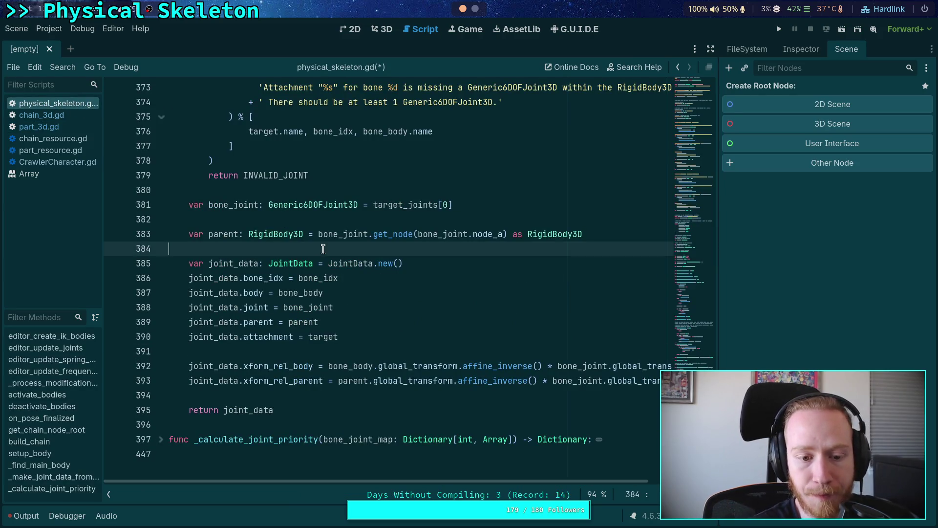
pyautogui.scroll(8, 400, 350)
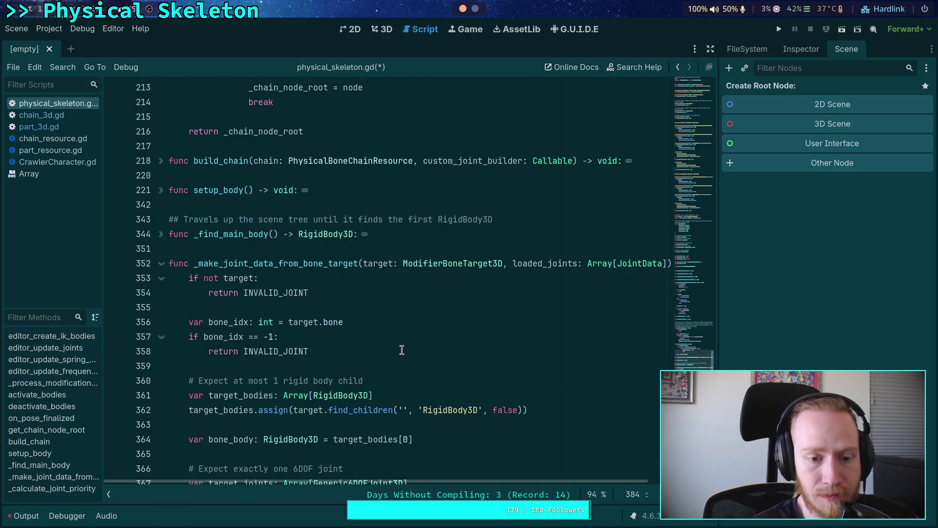
pyautogui.moveTo(235, 131); pyautogui.dragTo(382, 380)
pyautogui.scroll(-3, 382, 371)
pyautogui.scroll(-4, 382, 364)
pyautogui.click(374, 380)
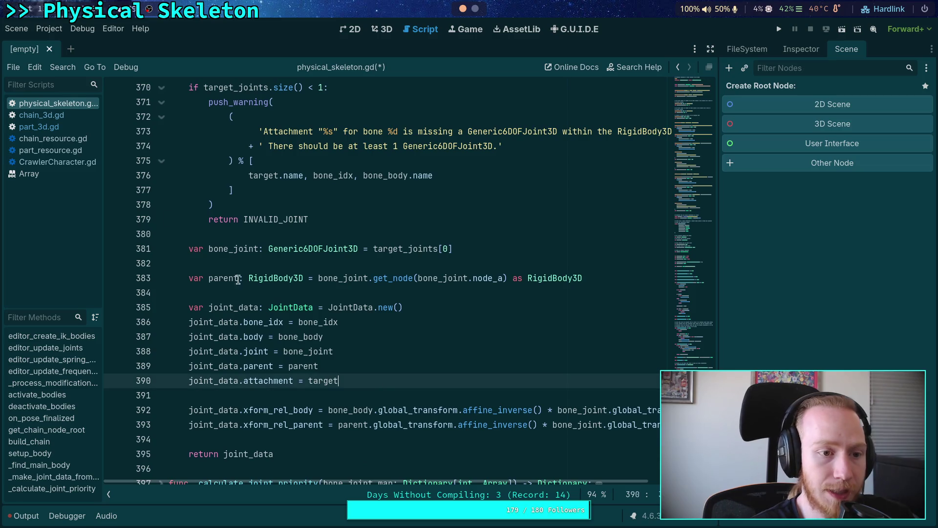
# Compare with part_3d.gd, then select the xform_rel_body and xform_rel_parent lines 392–393 in physical_skeleton.gd.
pyautogui.click(54, 128)
pyautogui.scroll(12, 415, 272)
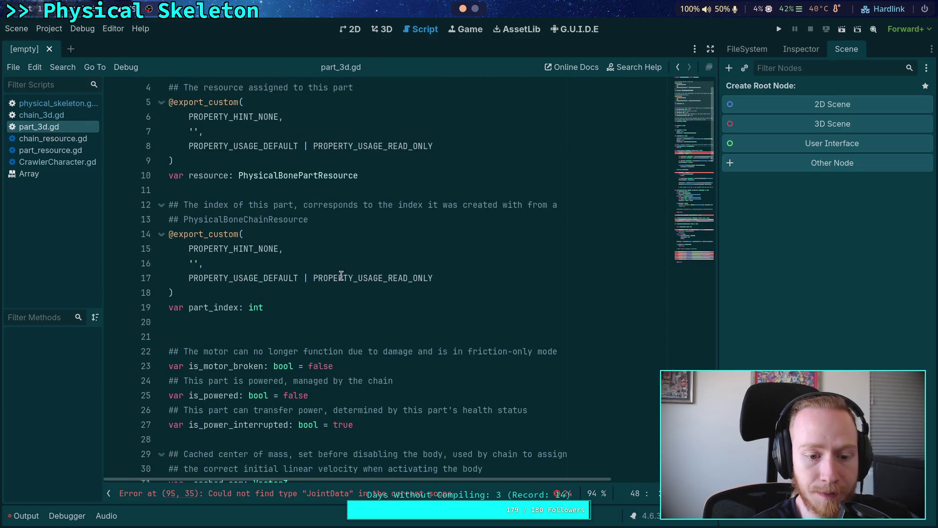
pyautogui.scroll(-2, 339, 274)
pyautogui.click(53, 104)
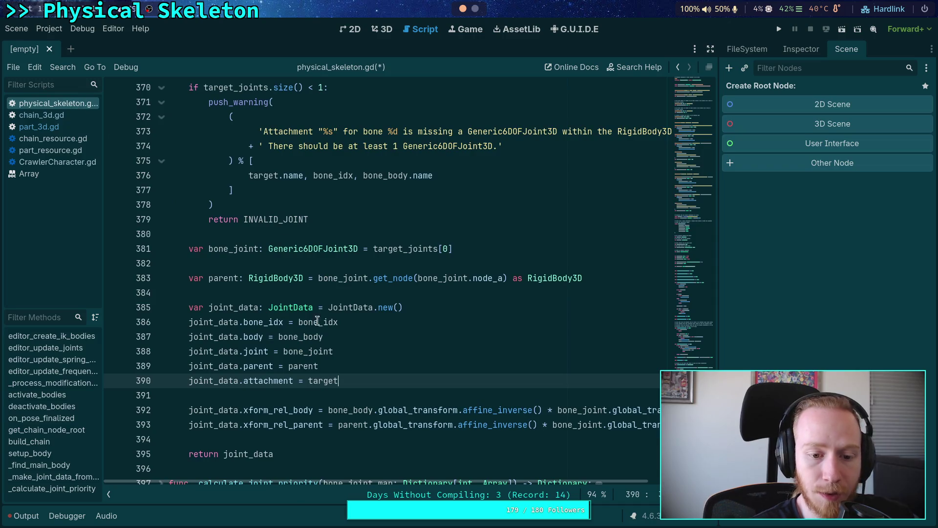
pyautogui.moveTo(213, 436)
pyautogui.mouseDown()
pyautogui.moveTo(155, 408)
pyautogui.moveTo(137, 381)
pyautogui.moveTo(140, 412)
pyautogui.mouseUp()
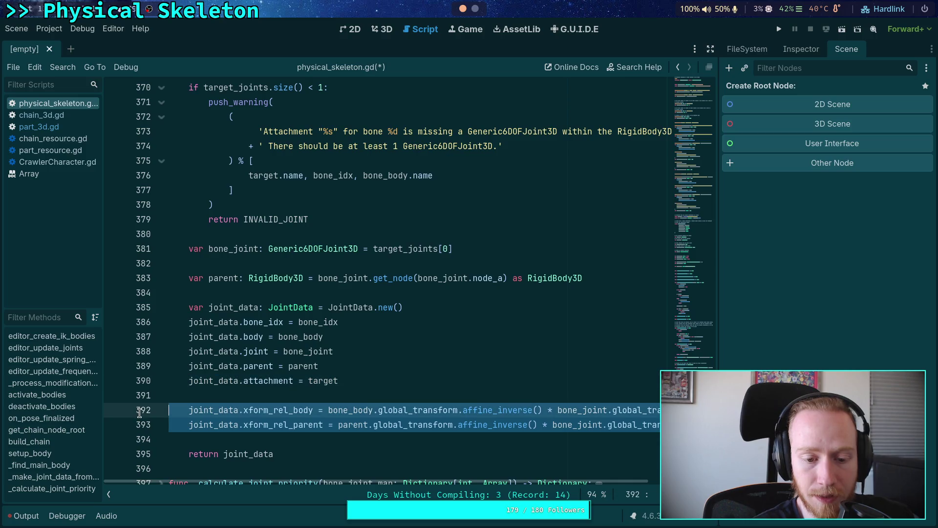
pyautogui.click(309, 425)
pyautogui.moveTo(461, 481)
pyautogui.mouseDown()
pyautogui.moveTo(556, 479)
pyautogui.moveTo(262, 442)
pyautogui.mouseUp()
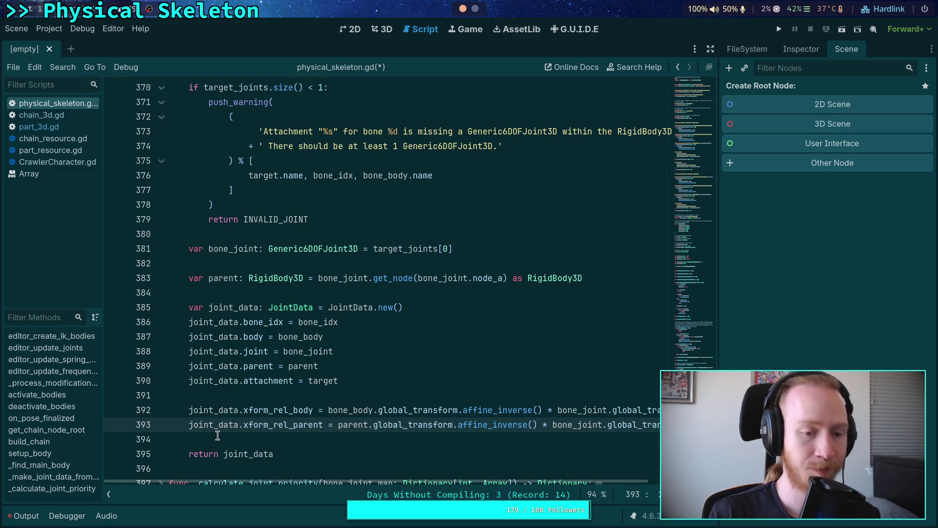
# Glance at part_3d.gd and return to physical_skeleton.gd.
pyautogui.click(58, 127)
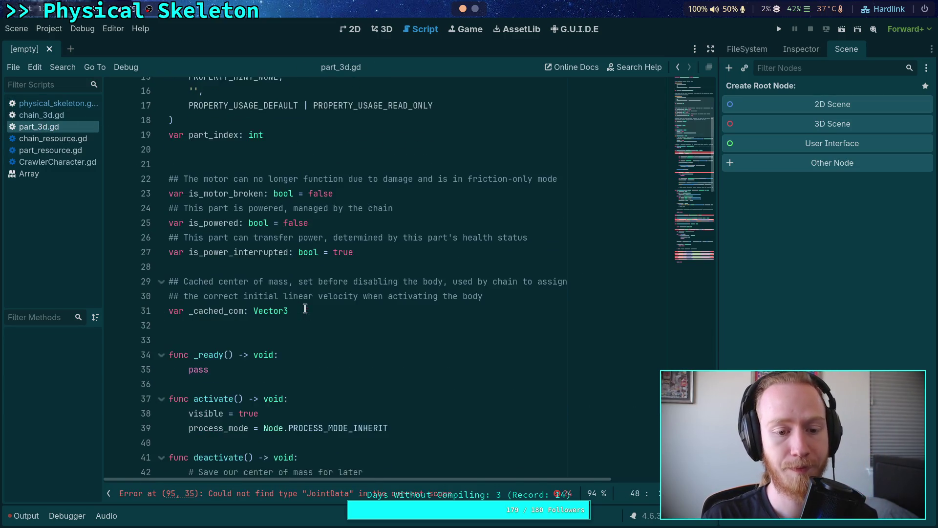
pyautogui.scroll(-2, 315, 322)
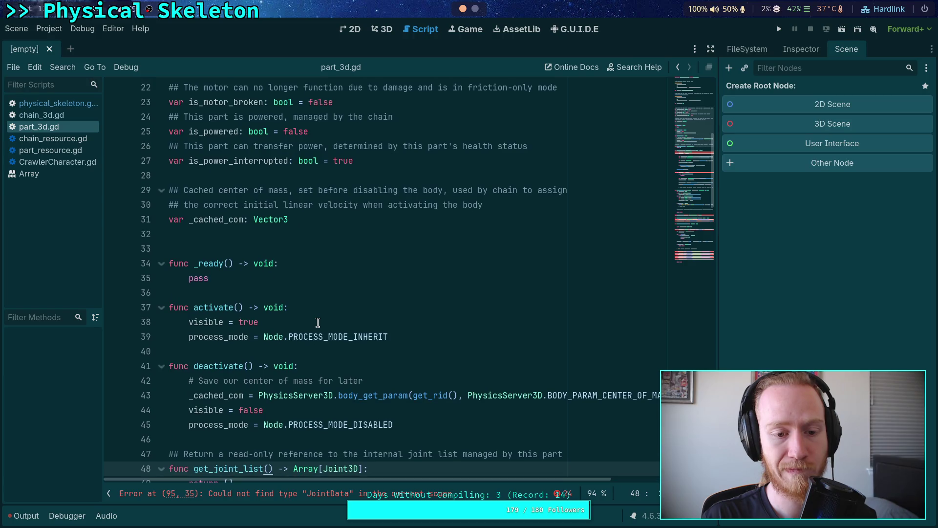
pyautogui.click(57, 104)
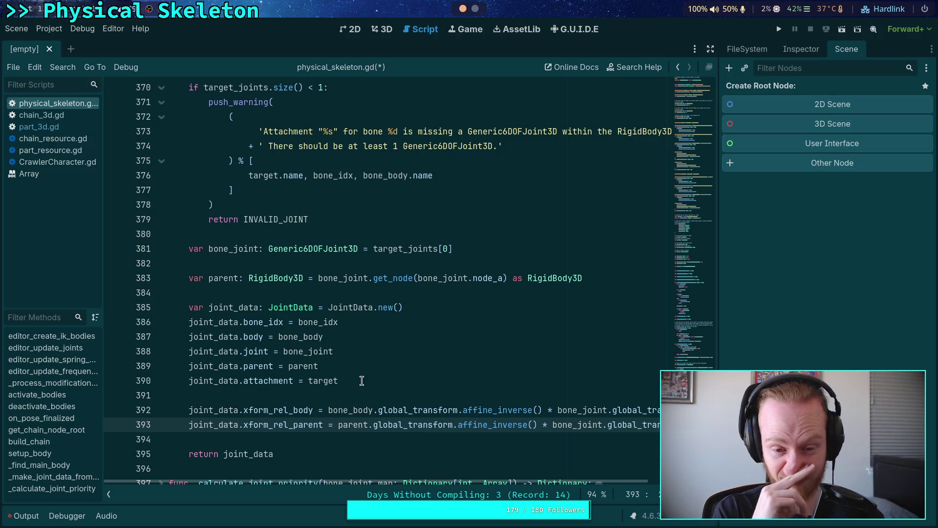
# In part_3d.gd, go to blank line 50 after get_joint_list and fold solve_motor_velocity and setup_motor_velocity.
pyautogui.click(56, 128)
pyautogui.scroll(-3, 362, 277)
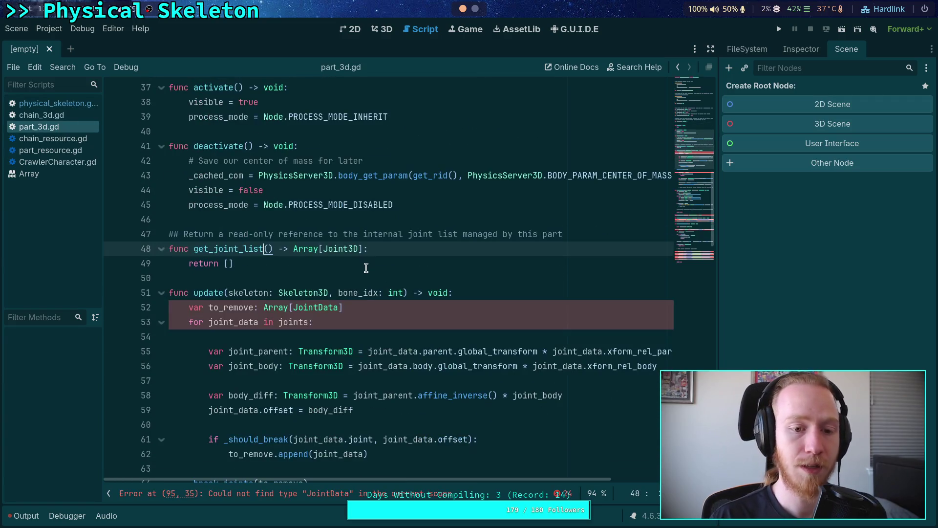
pyautogui.click(362, 279)
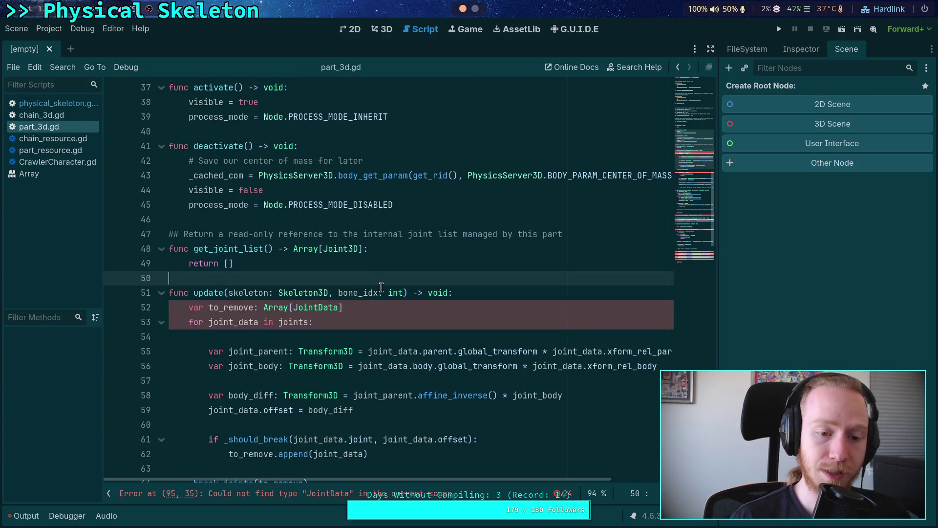
pyautogui.scroll(-12, 381, 288)
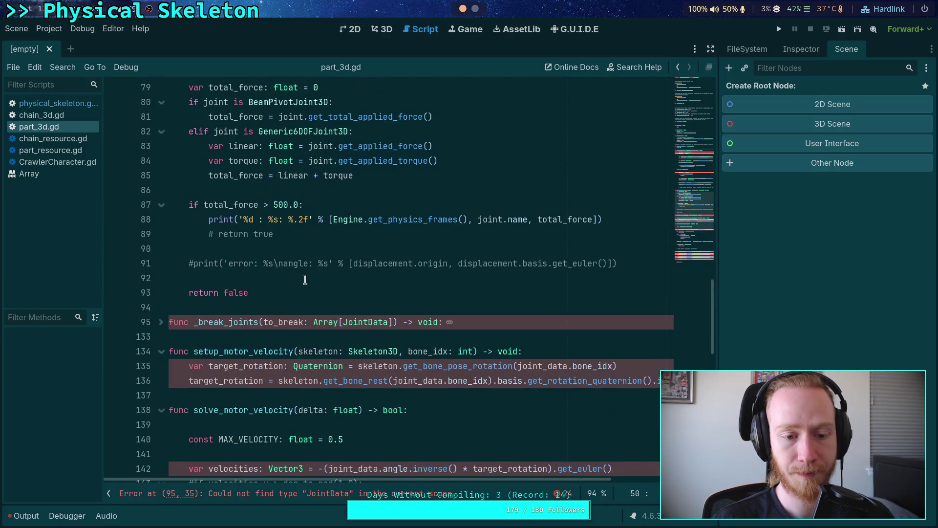
pyautogui.scroll(-4, 305, 279)
pyautogui.click(161, 234)
pyautogui.click(161, 176)
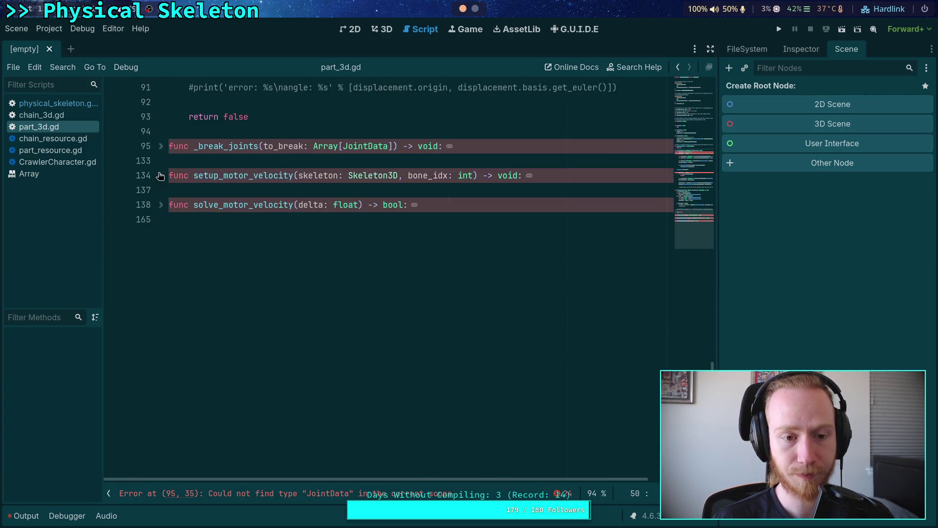
pyautogui.scroll(15, 293, 308)
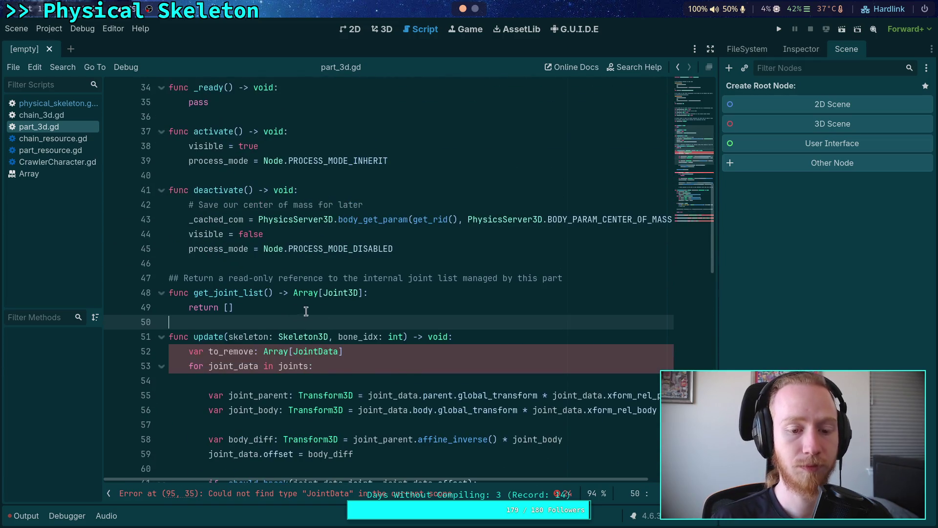
# Add 'func build_joints(parent_body: NodePath) -> void:' on a new line after get_joint_list.
pyautogui.press('Return')
pyautogui.press('Return')
pyautogui.press('Up')
pyautogui.write('func build_joints(')
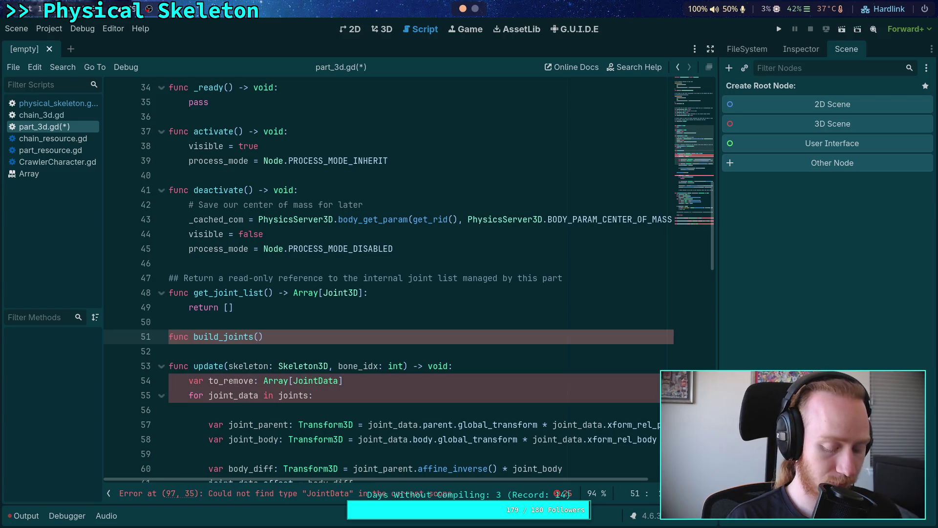
pyautogui.write('parent_body: ')
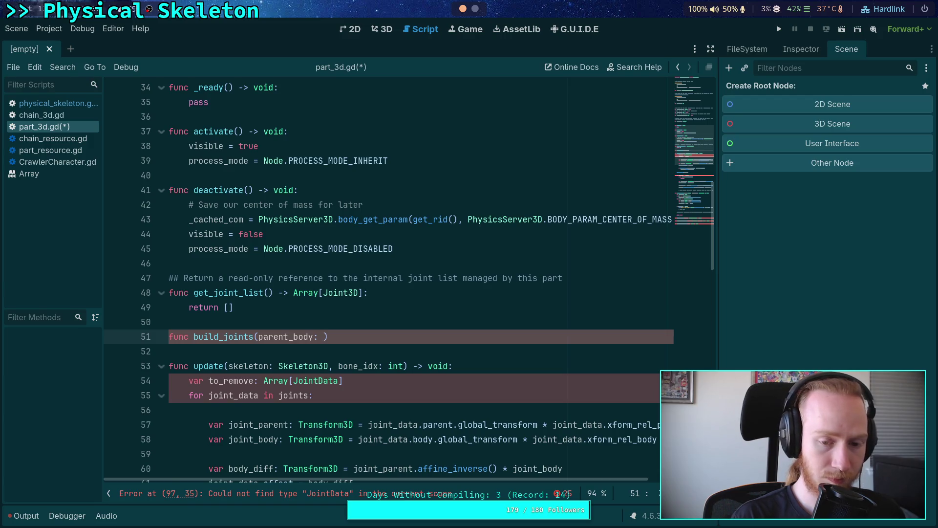
pyautogui.write('NodePath)')
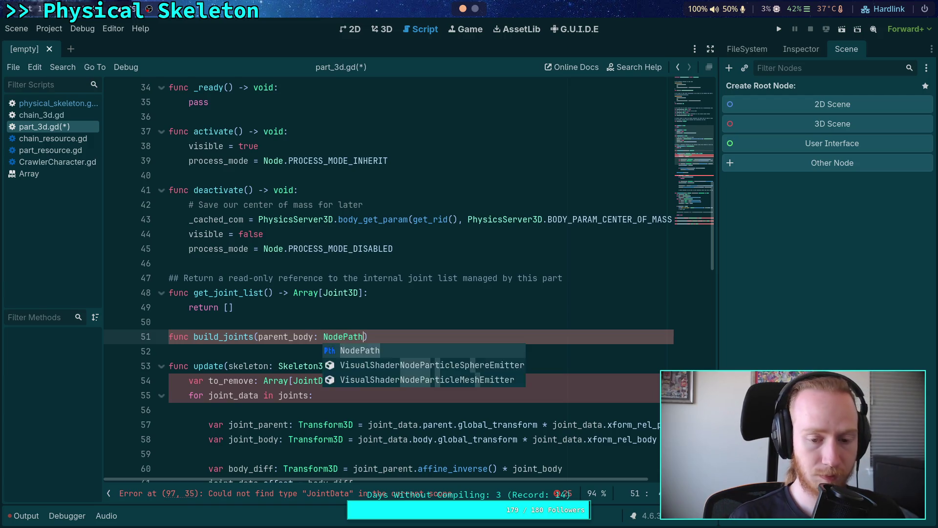
pyautogui.write(' -')
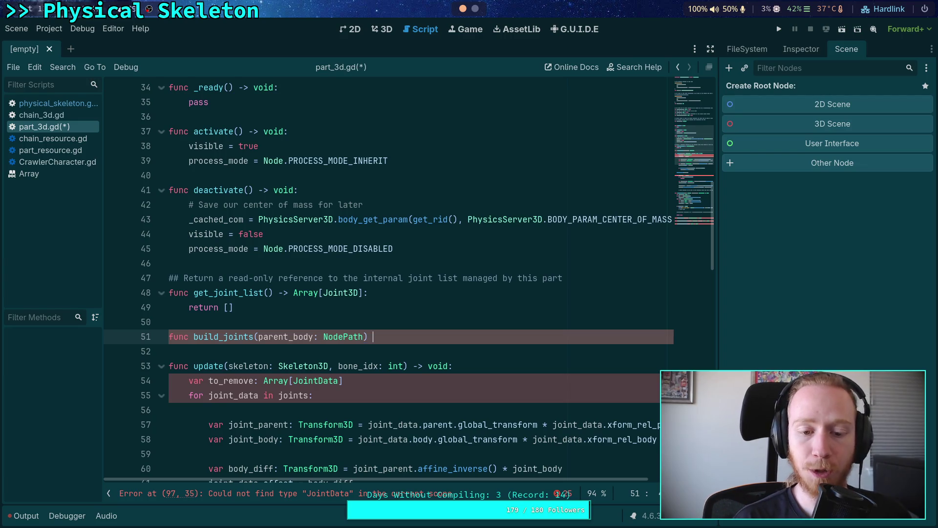
pyautogui.write('>')
pyautogui.write('void')
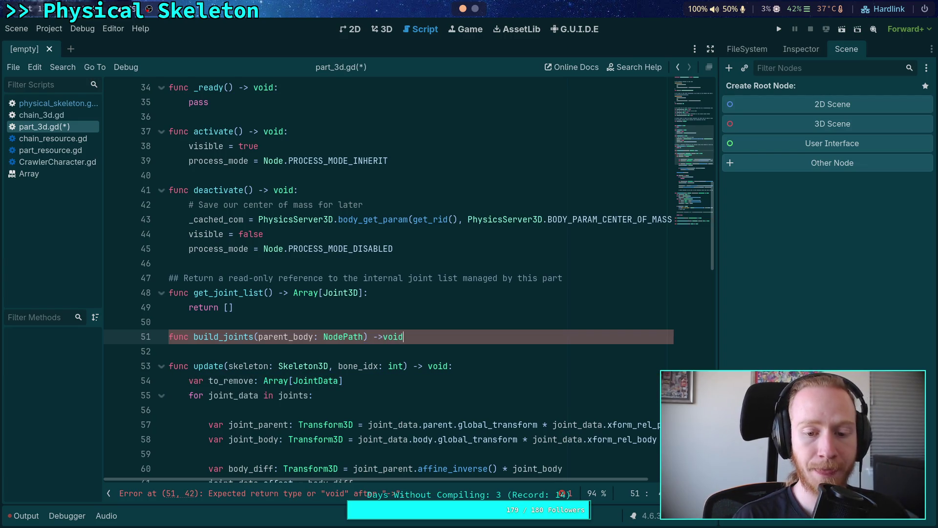
pyautogui.write(':')
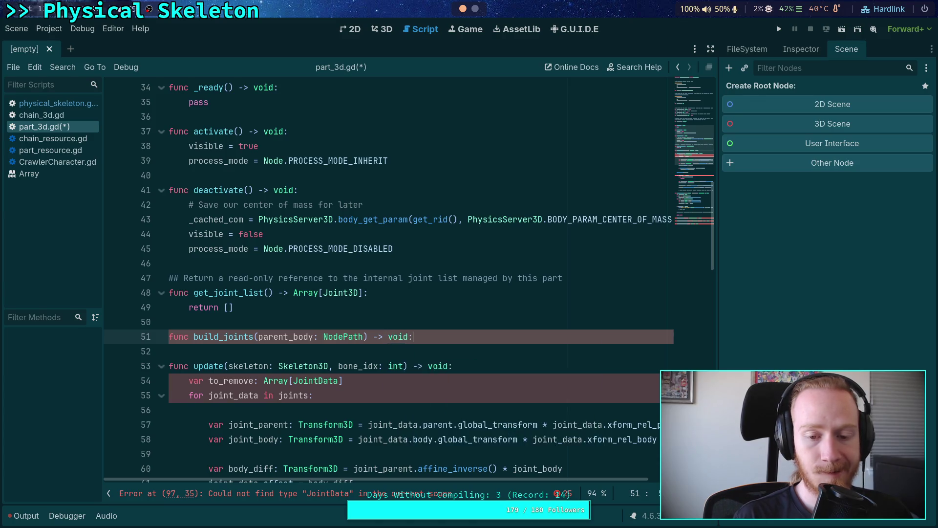
pyautogui.press('Return')
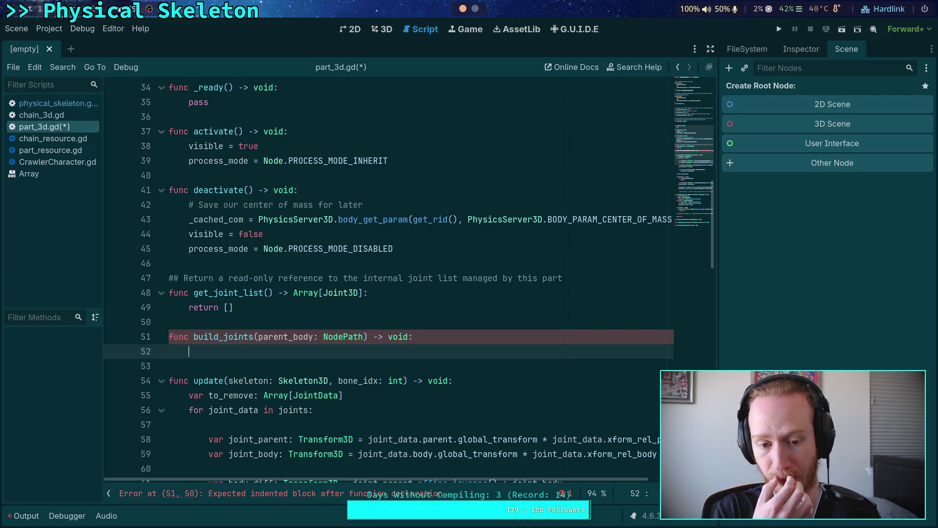
# Change build_joints' return type to bool and give it a 'return true' body.
pyautogui.click(408, 337)
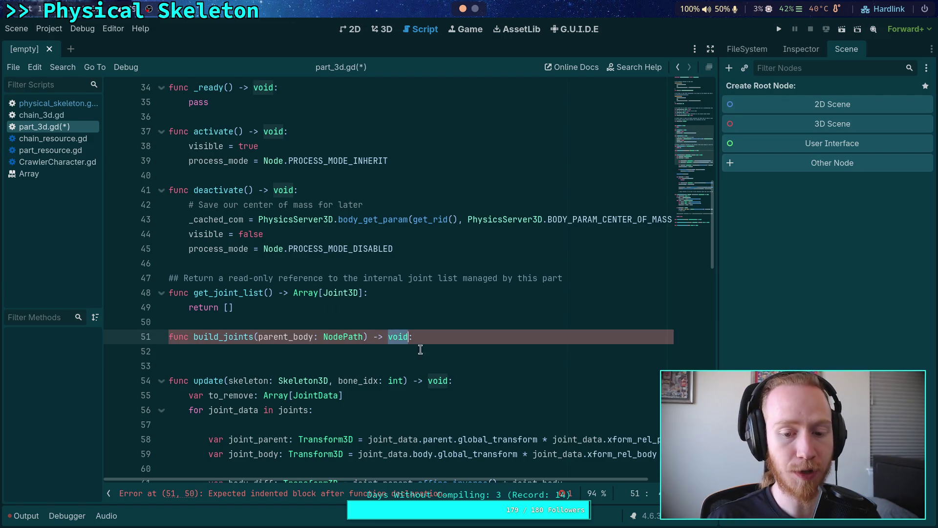
pyautogui.write('bool')
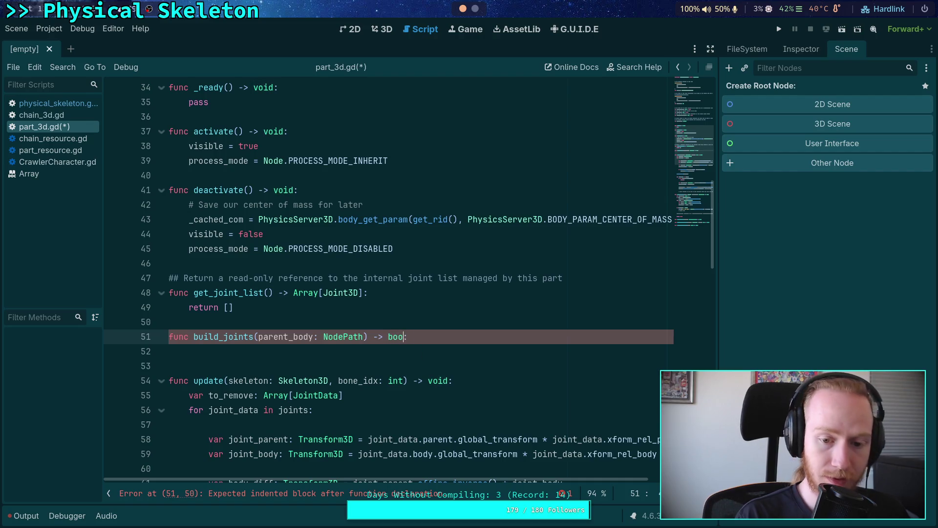
pyautogui.click(188, 351)
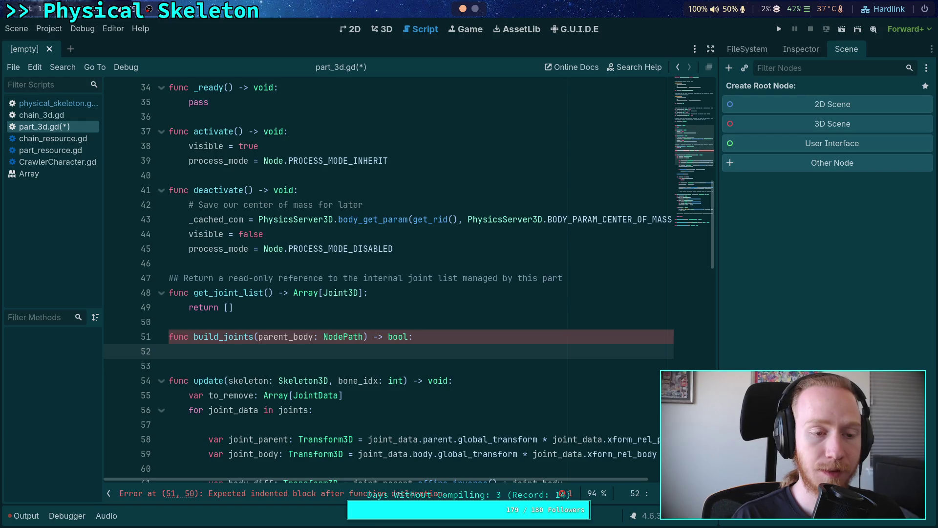
pyautogui.write('return true')
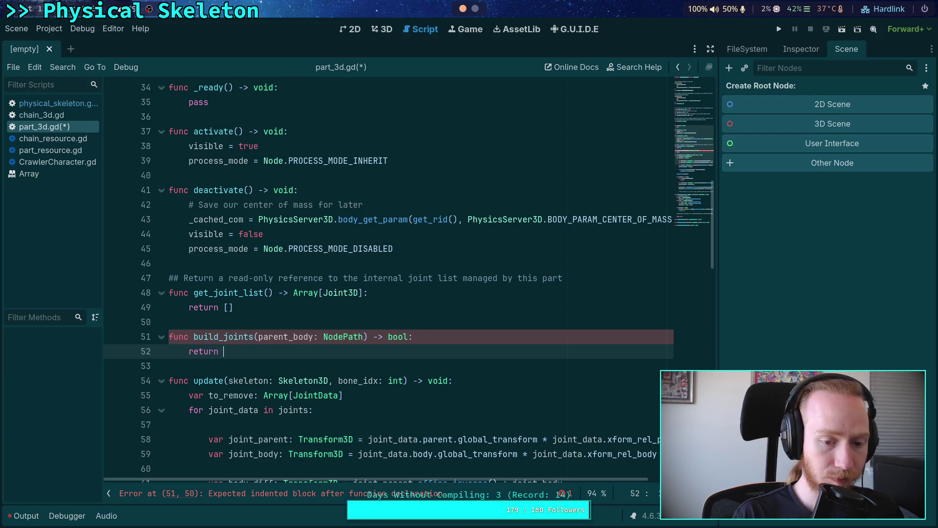
# Start a ## doc comment above build_joints: 'Creates joint nodes from the resource, connecting them t'.
pyautogui.click(169, 322)
pyautogui.press('Return')
pyautogui.write('## ')
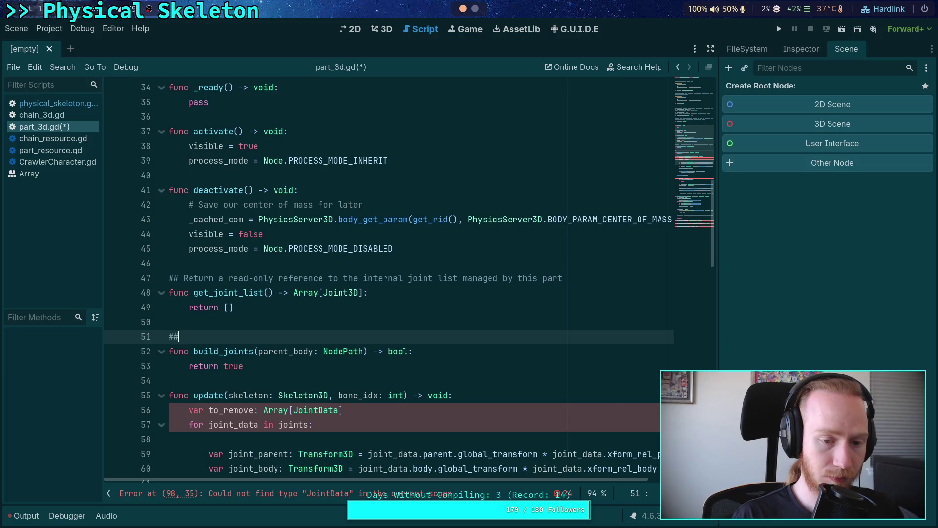
pyautogui.write('Creates')
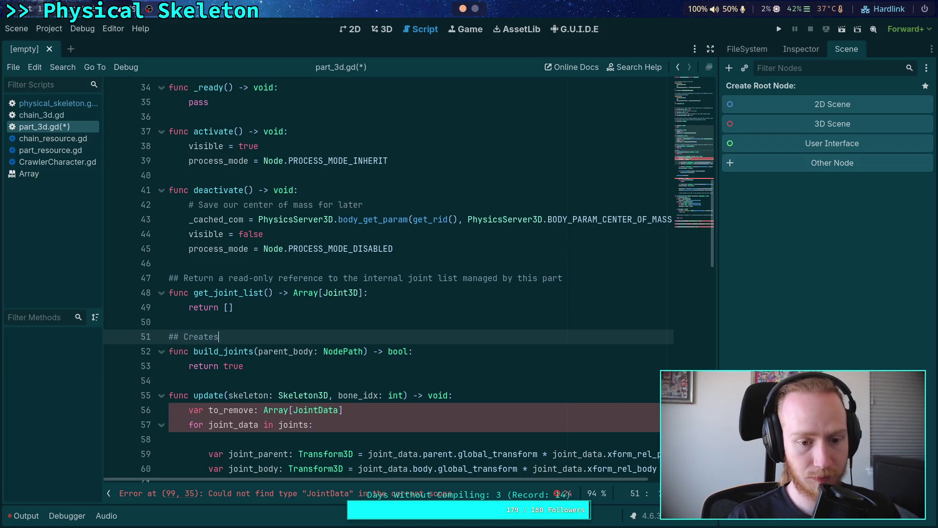
pyautogui.write(' joint no')
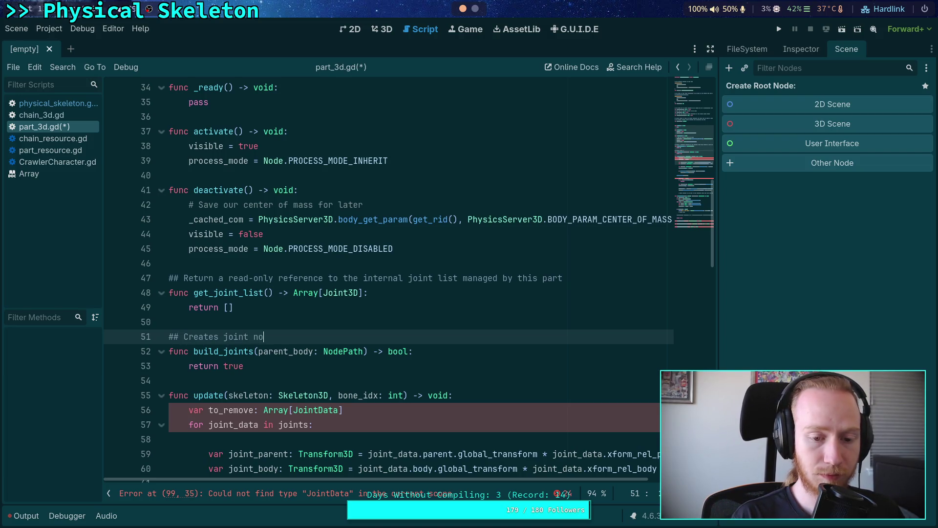
pyautogui.write('des fr')
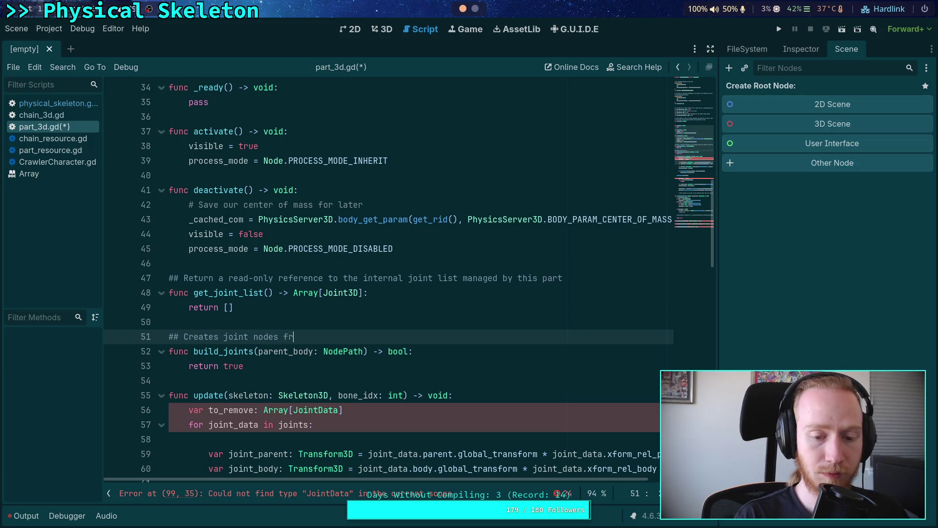
pyautogui.write('om the resource')
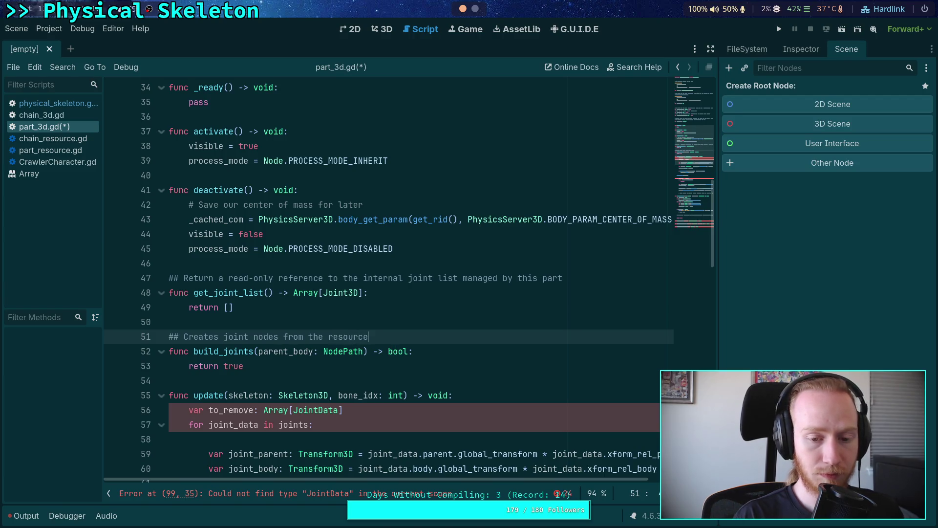
pyautogui.write(',')
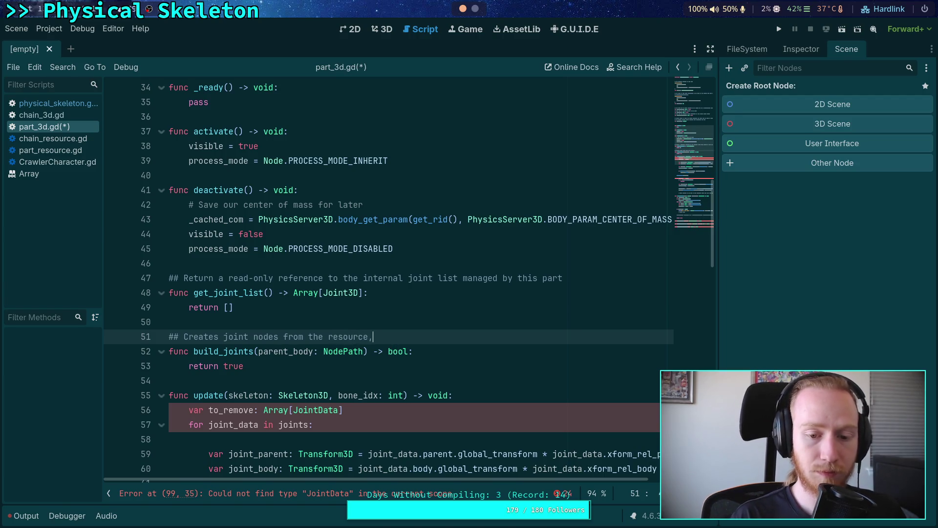
pyautogui.write(' connect')
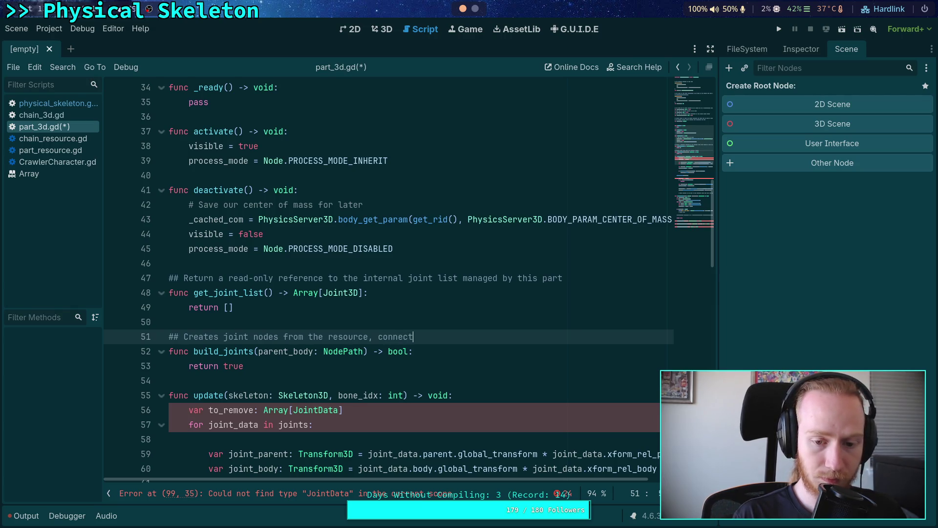
pyautogui.write('ing them to')
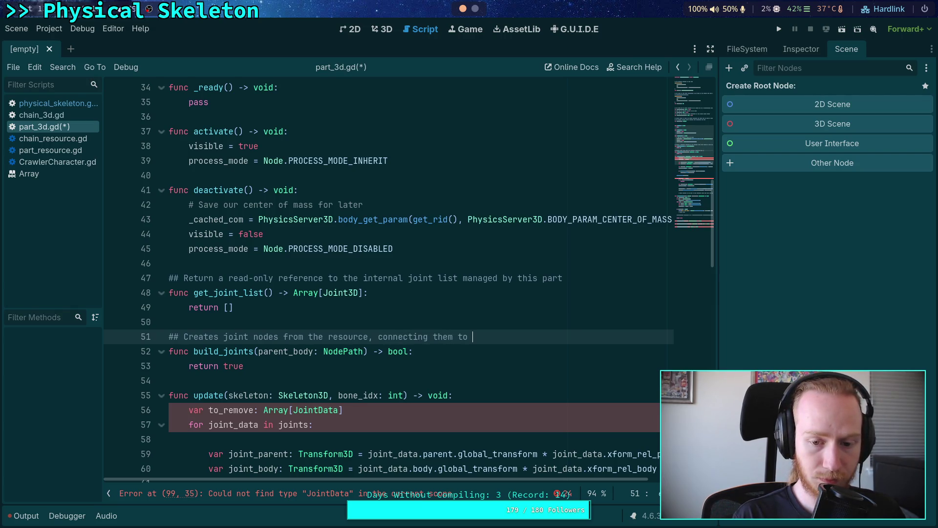
# Continue the doc comment with 'the parent_body if they are set up to' and add a ## line.
pyautogui.press('BackSpace')
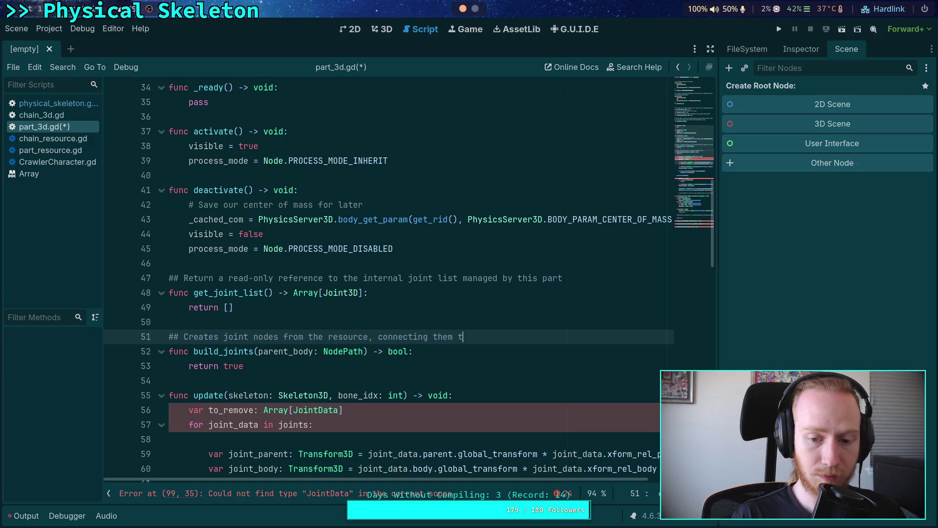
pyautogui.write('o the par')
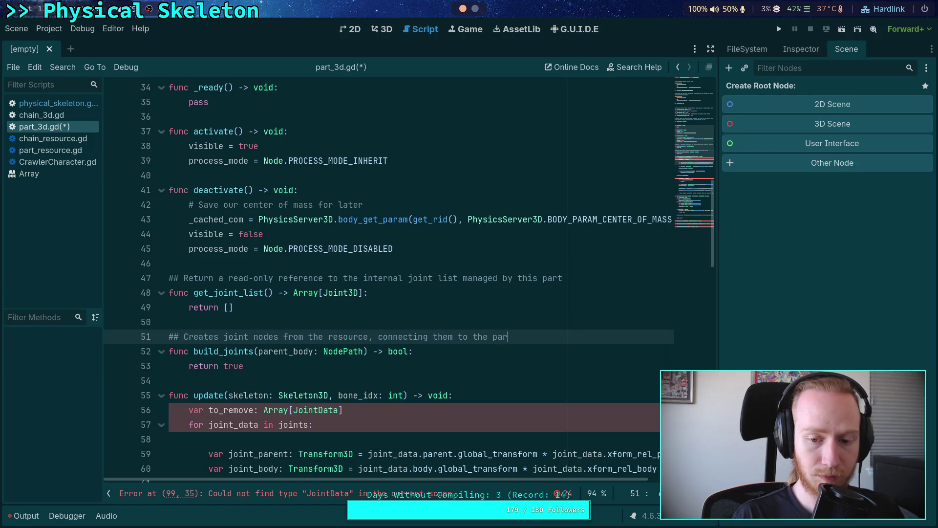
pyautogui.write('ent_body if they')
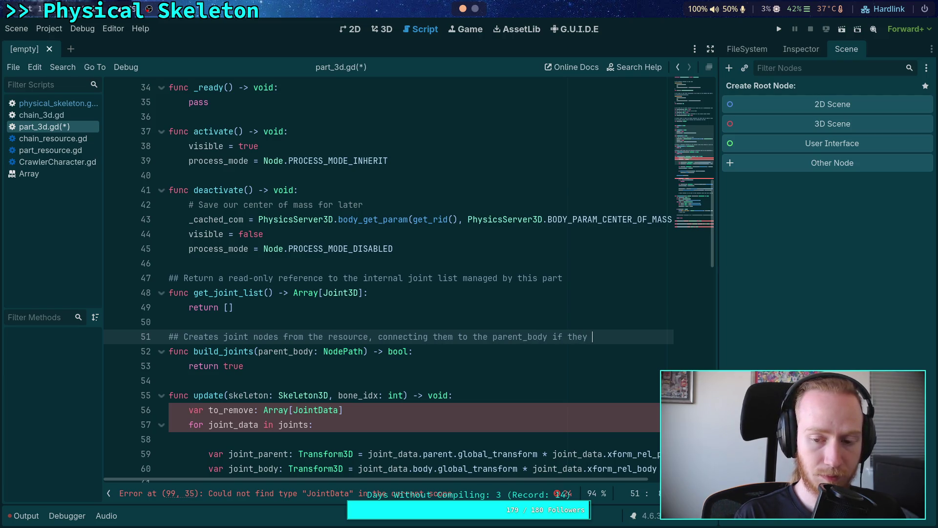
pyautogui.write(' are set ')
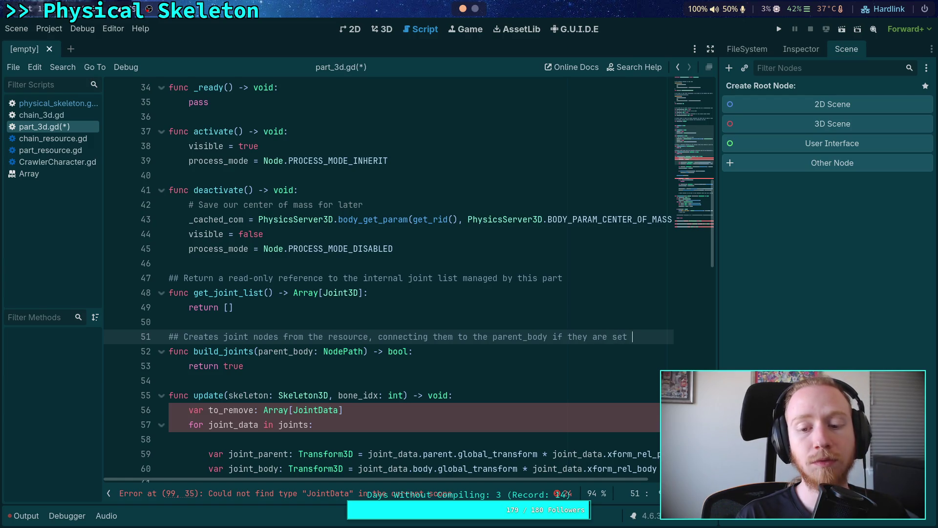
pyautogui.write('up to')
pyautogui.press('Return')
pyautogui.write('##')
# Wrap the comment before 'they' onto a second ## line ending 'configured to do so.'.
pyautogui.click(567, 337)
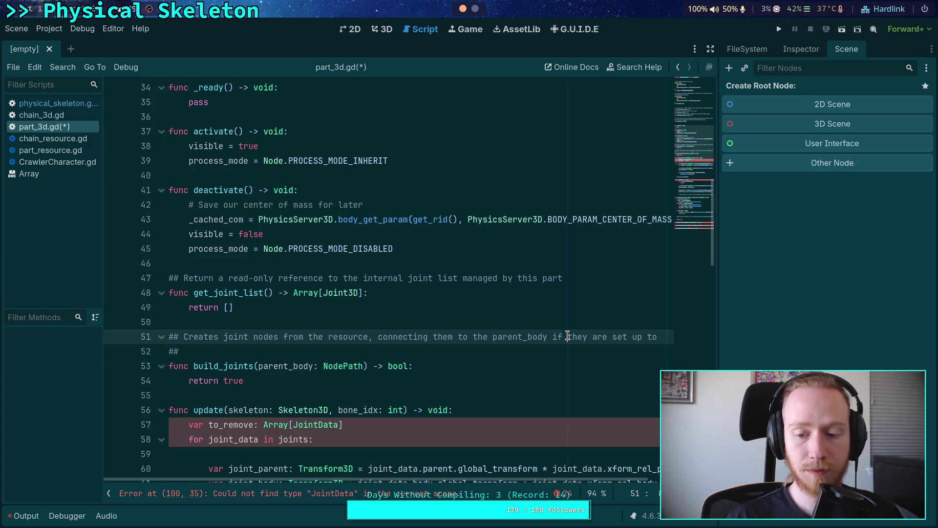
pyautogui.press('Return')
pyautogui.write('##')
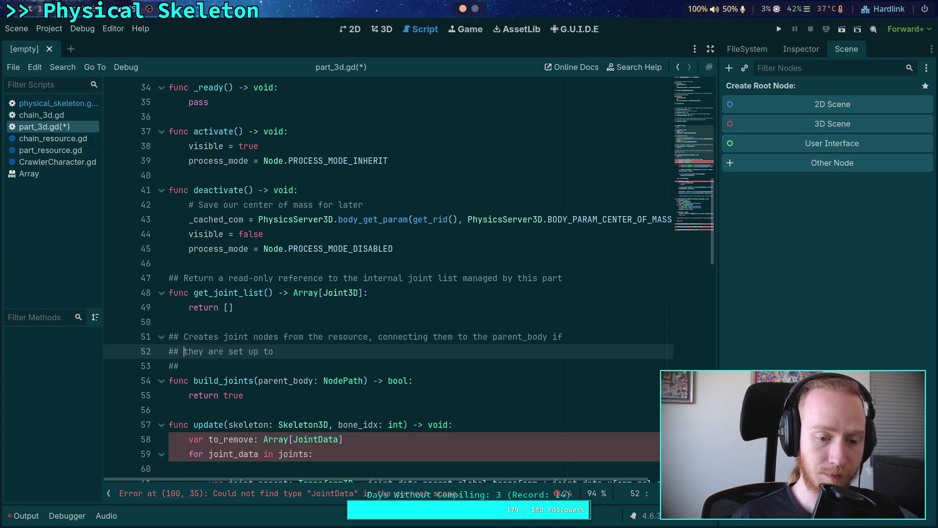
pyautogui.press('Down')
pyautogui.press('BackSpace')
pyautogui.press('BackSpace')
pyautogui.press('BackSpace')
pyautogui.press('BackSpace')
pyautogui.press('BackSpace')
pyautogui.press('BackSpace')
pyautogui.press('BackSpace')
pyautogui.write('configured to do so')
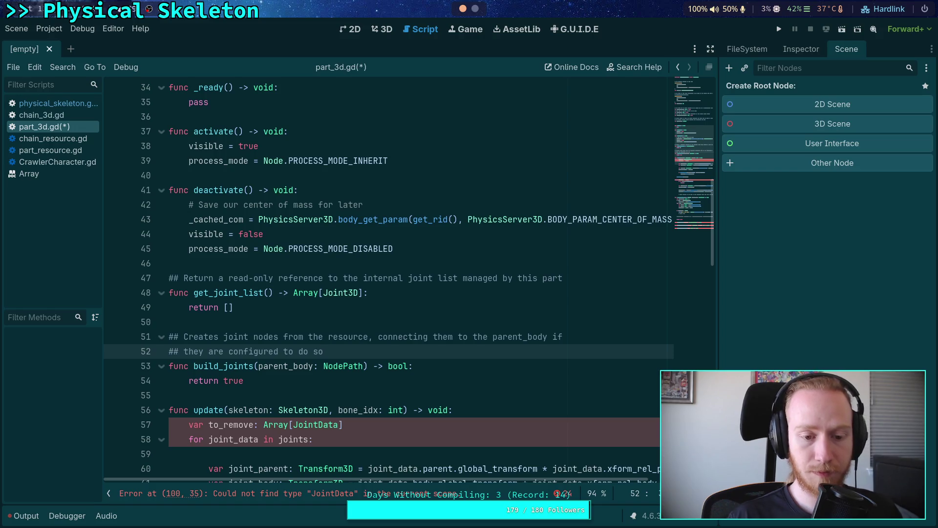
pyautogui.write('.')
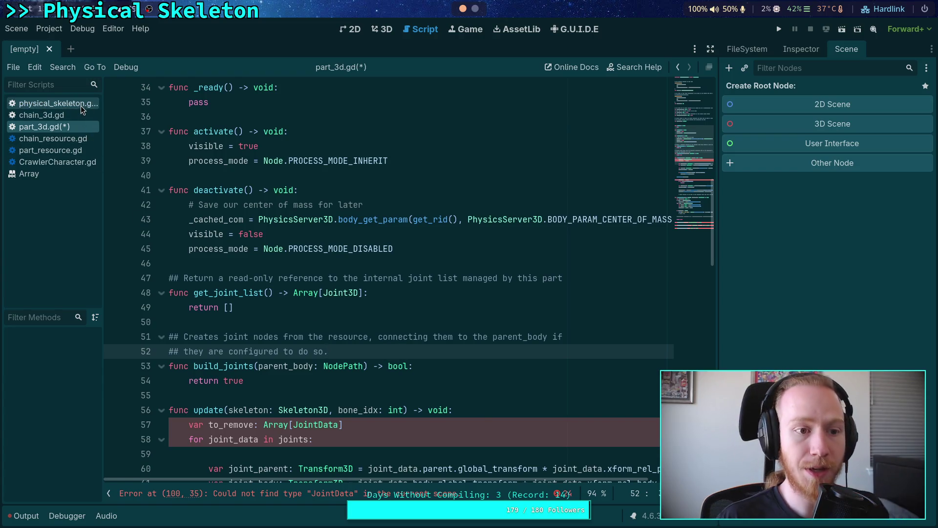
pyautogui.click(365, 366)
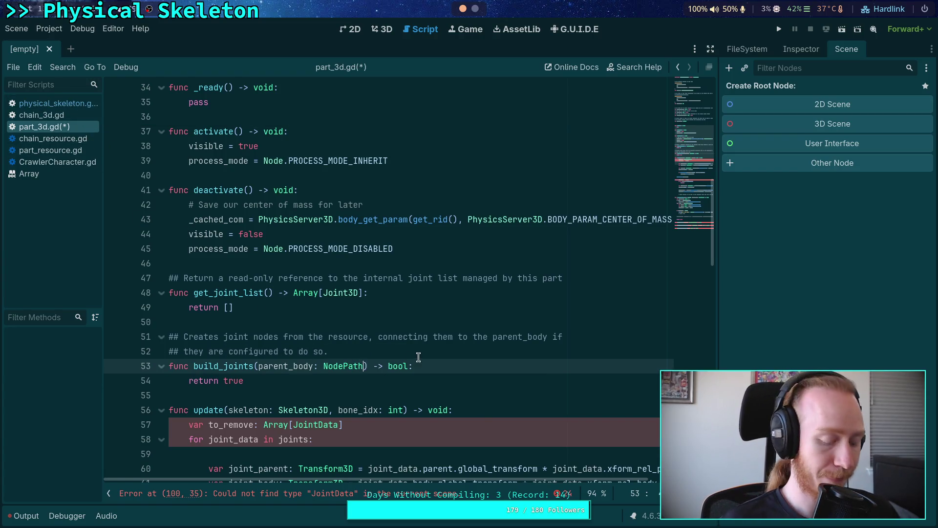
# Begin typing ', custom_joint' in build_joints, then inspect femur_part.tres's Custom Joints settings.
pyautogui.write(', ')
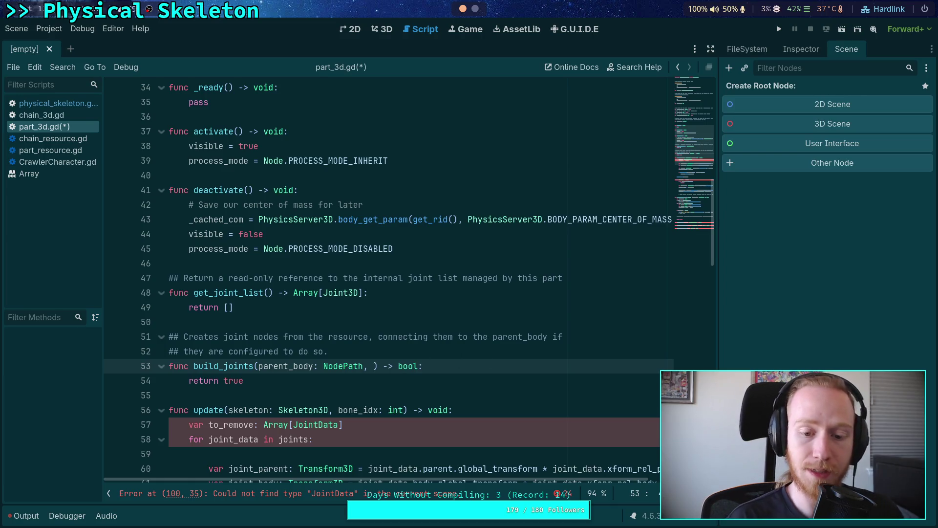
pyautogui.write('custom_joint')
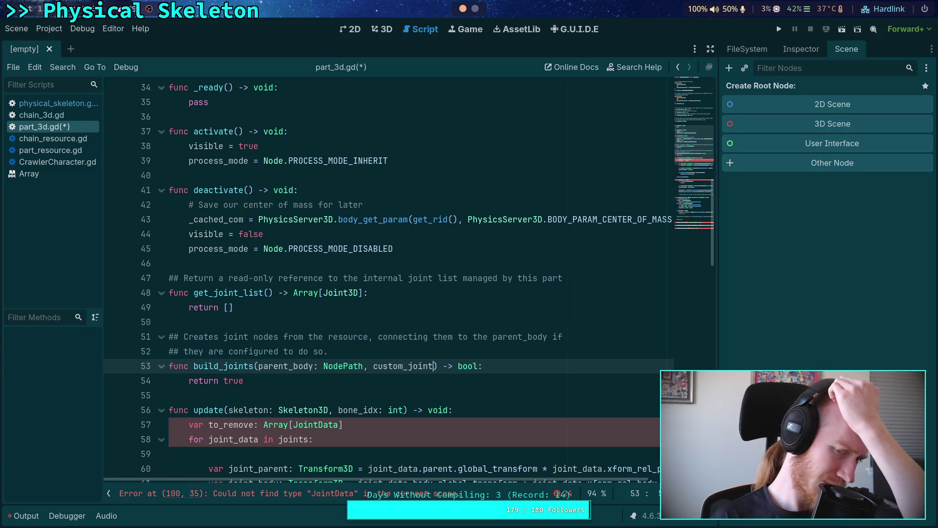
pyautogui.click(747, 49)
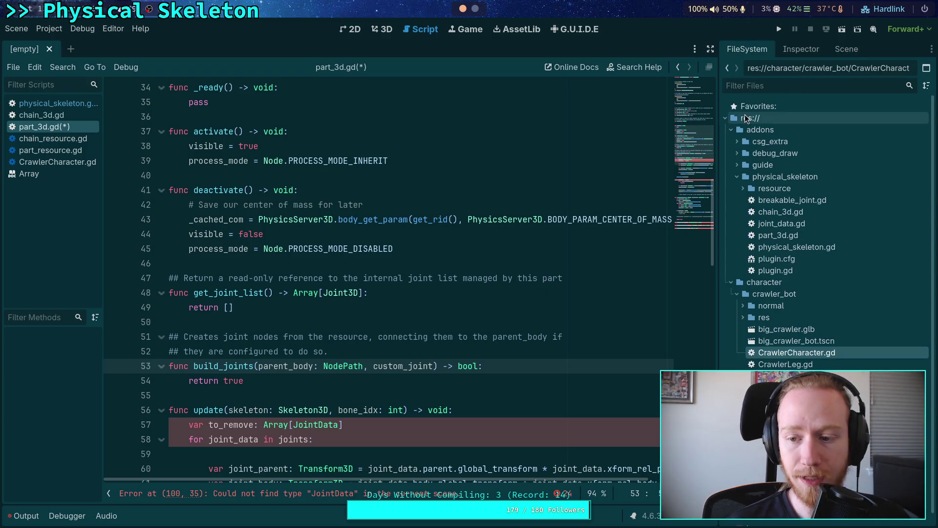
pyautogui.scroll(-1, 821, 291)
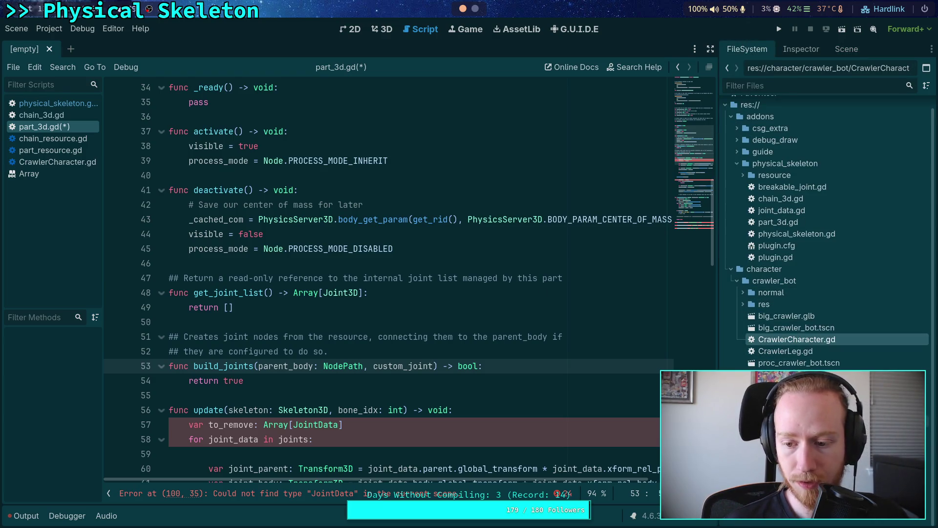
pyautogui.click(742, 174)
pyautogui.click(744, 174)
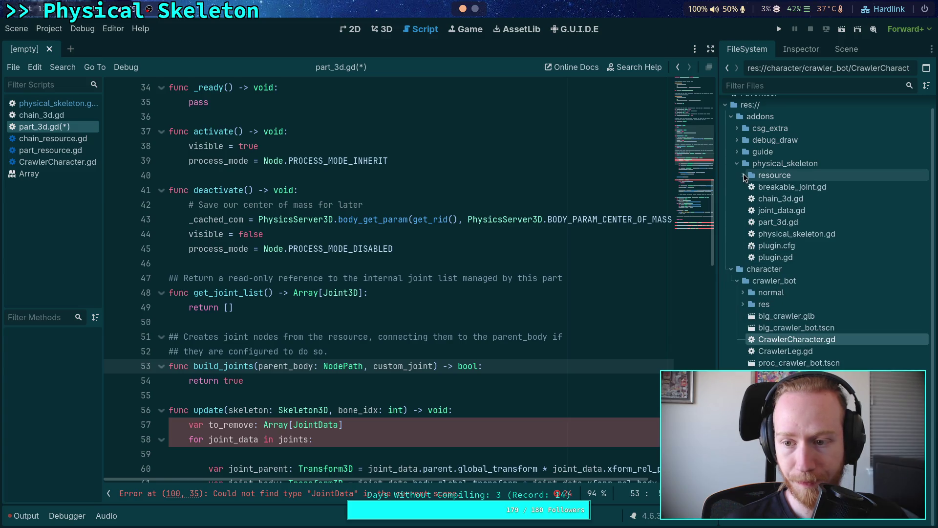
pyautogui.click(743, 292)
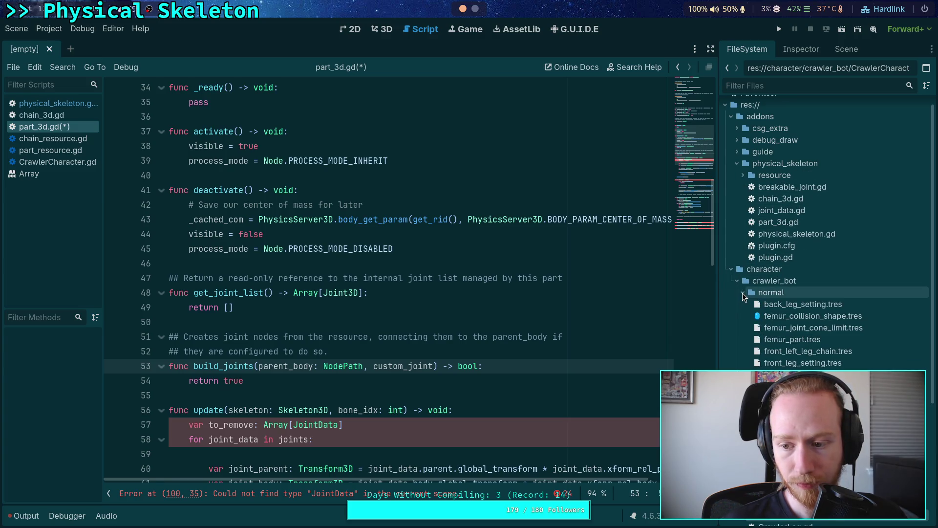
pyautogui.scroll(-3, 742, 293)
pyautogui.click(811, 239)
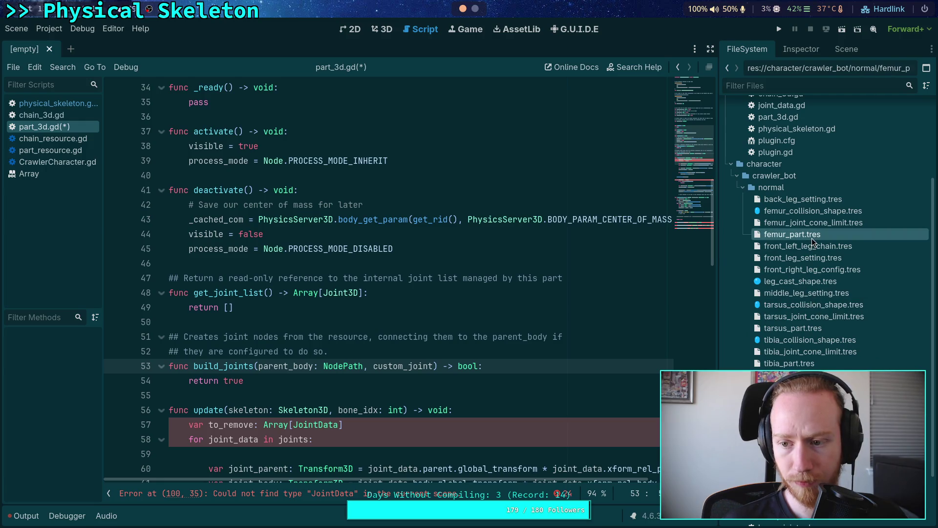
pyautogui.click(804, 50)
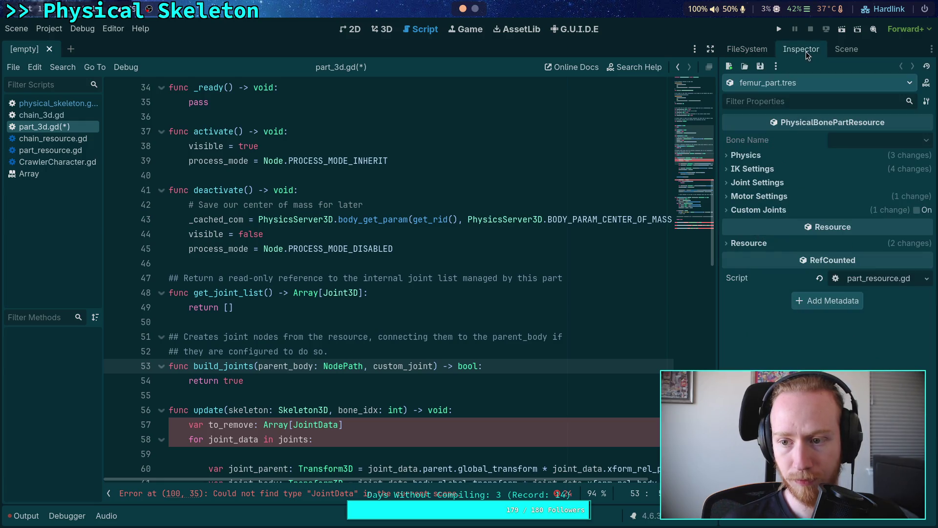
pyautogui.click(755, 211)
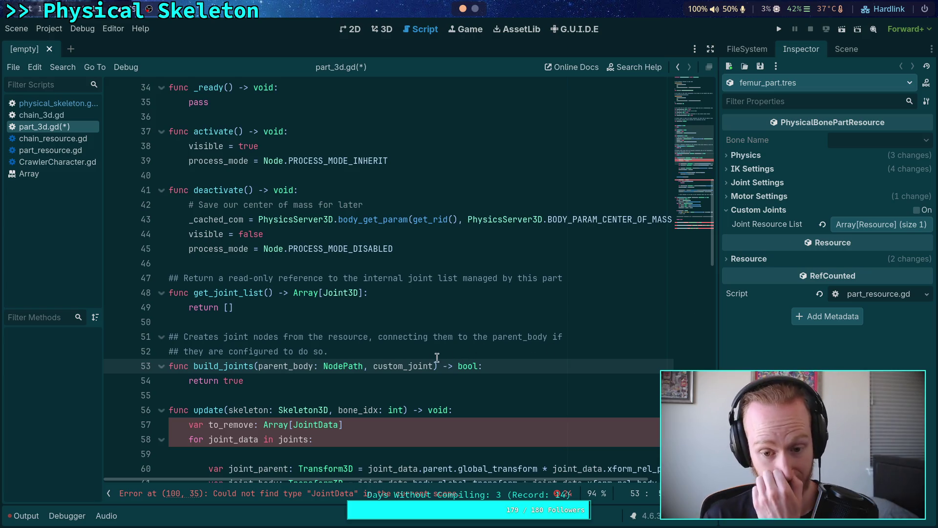
# Complete the second parameter as 'custom_joint_builder: Callable' and review the build_joints signature.
pyautogui.moveTo(469, 364)
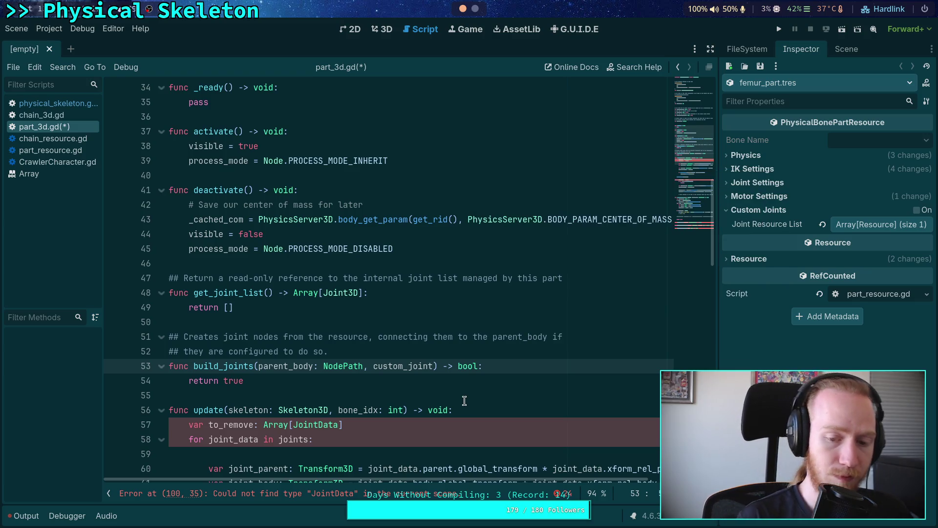
pyautogui.write('_')
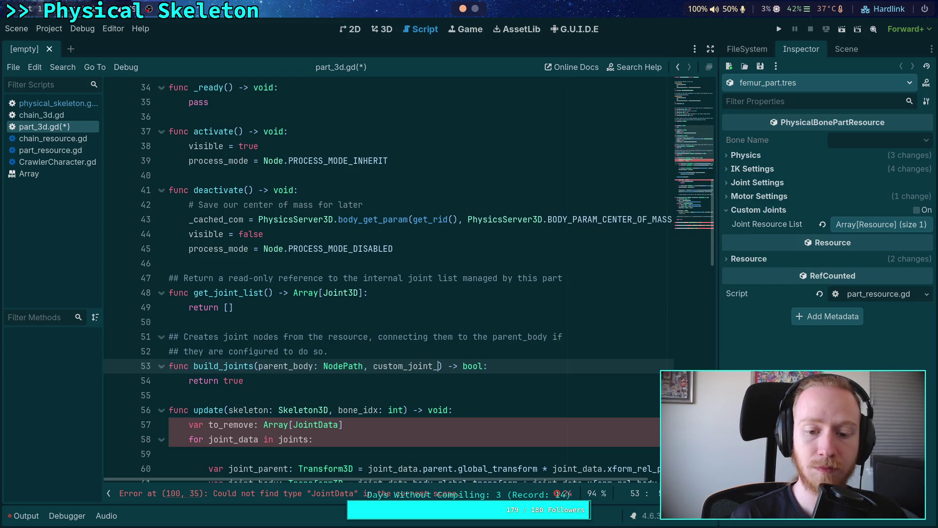
pyautogui.write('builder')
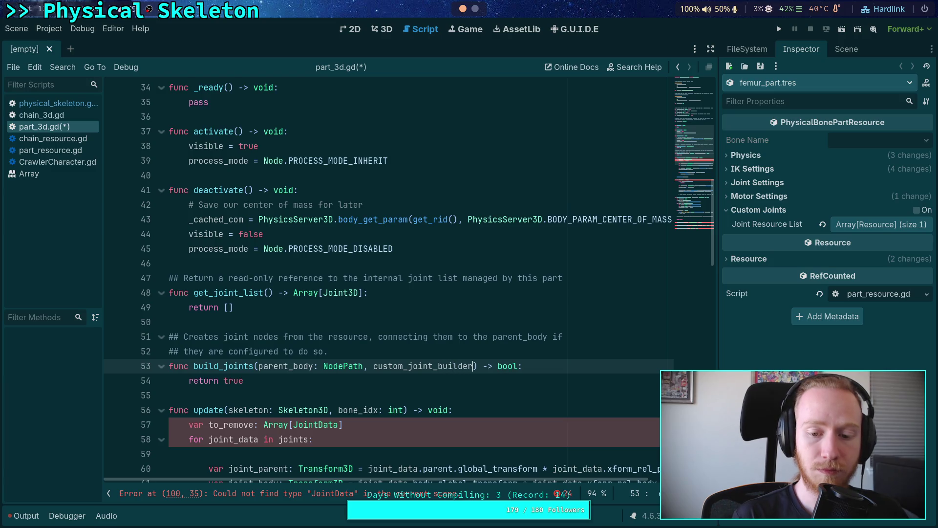
pyautogui.write(':')
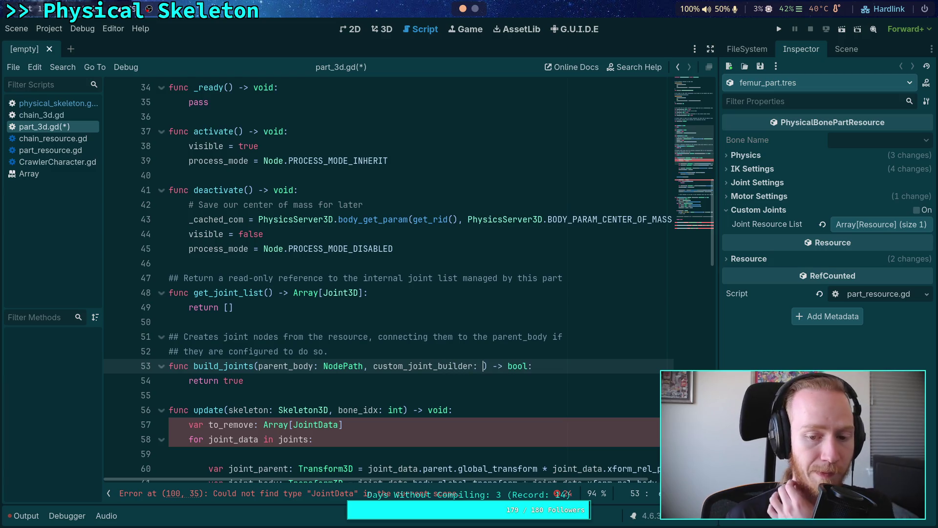
pyautogui.write(' Callable')
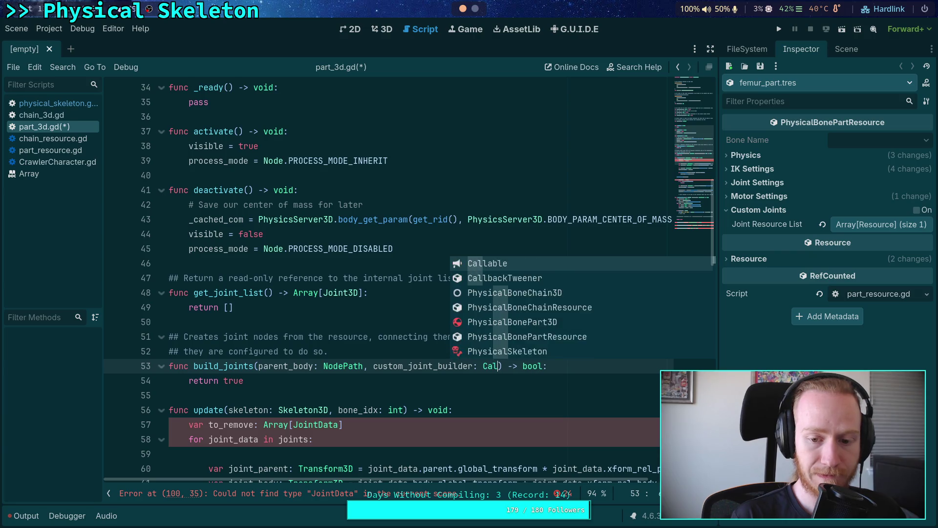
pyautogui.click(451, 382)
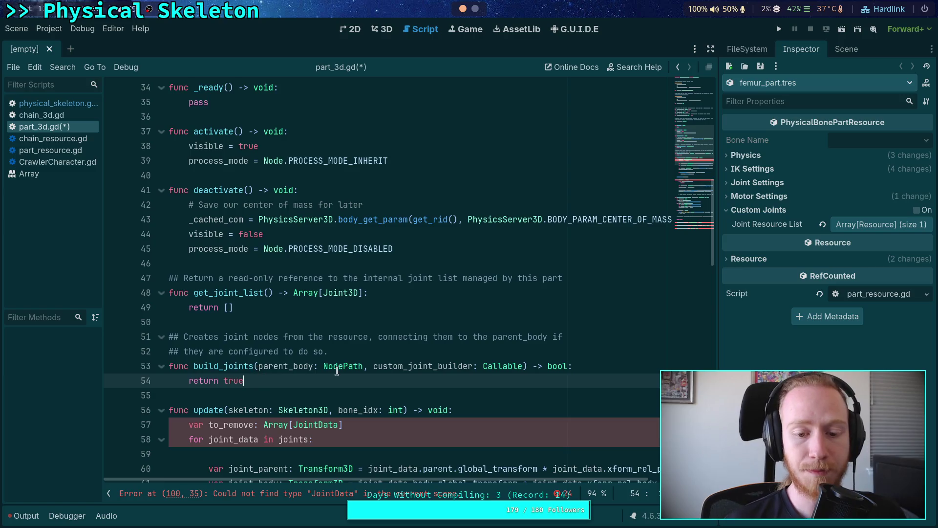
pyautogui.moveTo(258, 362); pyautogui.dragTo(523, 366)
pyautogui.click(275, 313)
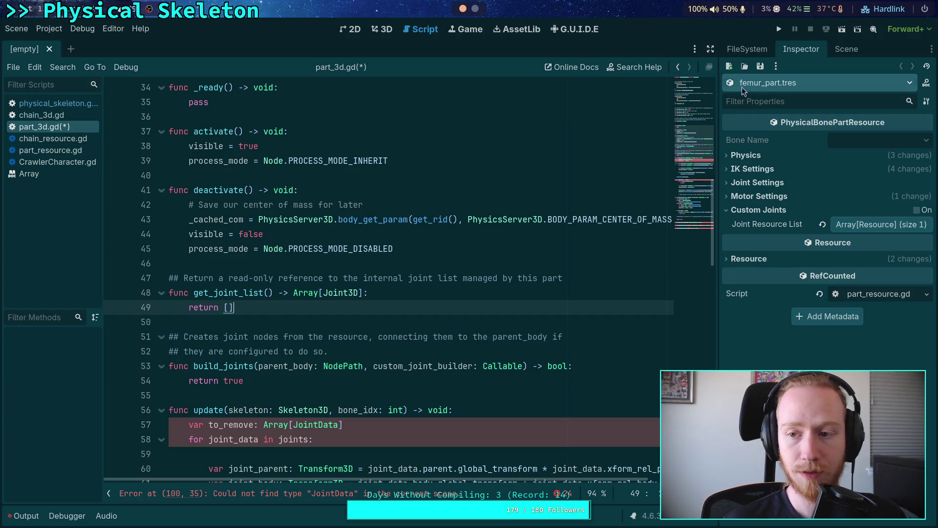
pyautogui.click(846, 49)
# Open CrawlerLeg.gd and study its load_custom_joint and build_custom_joint callbacks around lines 707–725.
pyautogui.click(747, 49)
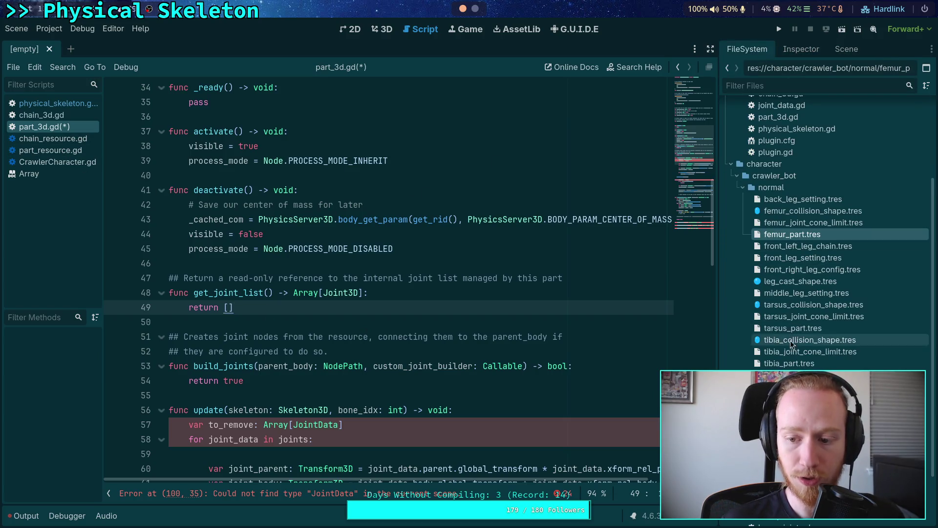
pyautogui.doubleClick(777, 374)
pyautogui.scroll(-5, 273, 298)
pyautogui.scroll(-10, 274, 298)
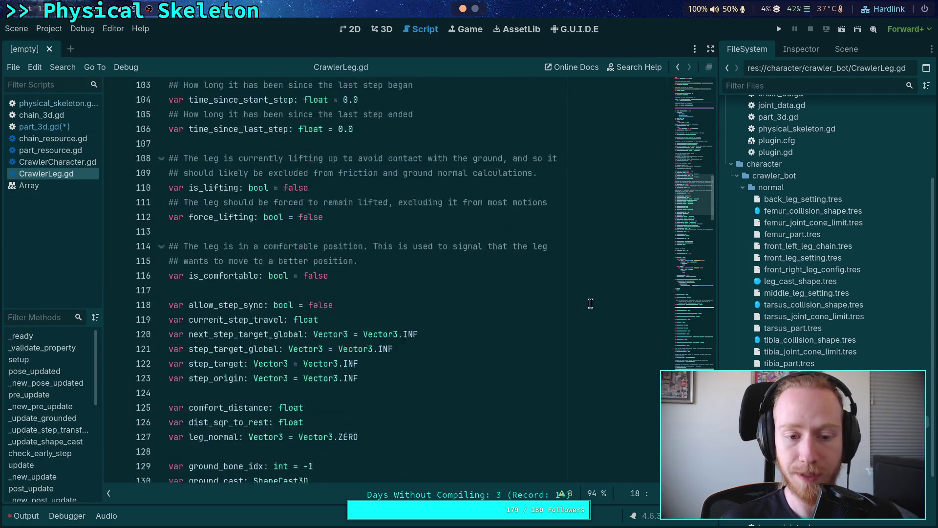
pyautogui.moveTo(693, 189); pyautogui.dragTo(693, 362)
pyautogui.scroll(-2, 305, 331)
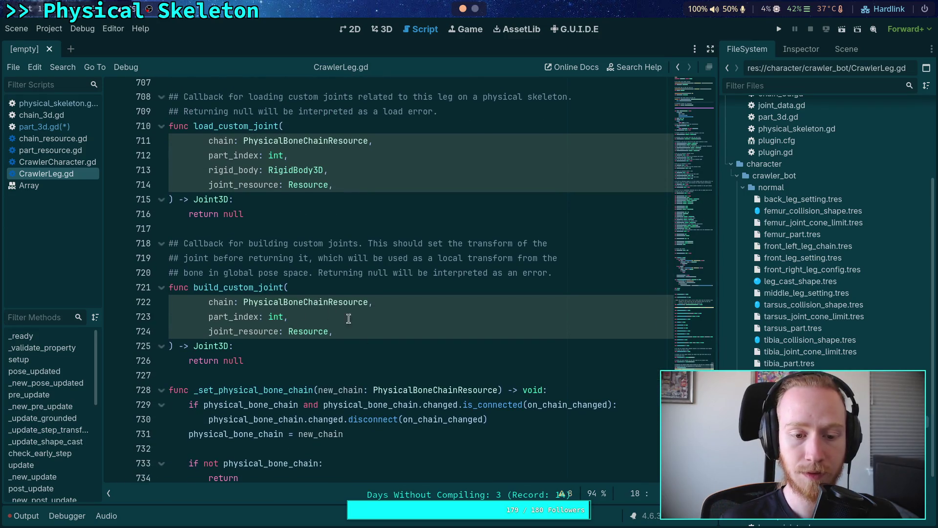
pyautogui.click(361, 319)
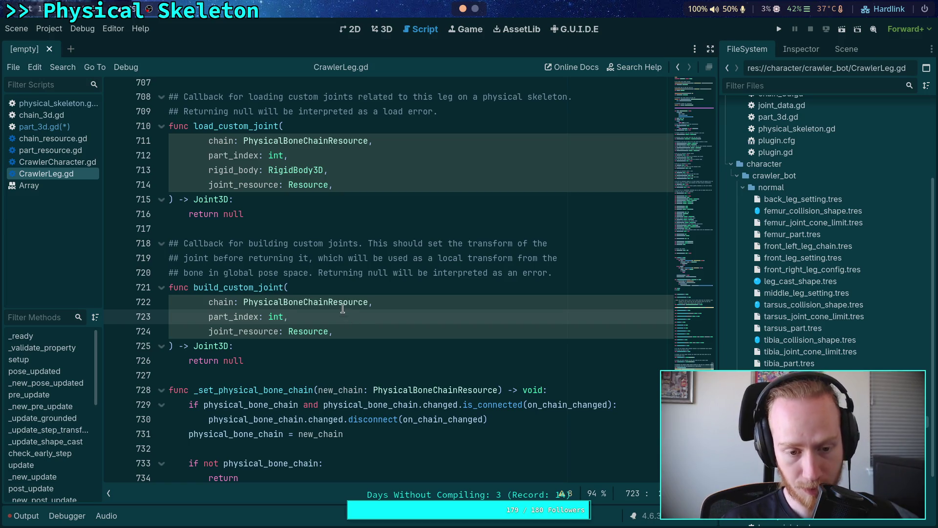
pyautogui.click(412, 301)
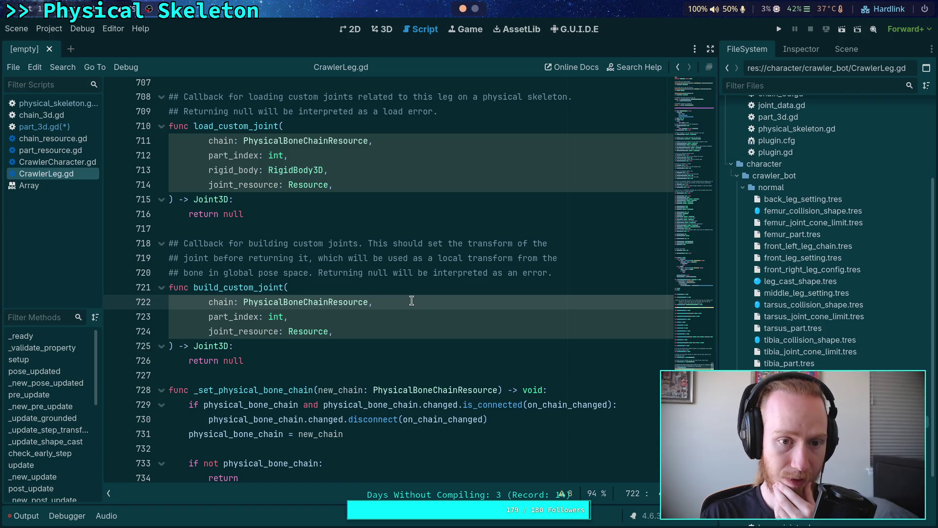
pyautogui.click(58, 128)
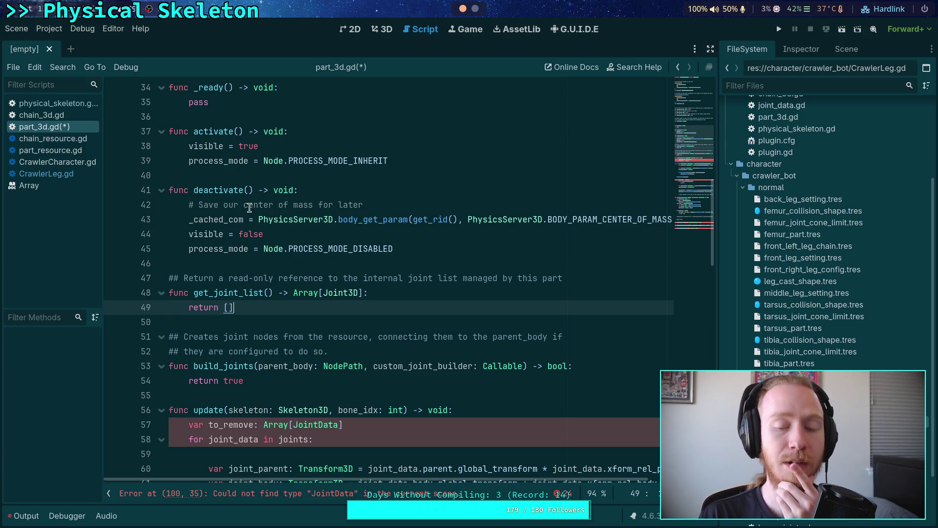
pyautogui.click(63, 174)
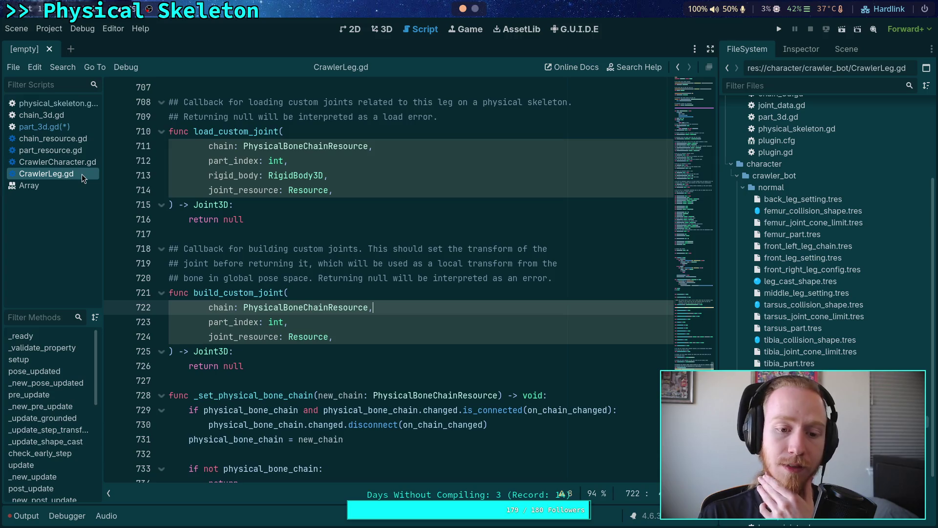